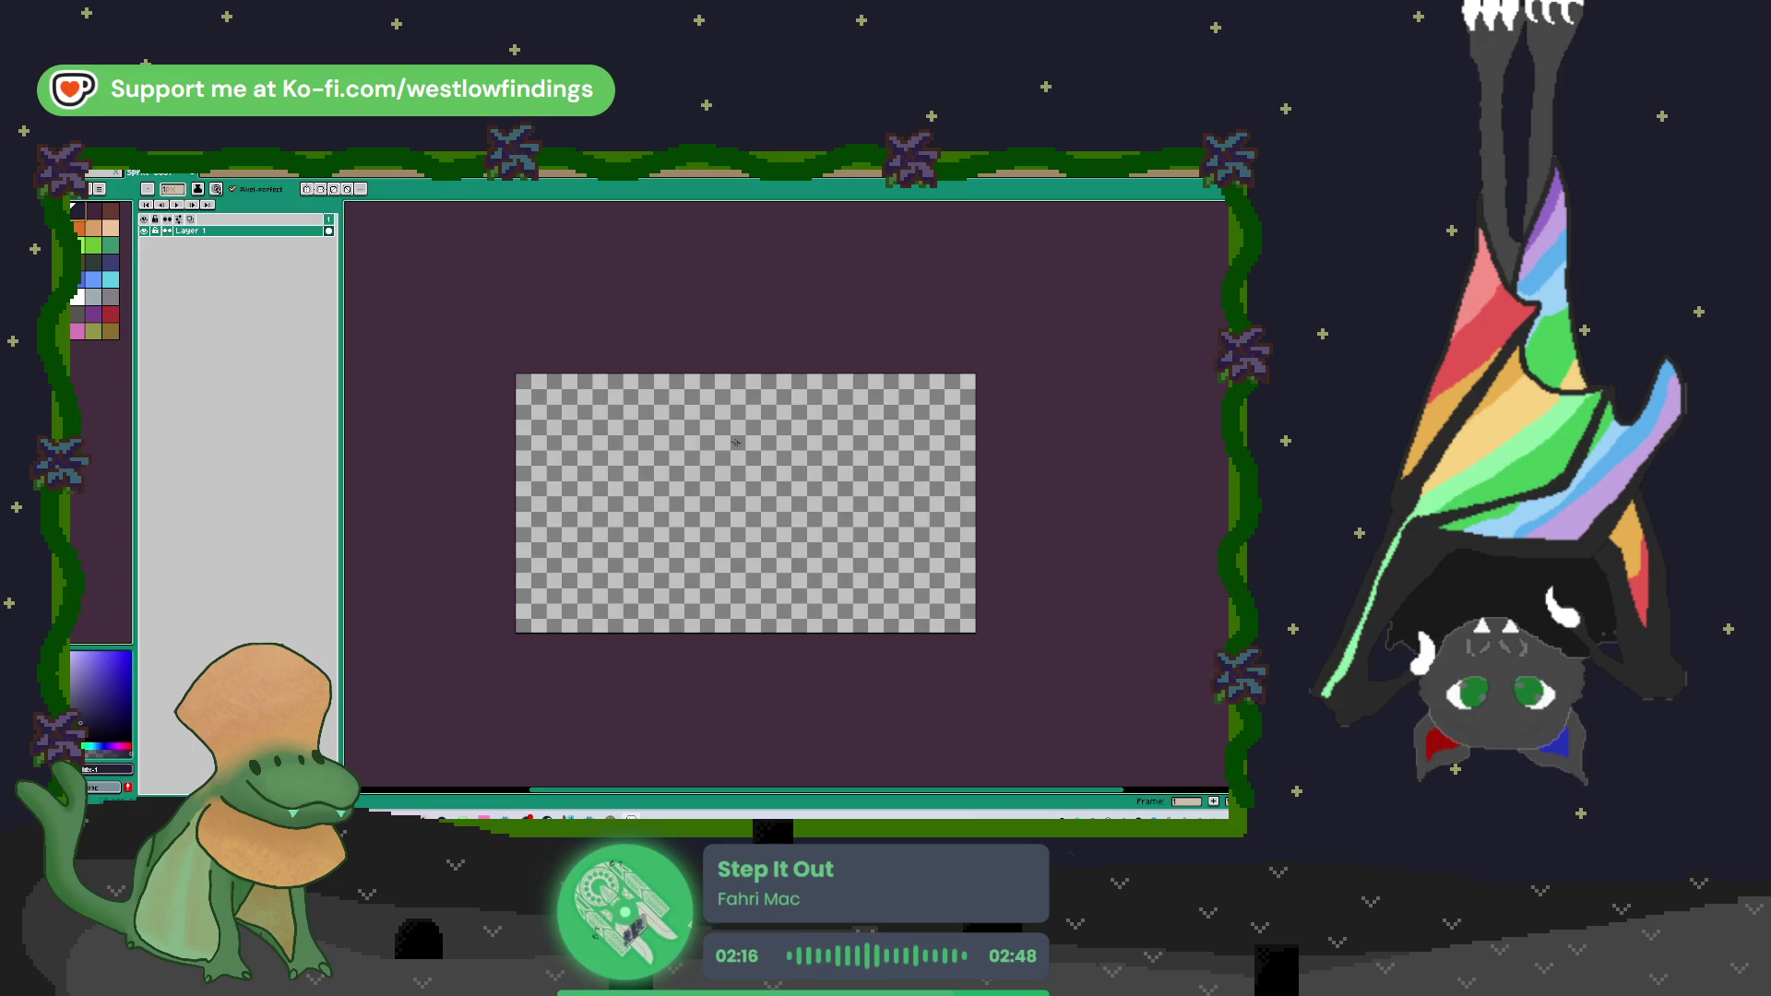
Step: Undo the zig-zag stroke and flood-fill the blank canvas with dark navy
{"action": "key", "text": "ctrl+z"}
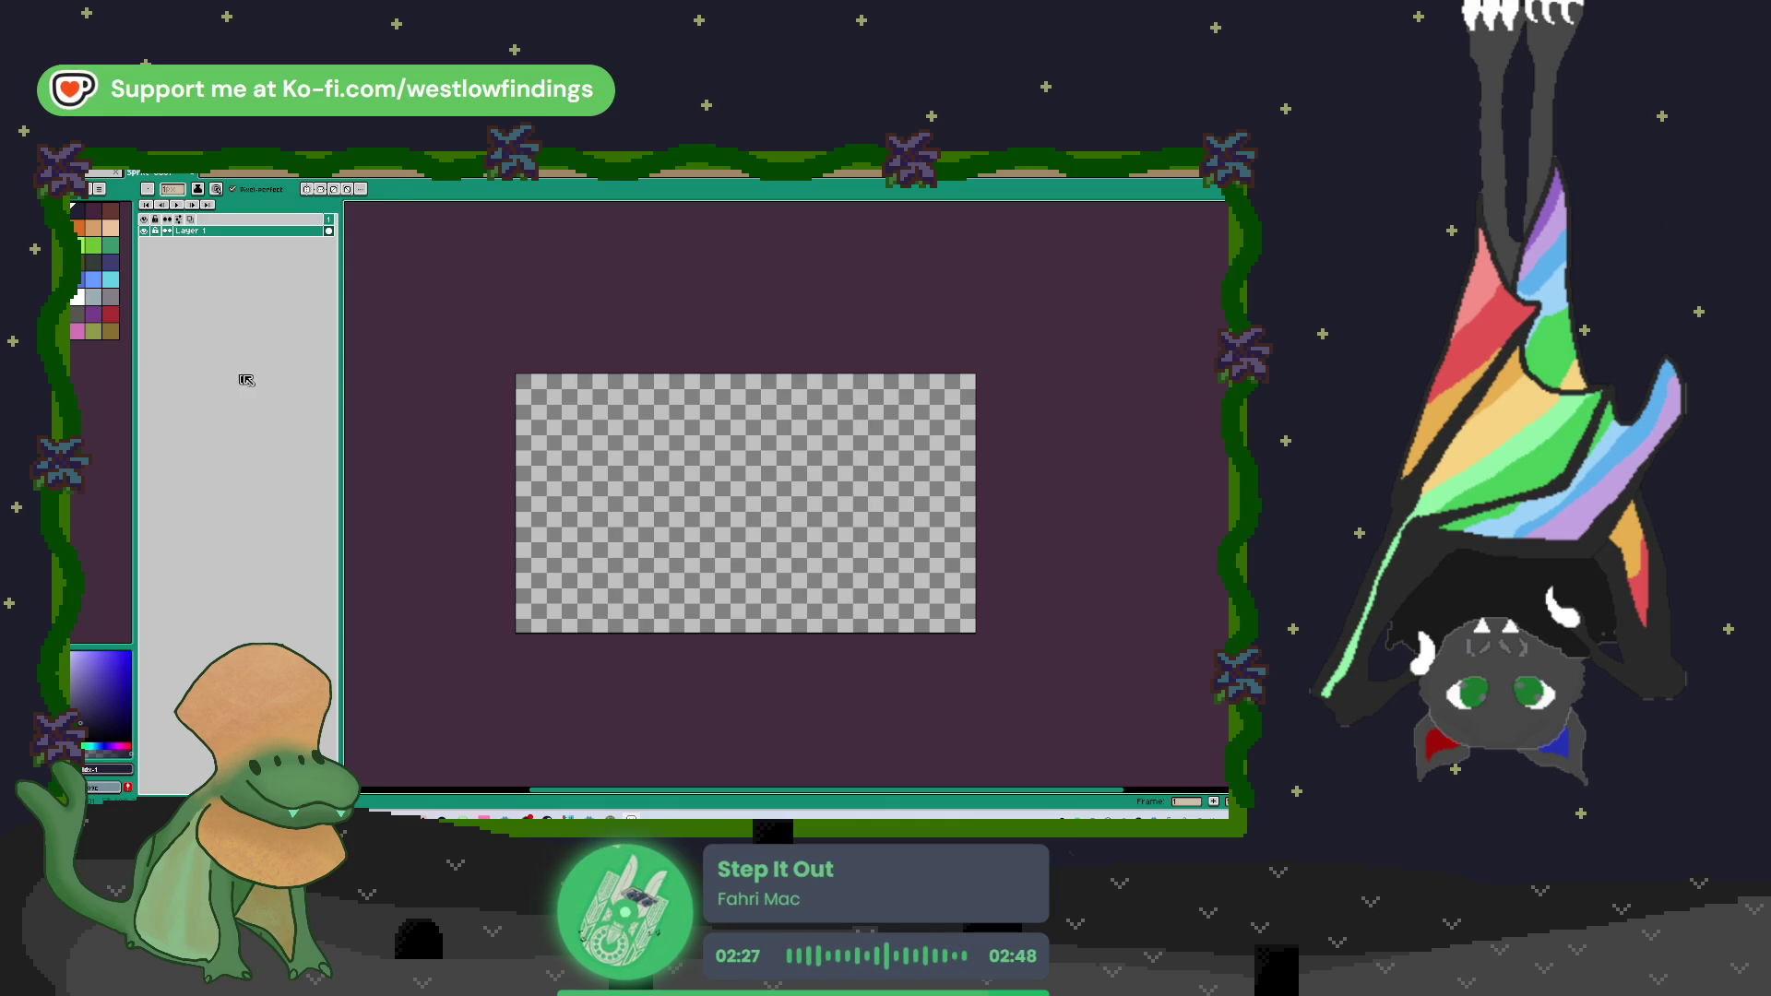
{"action": "key", "text": "g"}
{"action": "left_click", "coordinate": [586, 439]}
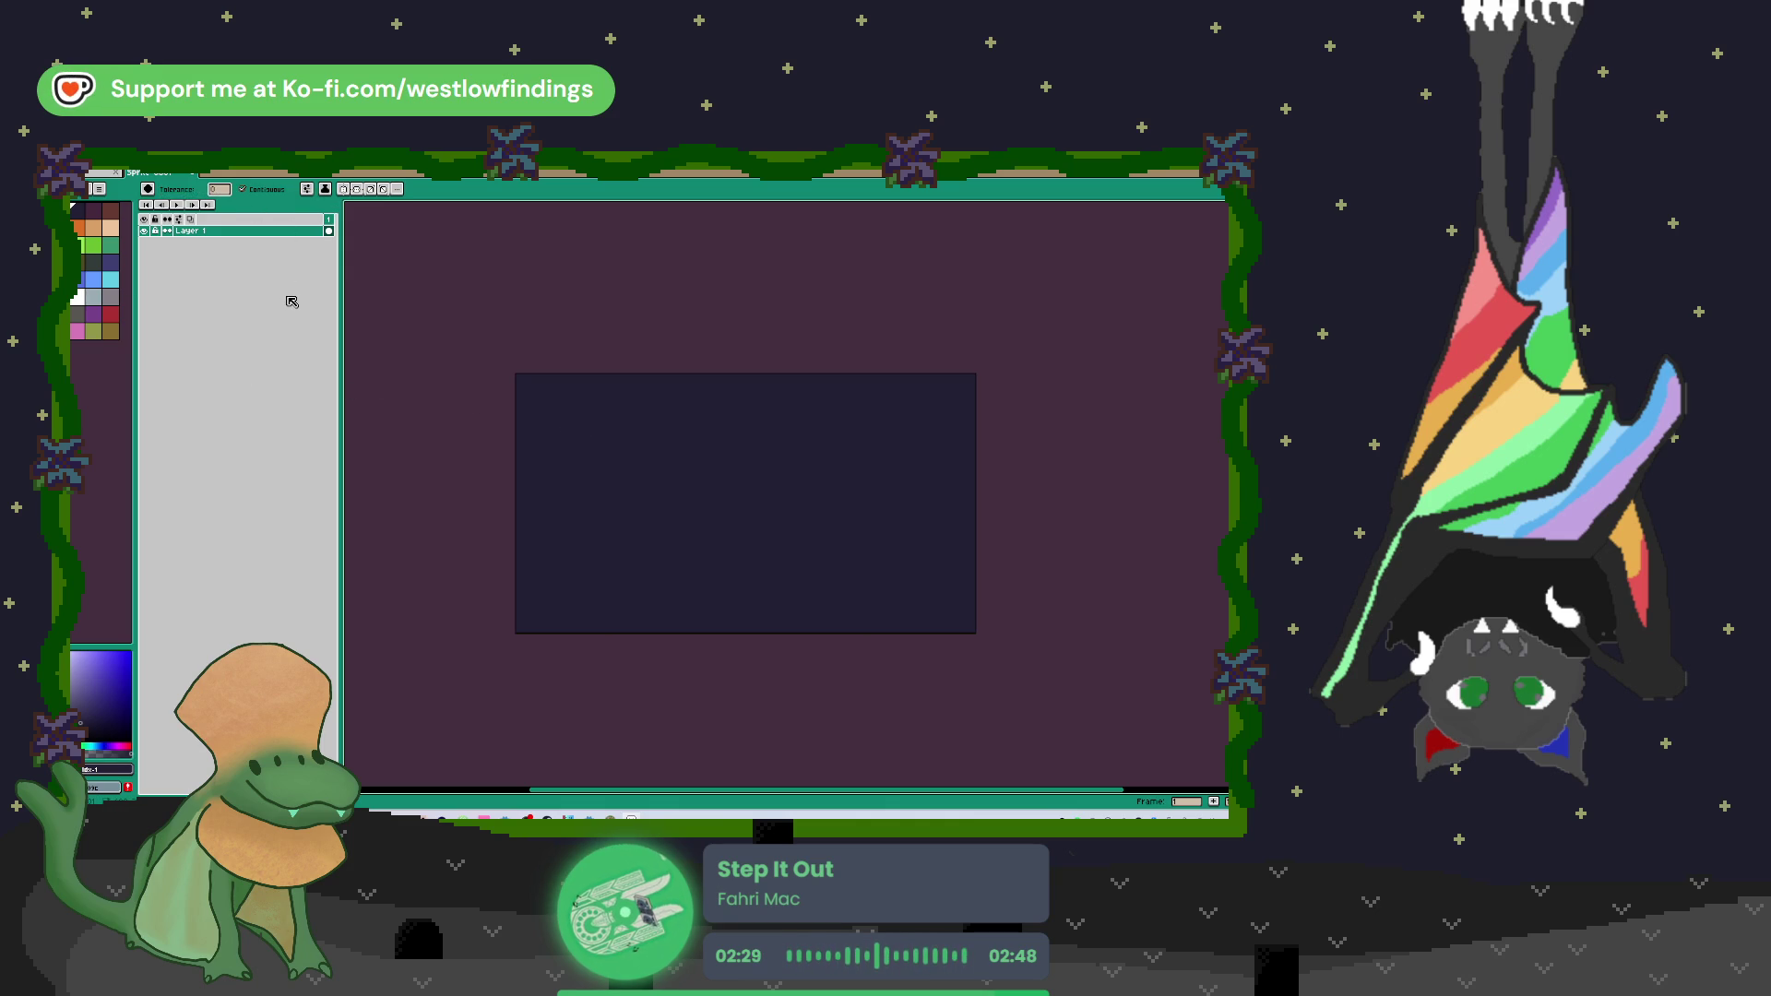
Step: Add Layer 2 above Layer 1 and flood it with orange from the palette
{"action": "key", "text": "shift+n"}
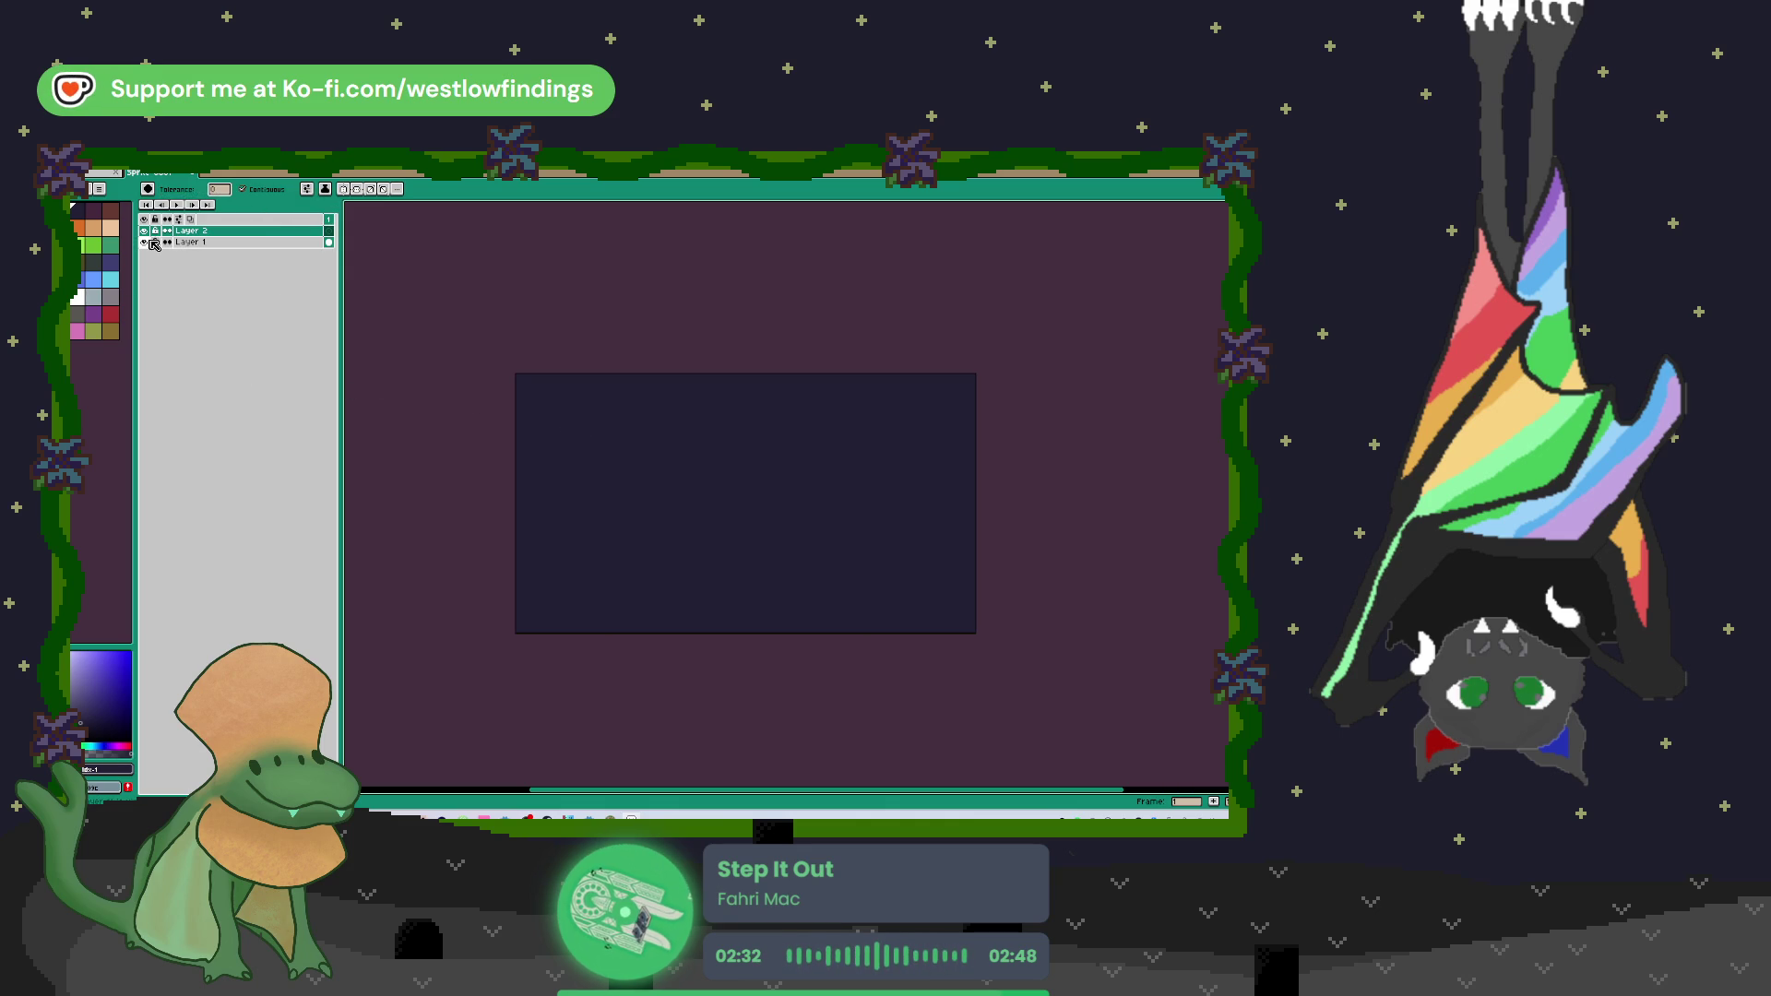
{"action": "left_click", "coordinate": [80, 227]}
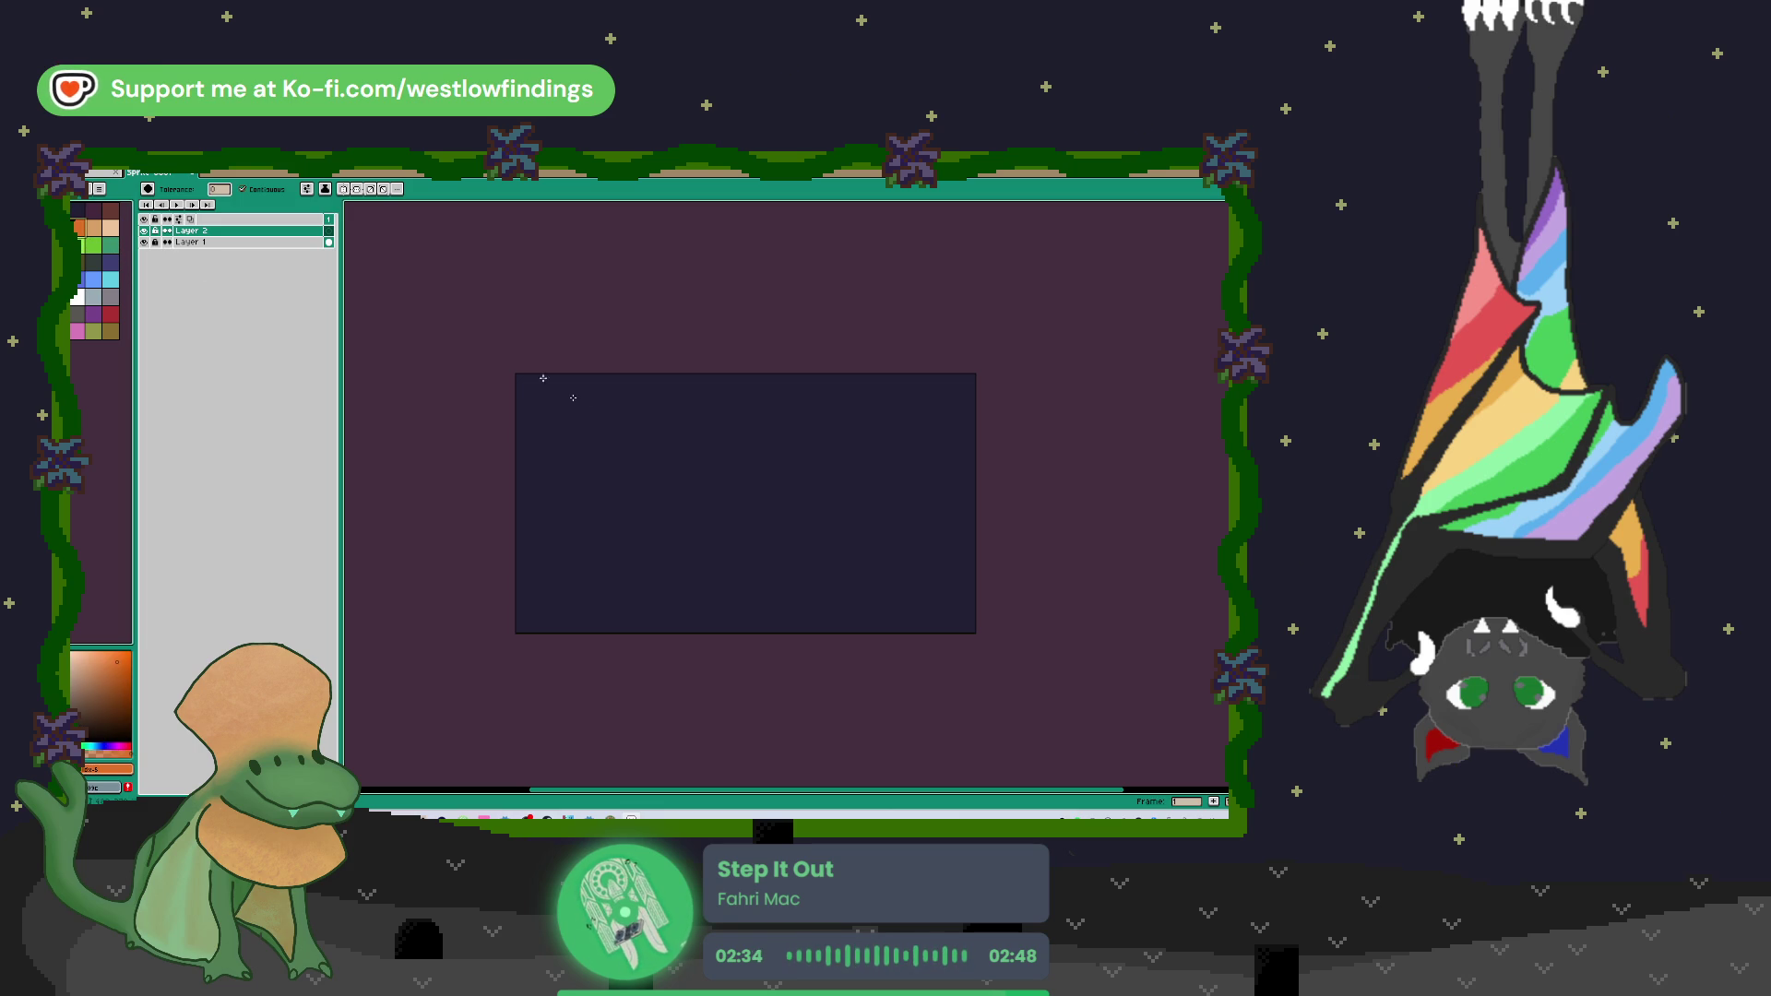
{"action": "scroll", "coordinate": [583, 413], "scroll_direction": "up", "scroll_amount": 1}
{"action": "left_click", "coordinate": [528, 423]}
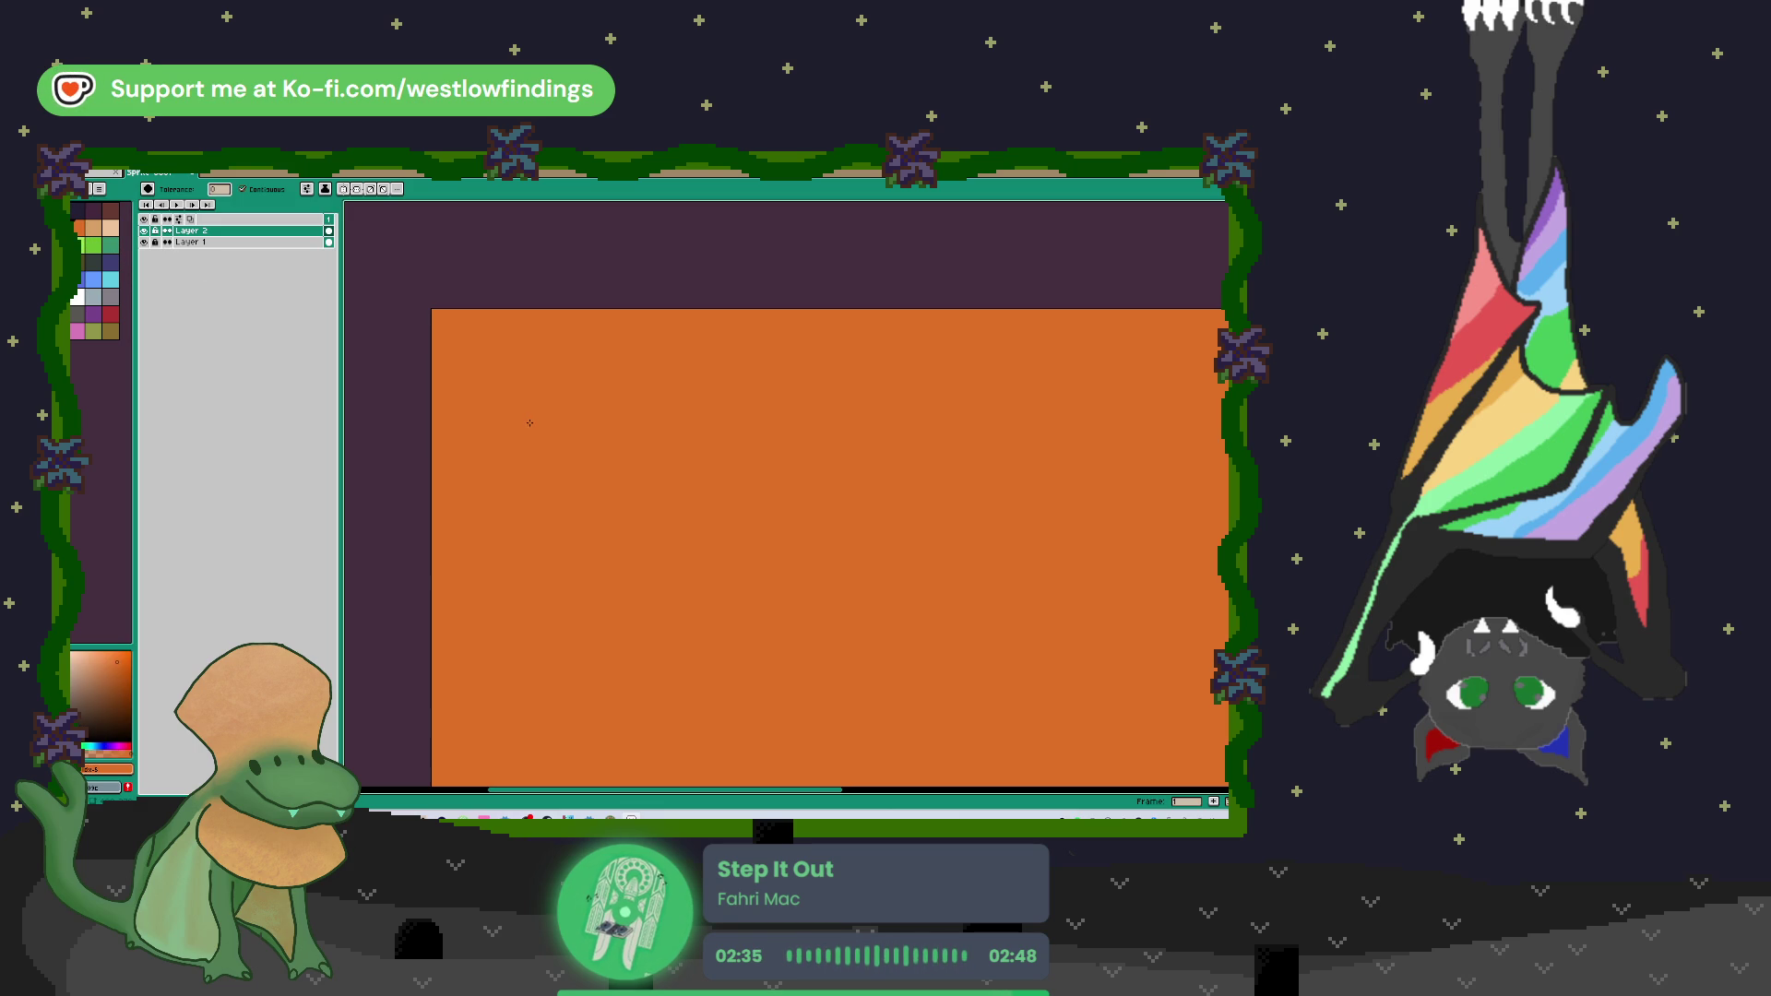
Step: Undo the orange fill, then pencil a vertical divider and an X across the right panel
{"action": "key", "text": "ctrl+z"}
{"action": "key", "text": "b"}
{"action": "left_click_drag", "start_coordinate": [525, 351], "coordinate": [527, 373]}
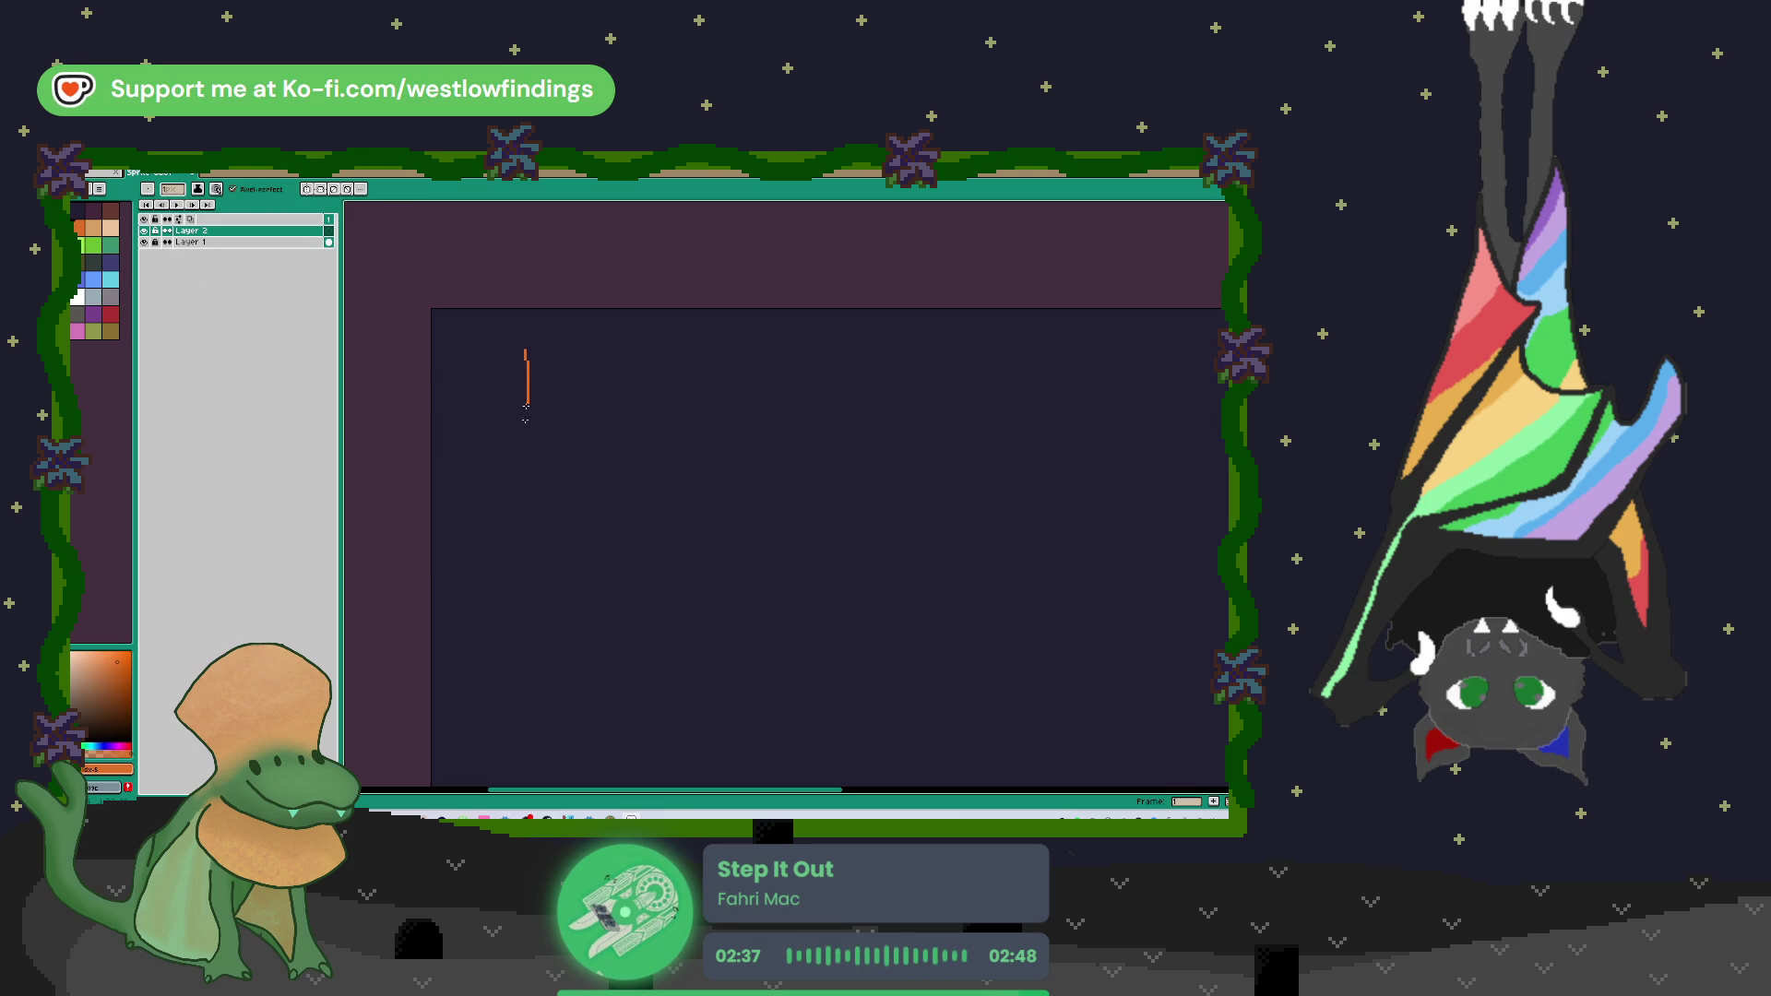
{"action": "key", "text": "ctrl+z"}
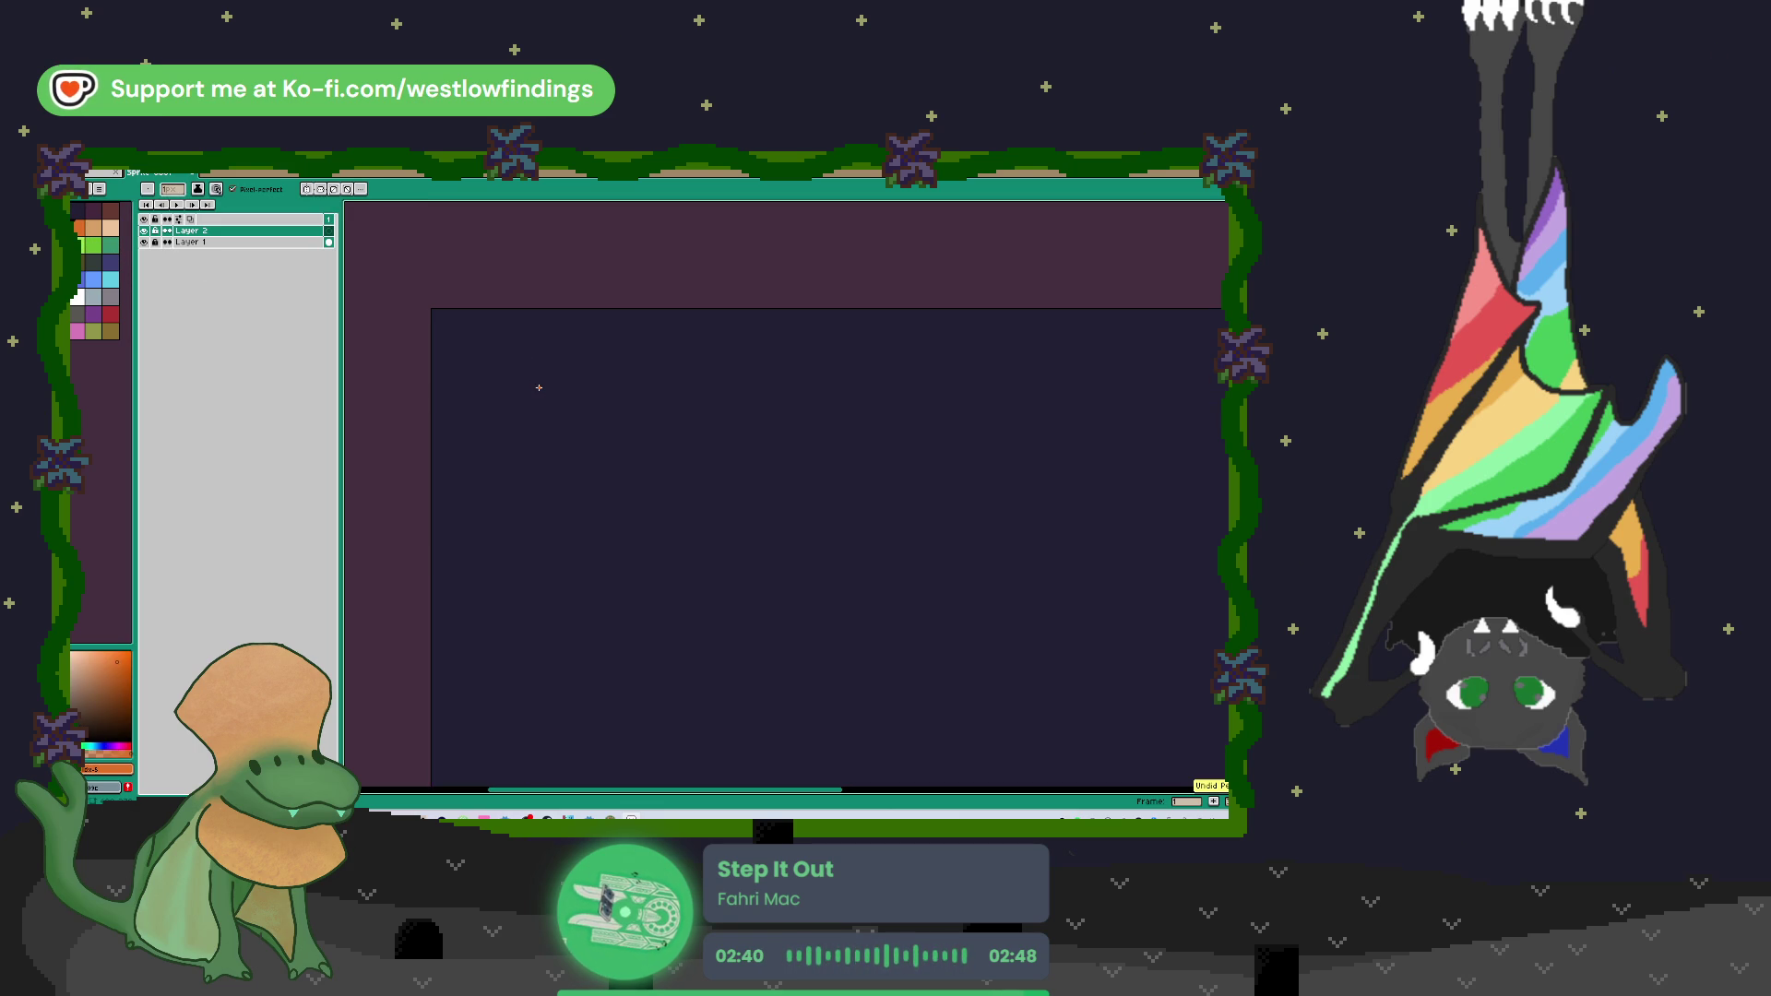
{"action": "scroll", "coordinate": [539, 387], "scroll_direction": "down", "scroll_amount": 3}
{"action": "scroll", "coordinate": [590, 413], "scroll_direction": "up", "scroll_amount": 1}
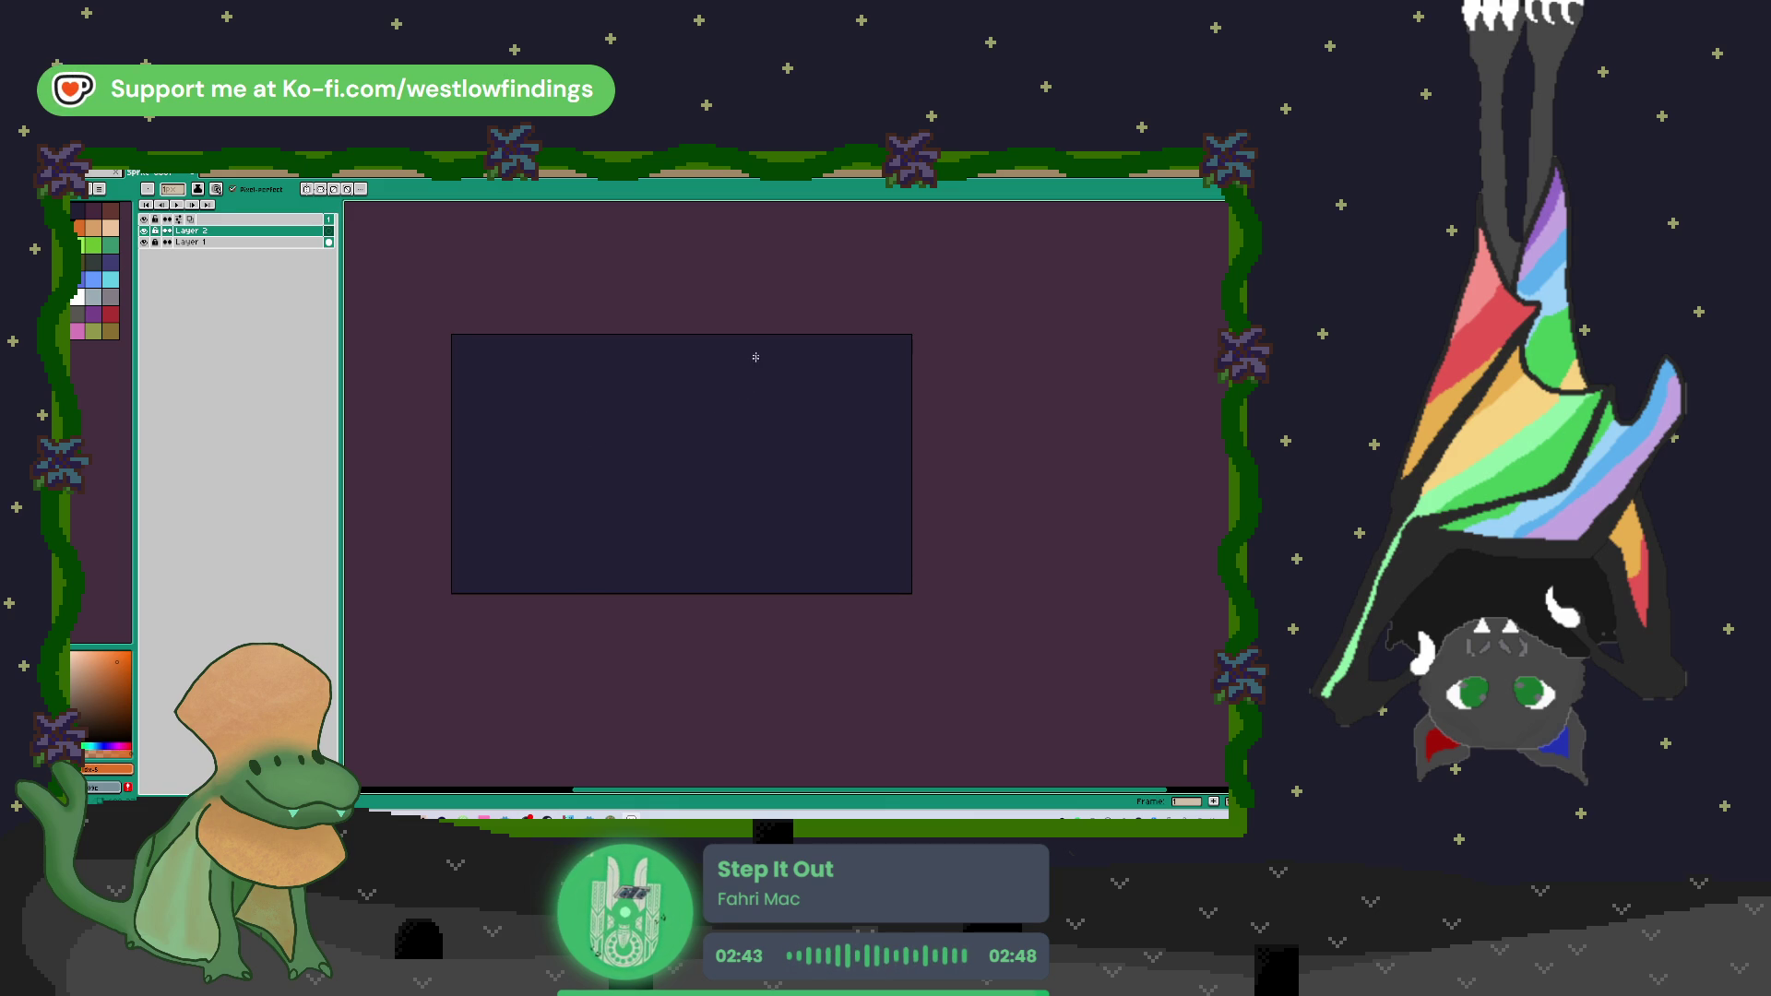
{"action": "left_click_drag", "start_coordinate": [770, 334], "coordinate": [772, 605]}
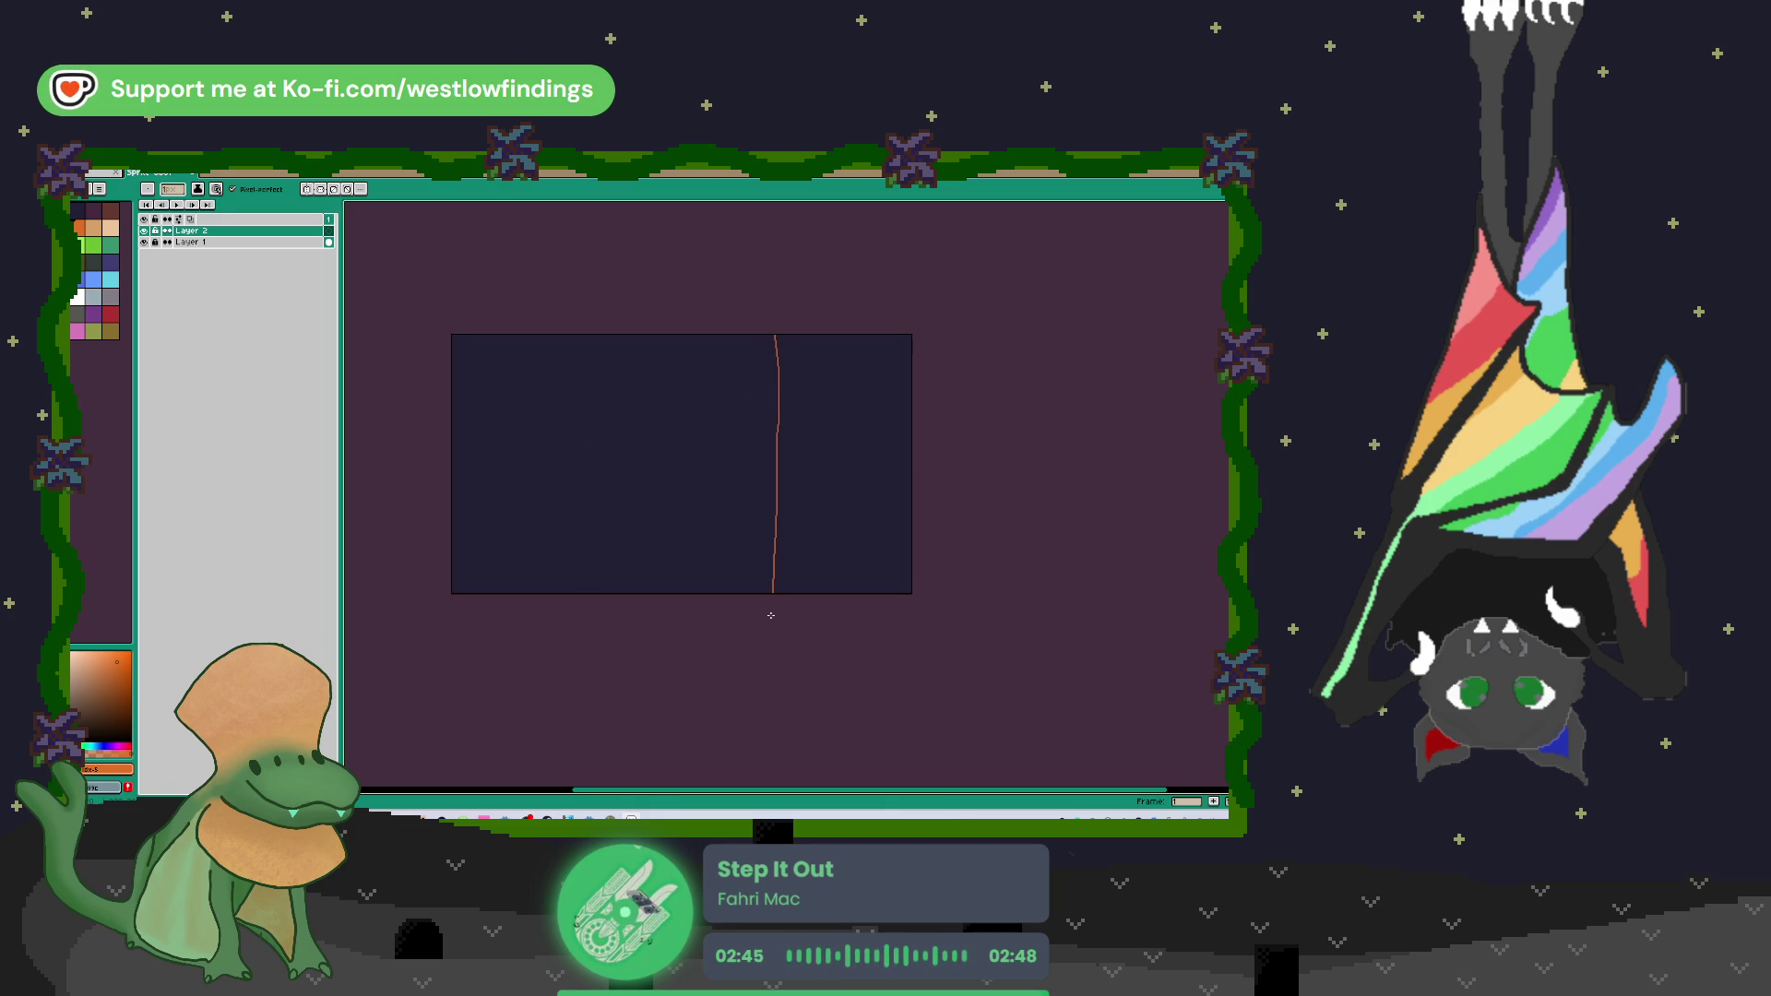
{"action": "key", "text": "ctrl+z"}
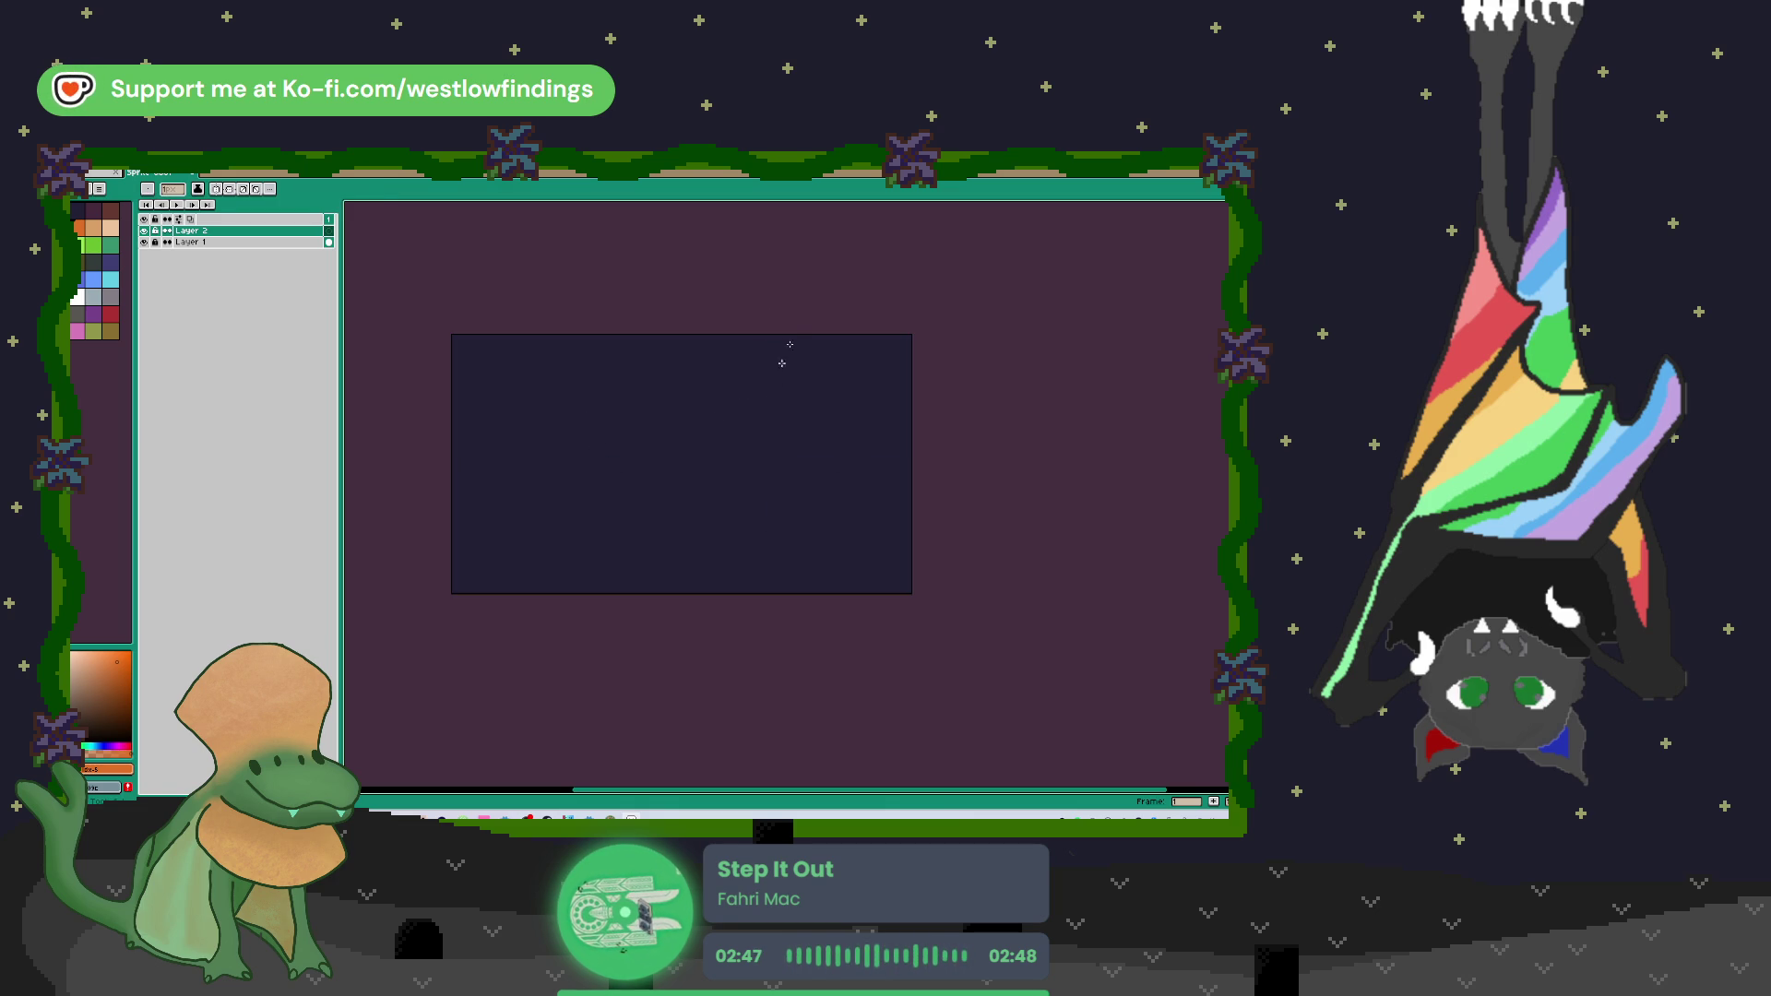
{"action": "left_click_drag", "start_coordinate": [790, 344], "coordinate": [794, 680]}
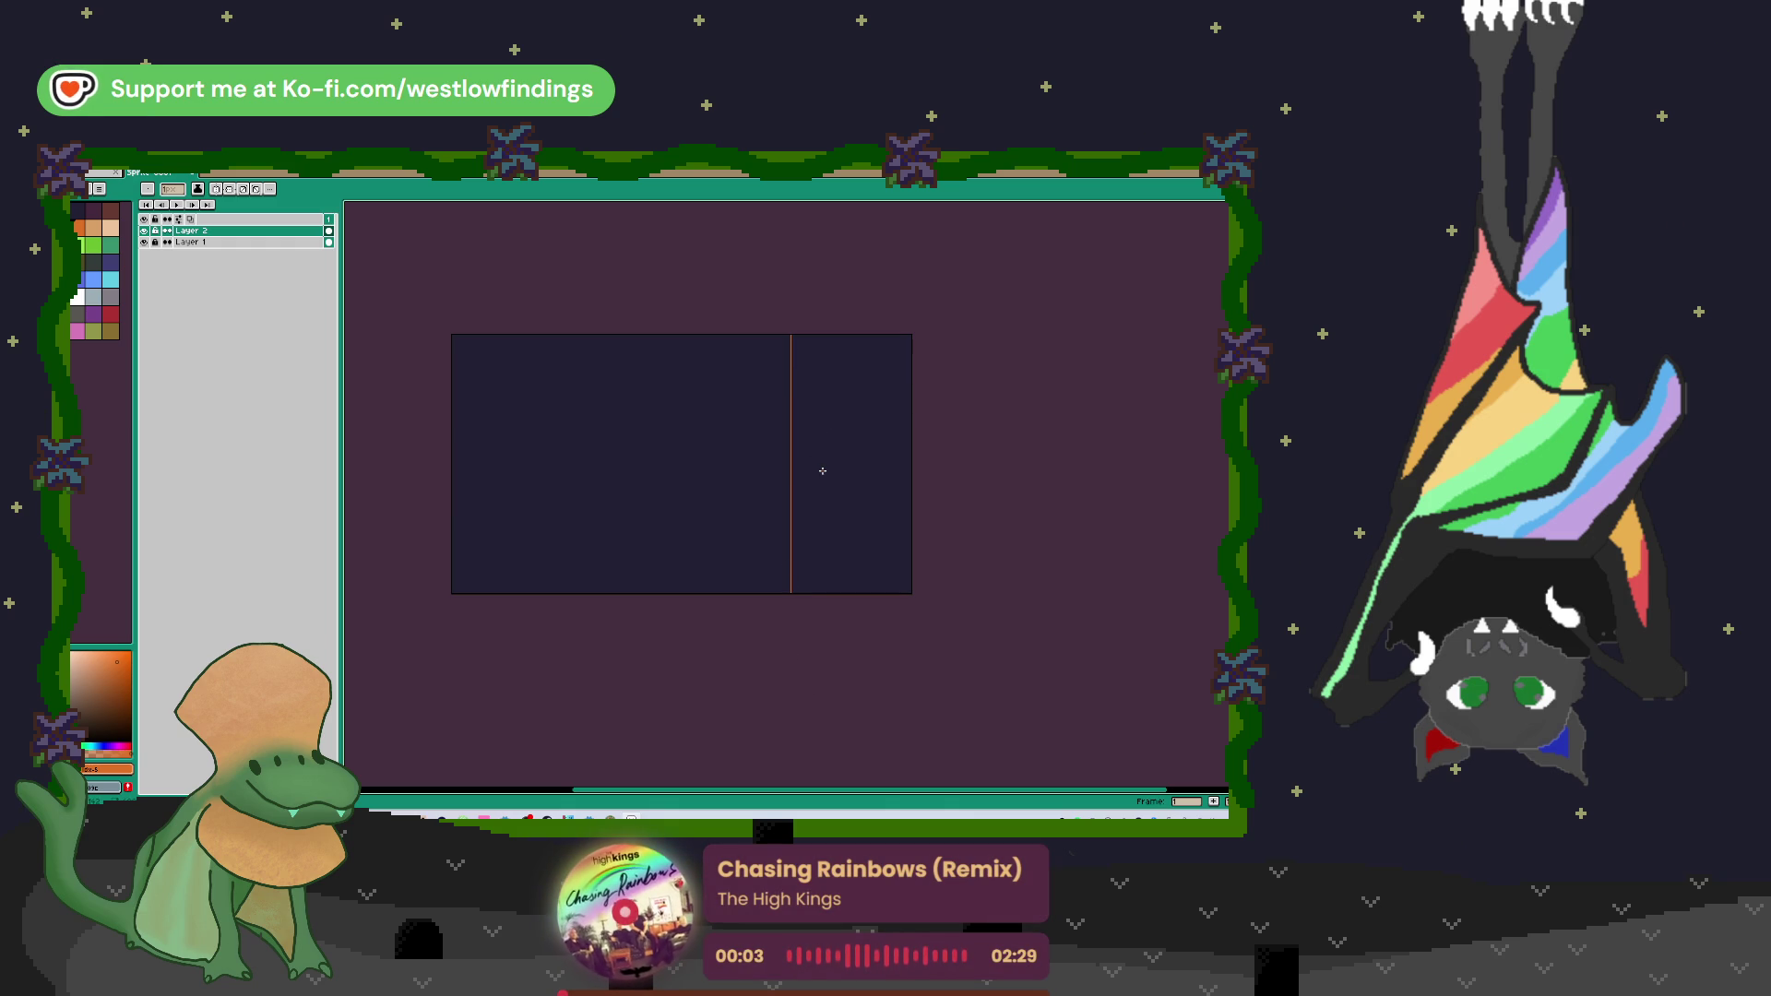
{"action": "key", "text": "b"}
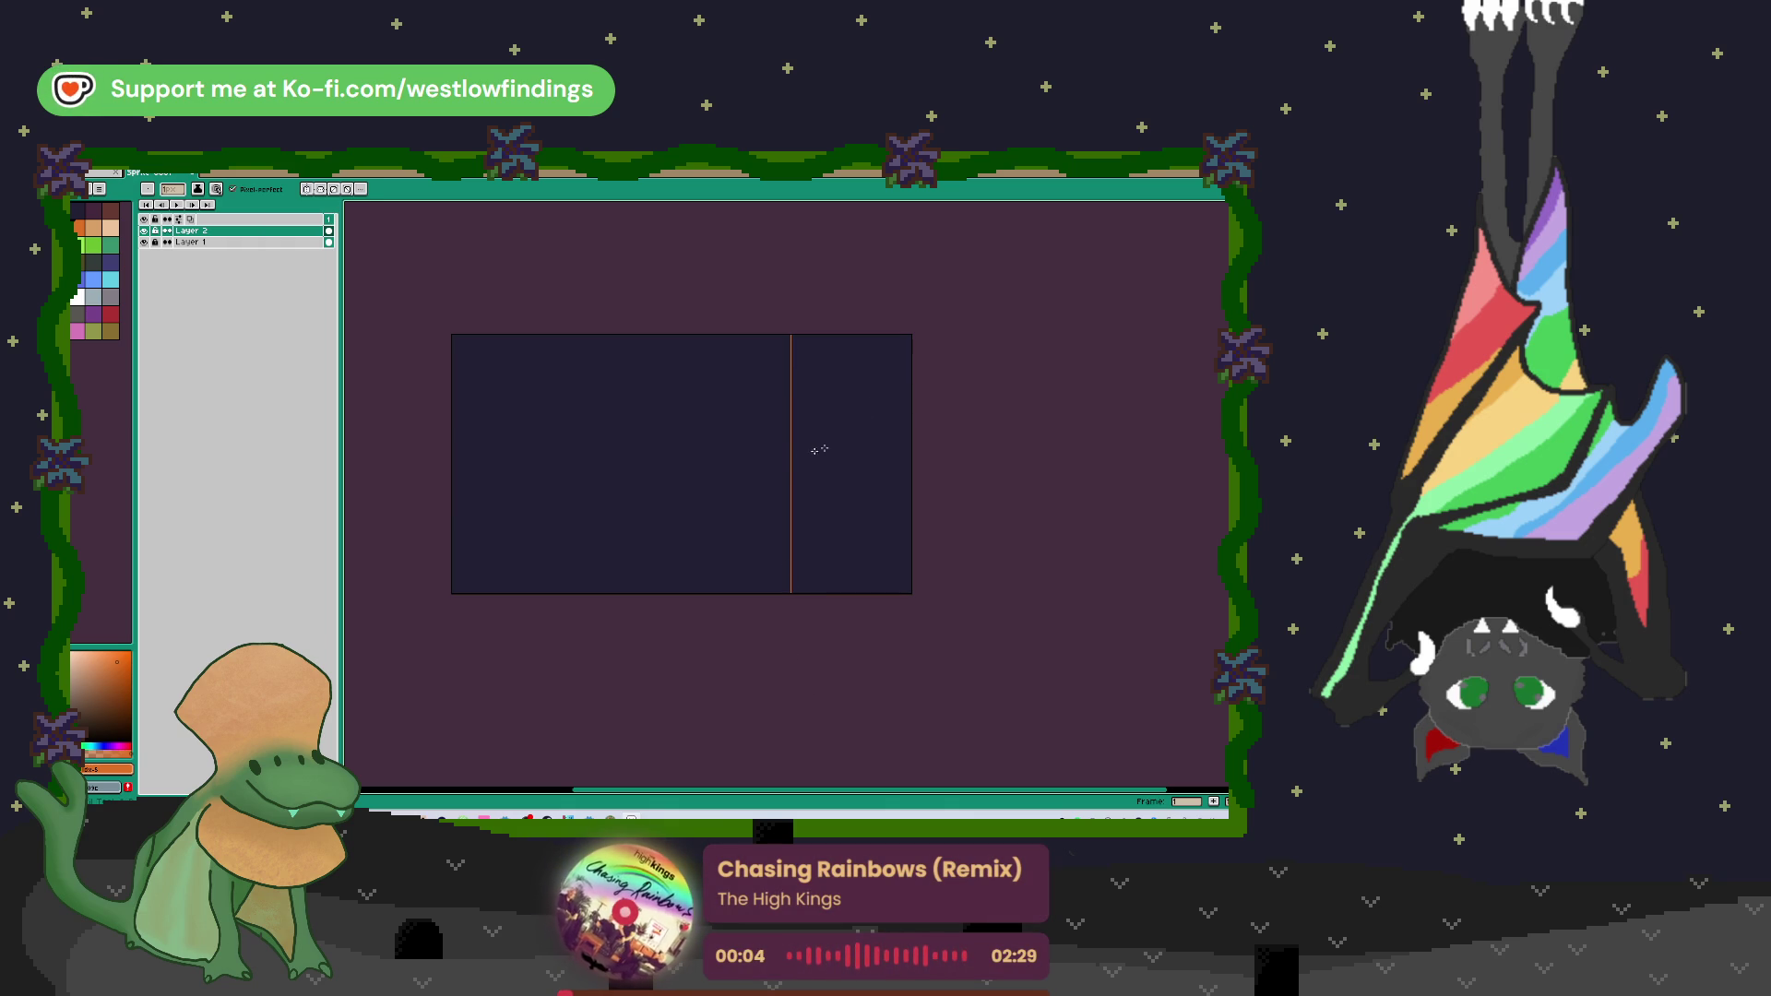
{"action": "left_click_drag", "start_coordinate": [809, 348], "coordinate": [889, 561]}
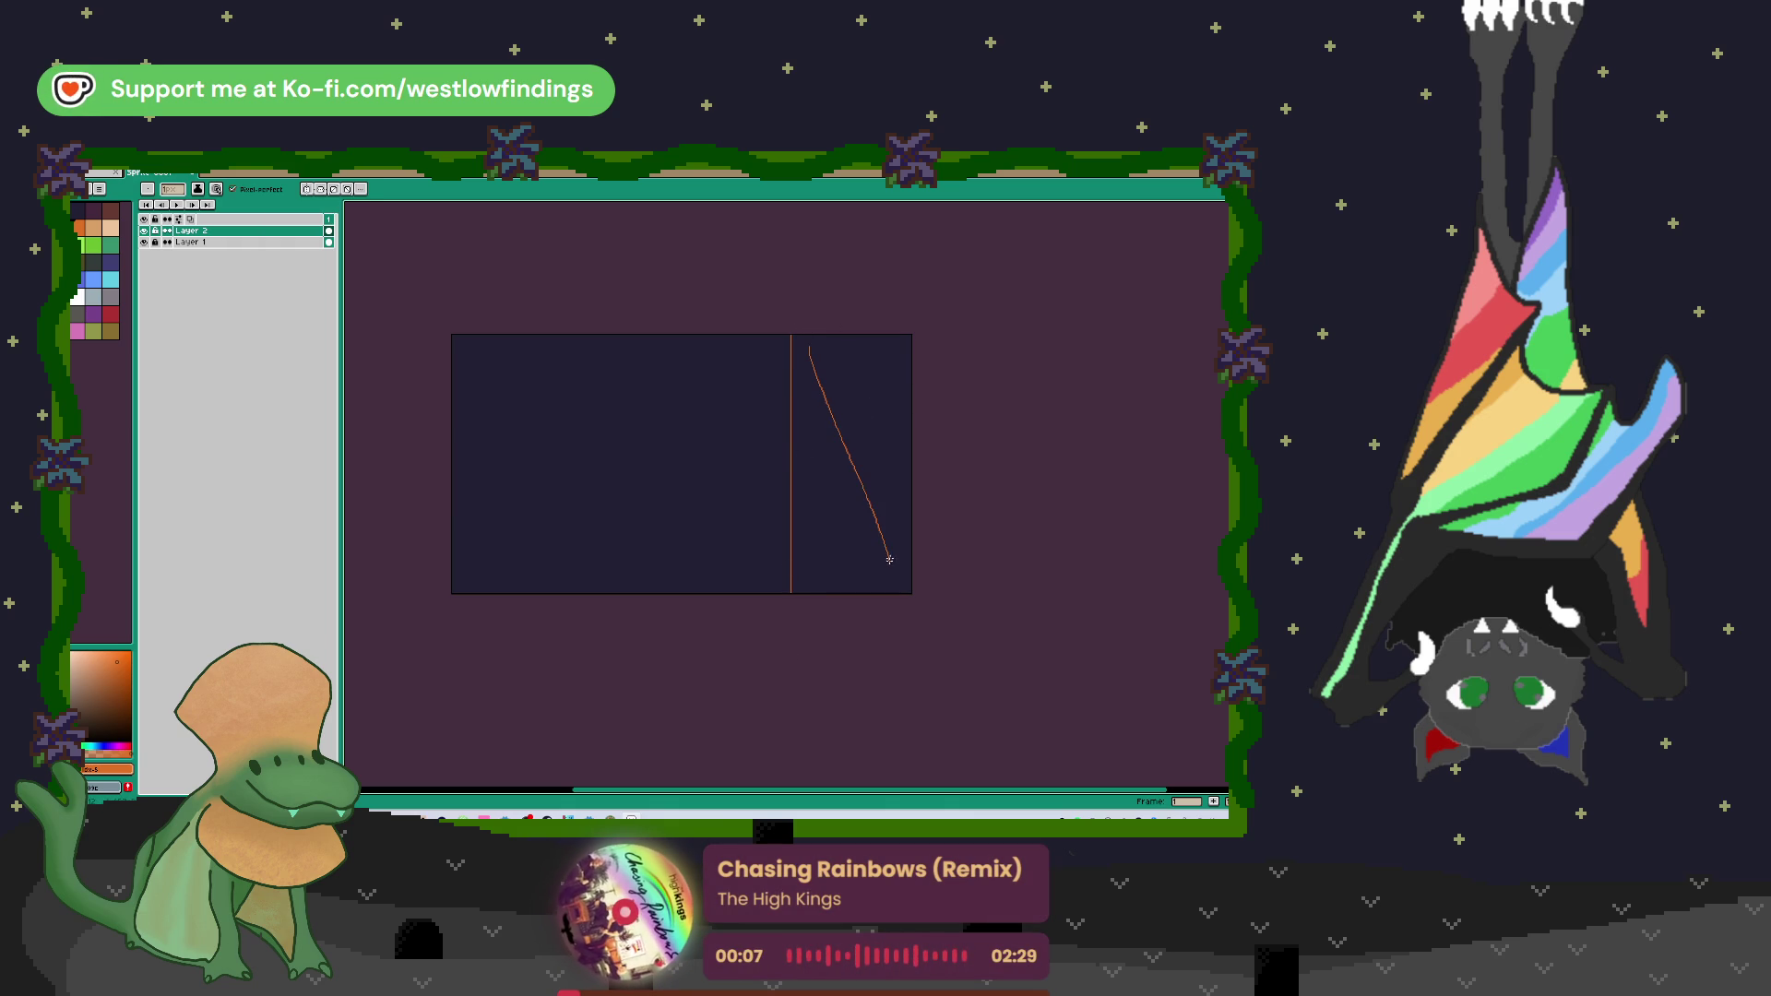
{"action": "left_click_drag", "start_coordinate": [879, 369], "coordinate": [814, 552]}
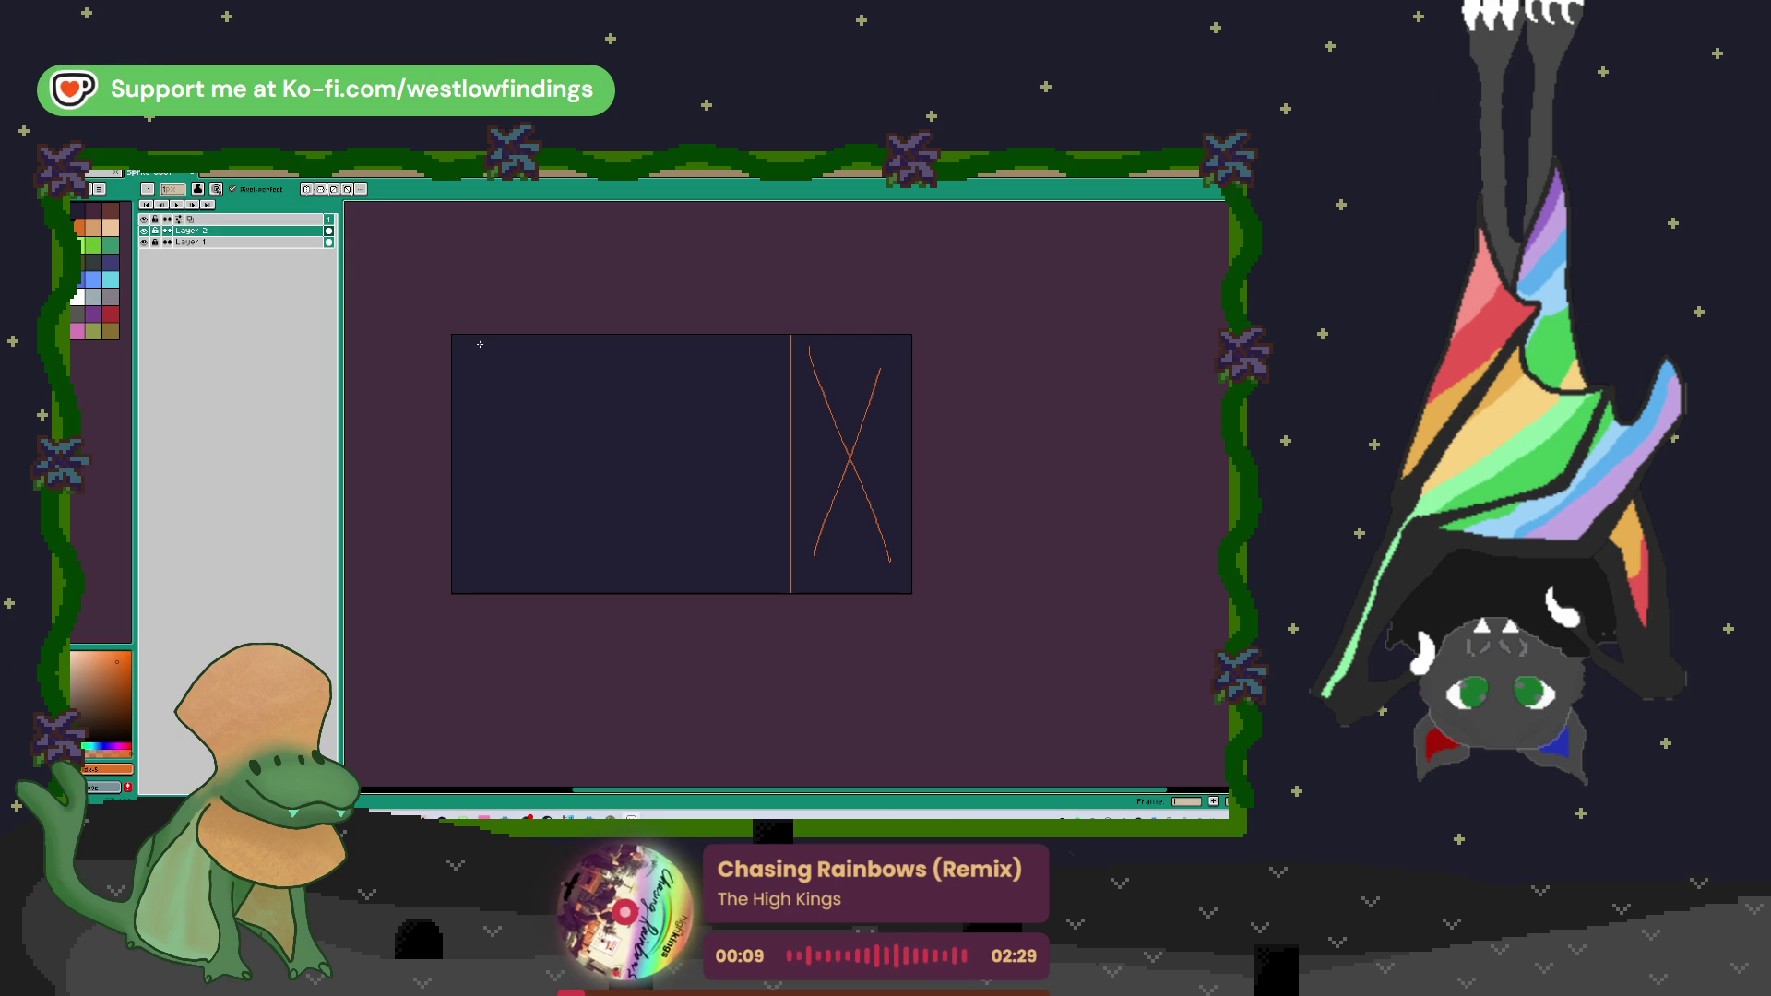
Step: Write an underlined Title and sketch crossed boxes, then add Layer 3 and hide Layer 2
{"action": "mouse_move", "coordinate": [489, 378]}
{"action": "left_mouse_down"}
{"action": "mouse_move", "coordinate": [492, 348]}
{"action": "mouse_move", "coordinate": [517, 373]}
{"action": "left_mouse_up"}
{"action": "mouse_move", "coordinate": [532, 352]}
{"action": "left_mouse_down"}
{"action": "mouse_move", "coordinate": [532, 375]}
{"action": "mouse_move", "coordinate": [550, 362]}
{"action": "left_mouse_up"}
{"action": "mouse_move", "coordinate": [550, 351]}
{"action": "left_mouse_down"}
{"action": "mouse_move", "coordinate": [550, 375]}
{"action": "mouse_move", "coordinate": [591, 378]}
{"action": "left_mouse_up"}
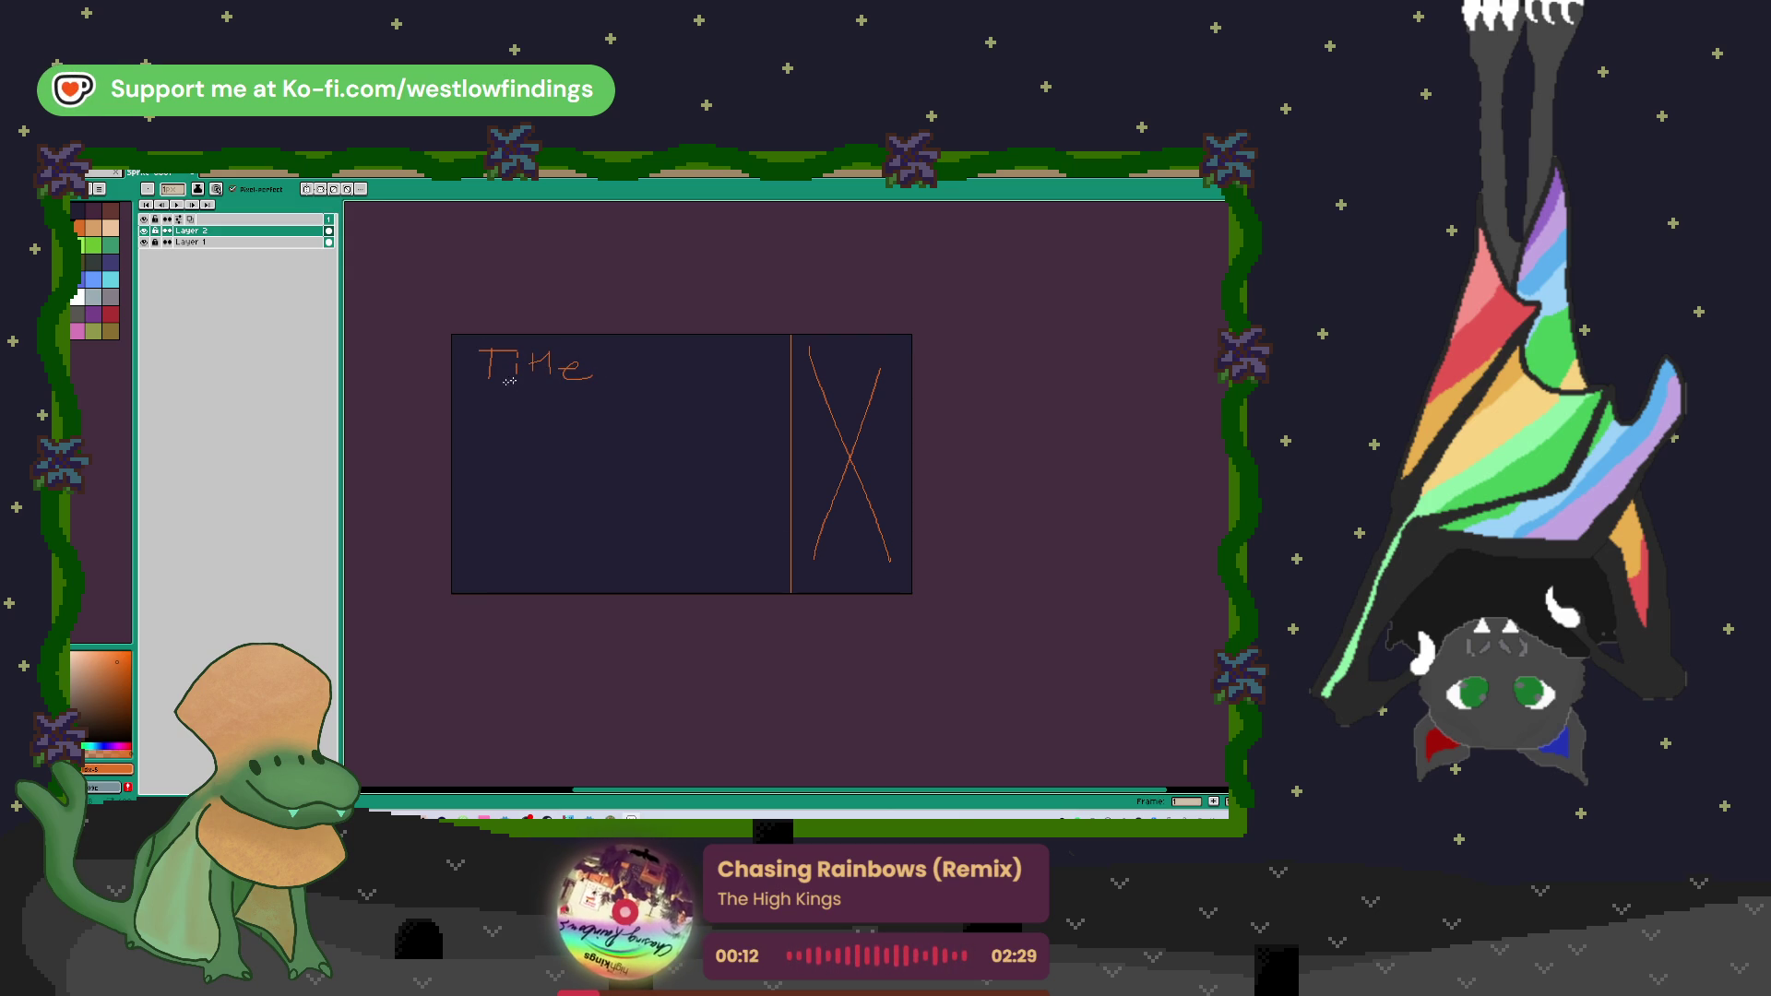
{"action": "left_click_drag", "start_coordinate": [482, 388], "coordinate": [681, 388]}
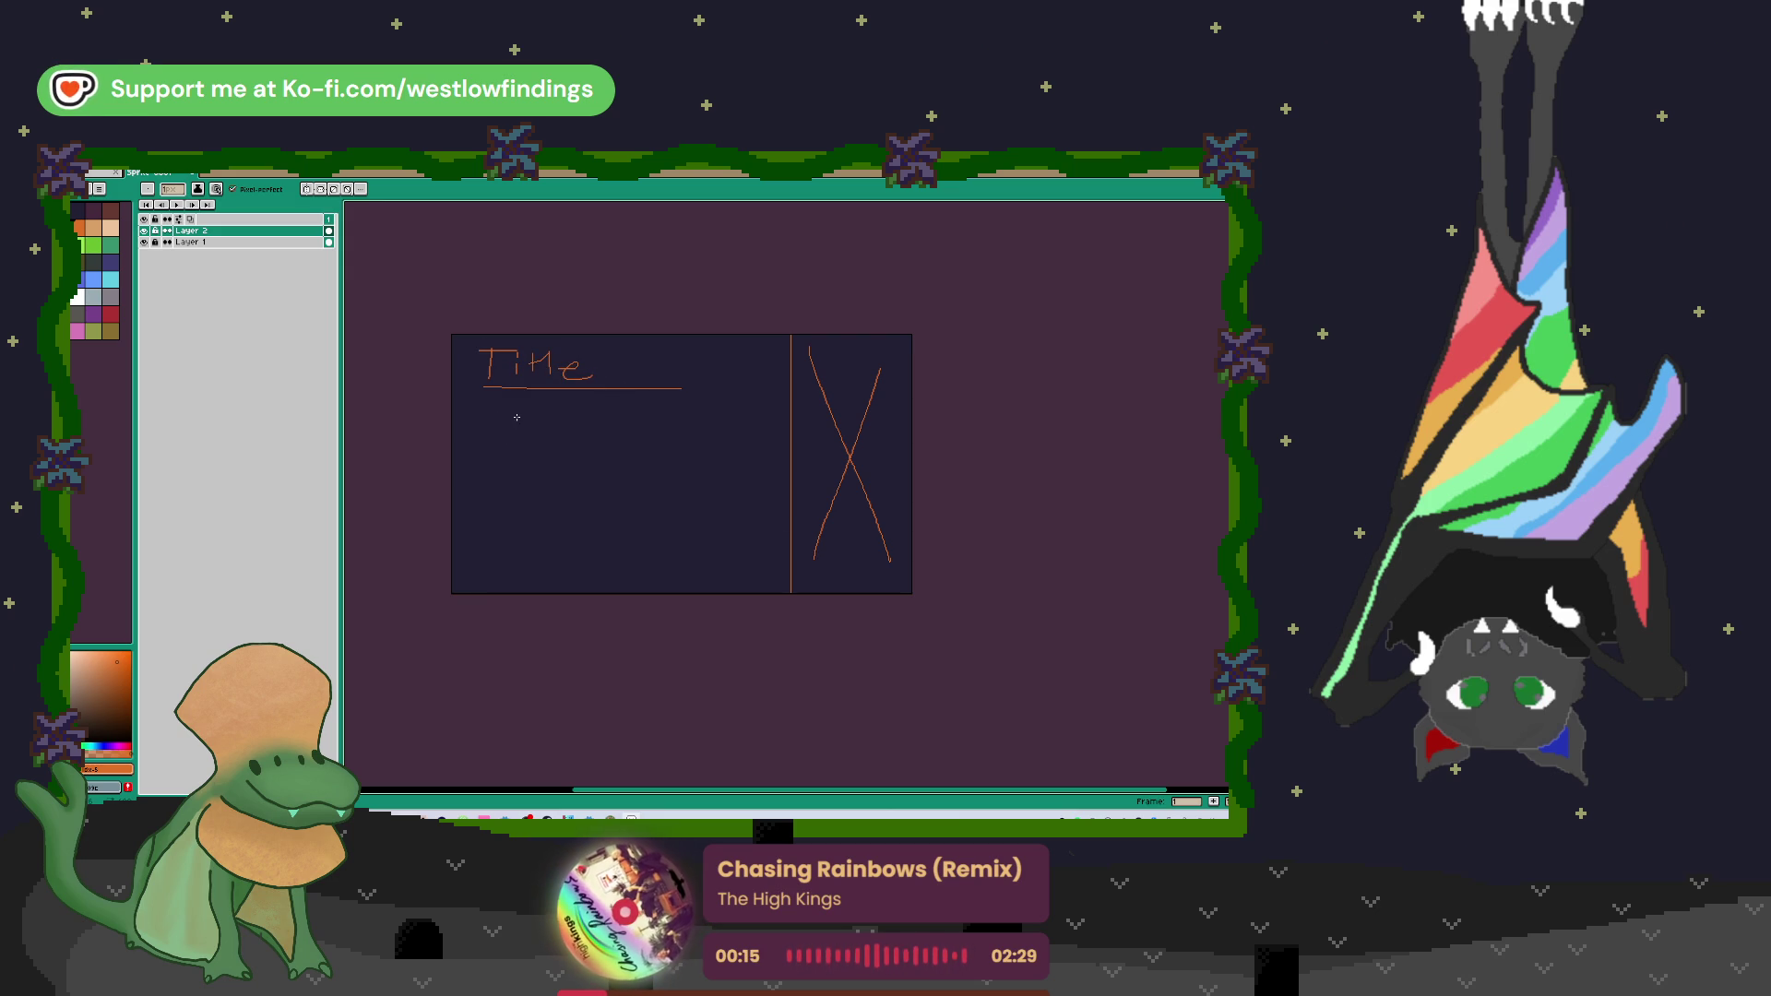
{"action": "left_click_drag", "start_coordinate": [471, 410], "coordinate": [483, 504]}
{"action": "mouse_move", "coordinate": [600, 497]}
{"action": "left_mouse_down"}
{"action": "mouse_move", "coordinate": [549, 411]}
{"action": "mouse_move", "coordinate": [473, 411]}
{"action": "mouse_move", "coordinate": [513, 437]}
{"action": "mouse_move", "coordinate": [560, 434]}
{"action": "mouse_move", "coordinate": [576, 481]}
{"action": "left_mouse_up"}
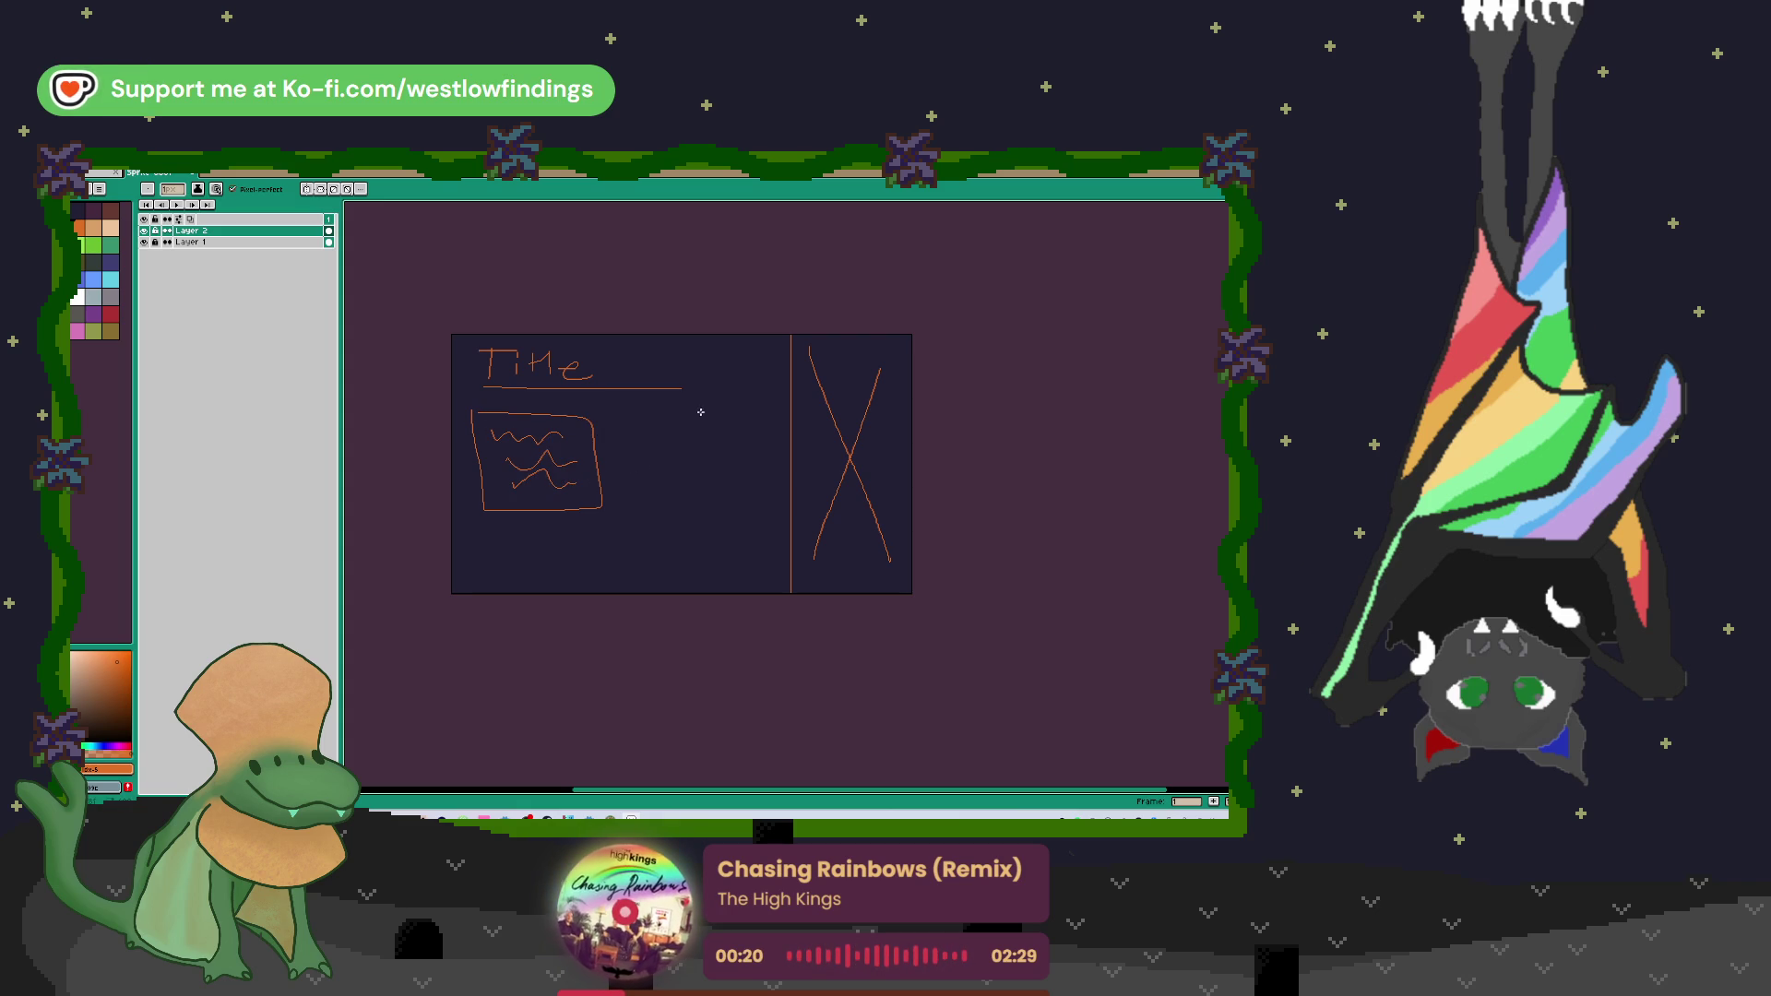
{"action": "mouse_move", "coordinate": [769, 517]}
{"action": "left_mouse_down"}
{"action": "mouse_move", "coordinate": [671, 540]}
{"action": "mouse_move", "coordinate": [753, 579]}
{"action": "mouse_move", "coordinate": [770, 521]}
{"action": "mouse_move", "coordinate": [766, 559]}
{"action": "left_mouse_up"}
{"action": "mouse_move", "coordinate": [752, 406]}
{"action": "left_mouse_down"}
{"action": "mouse_move", "coordinate": [637, 455]}
{"action": "mouse_move", "coordinate": [752, 486]}
{"action": "left_mouse_up"}
{"action": "mouse_move", "coordinate": [735, 423]}
{"action": "left_mouse_down"}
{"action": "mouse_move", "coordinate": [477, 526]}
{"action": "mouse_move", "coordinate": [475, 564]}
{"action": "left_mouse_up"}
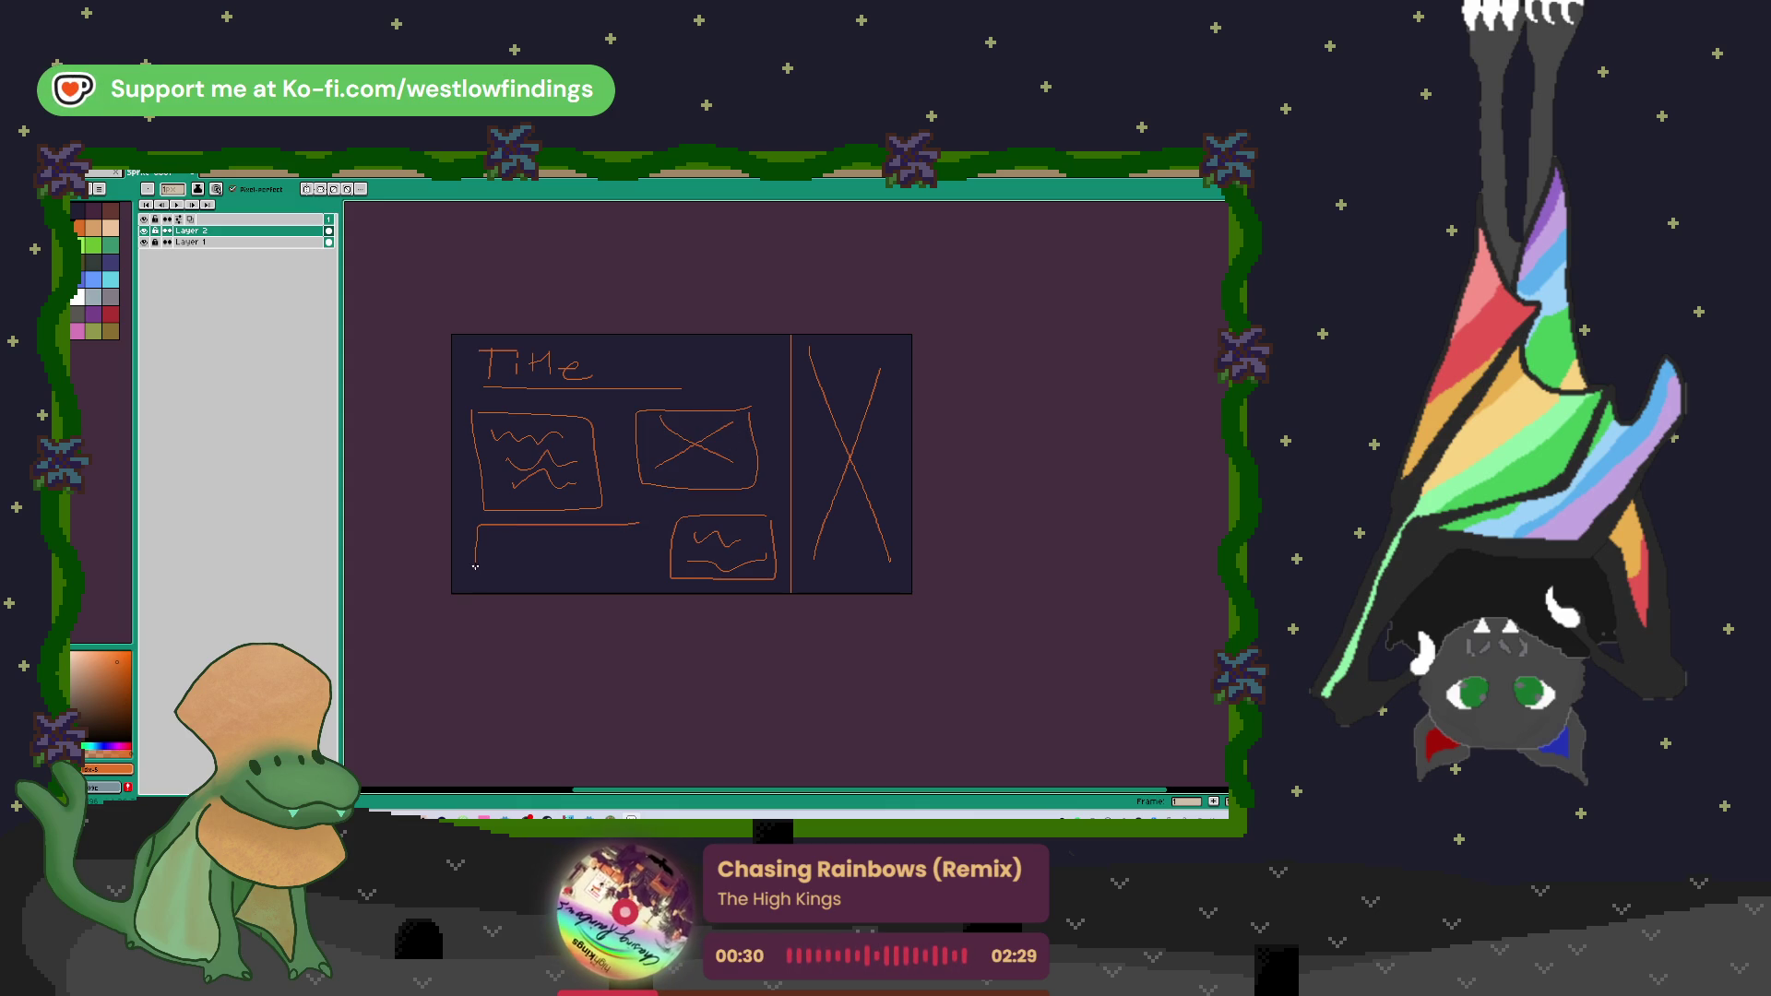
{"action": "mouse_move", "coordinate": [622, 582]}
{"action": "left_mouse_down"}
{"action": "mouse_move", "coordinate": [639, 522]}
{"action": "mouse_move", "coordinate": [489, 562]}
{"action": "mouse_move", "coordinate": [611, 568]}
{"action": "left_mouse_up"}
{"action": "key", "text": "shift+n"}
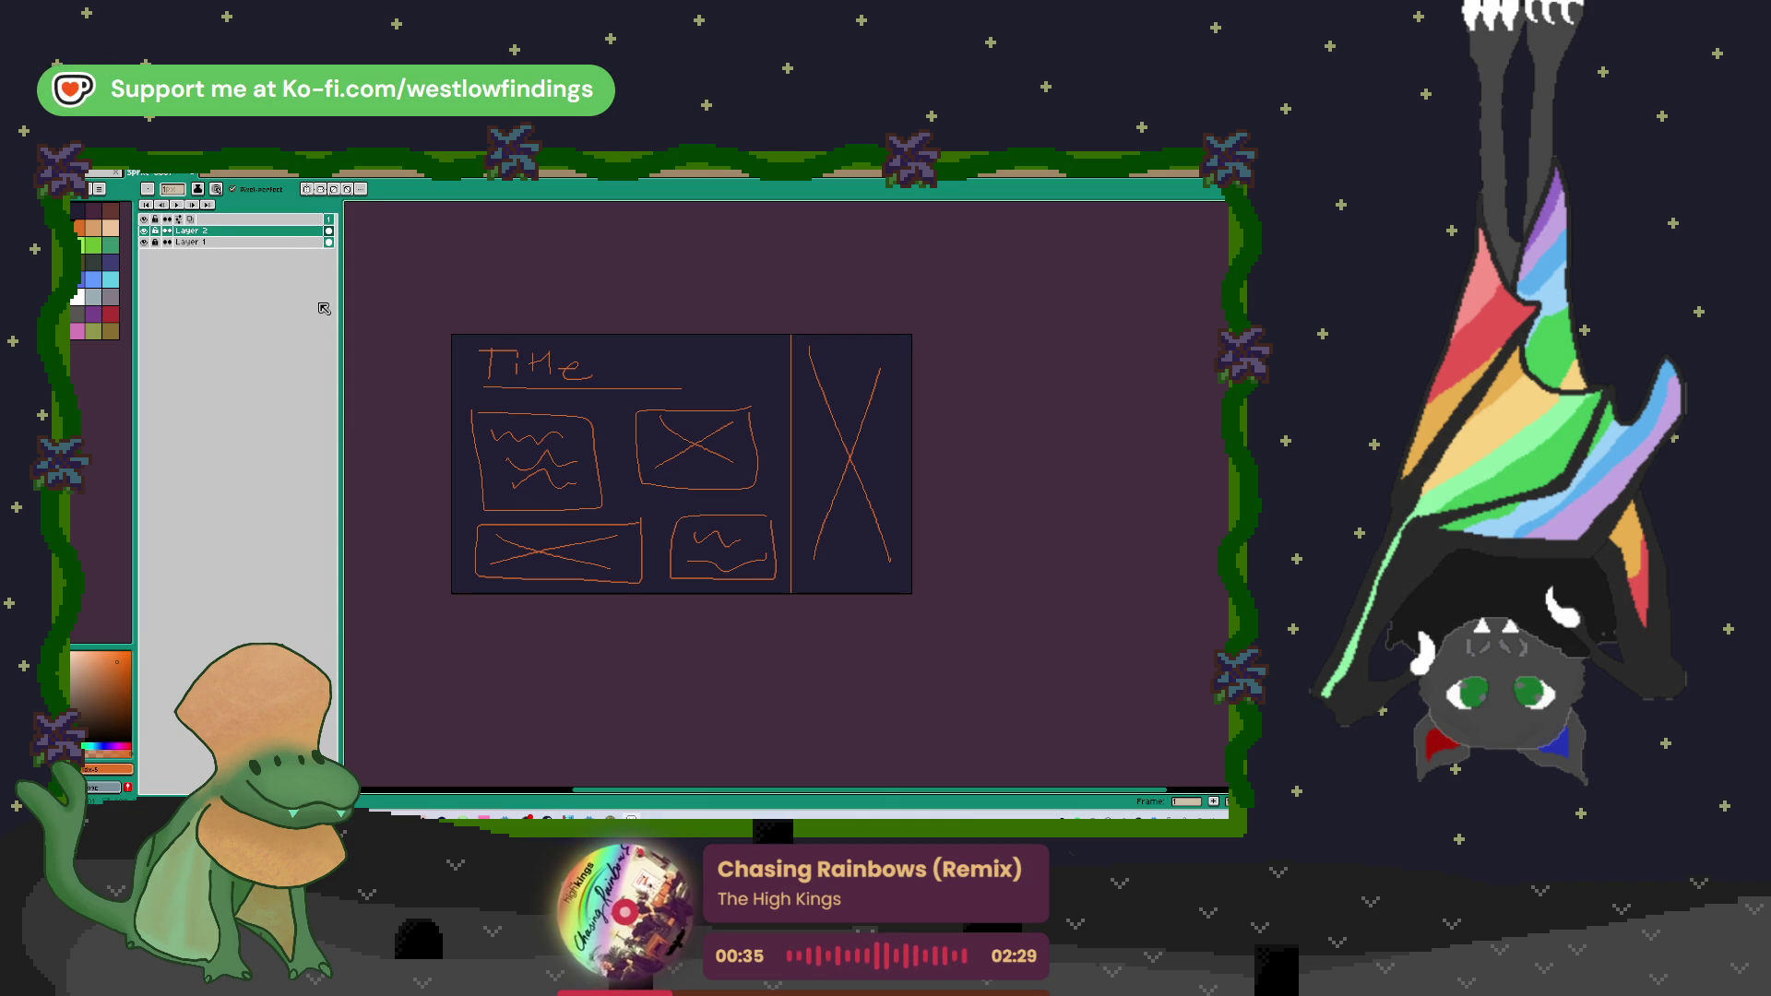
{"action": "left_click", "coordinate": [143, 242]}
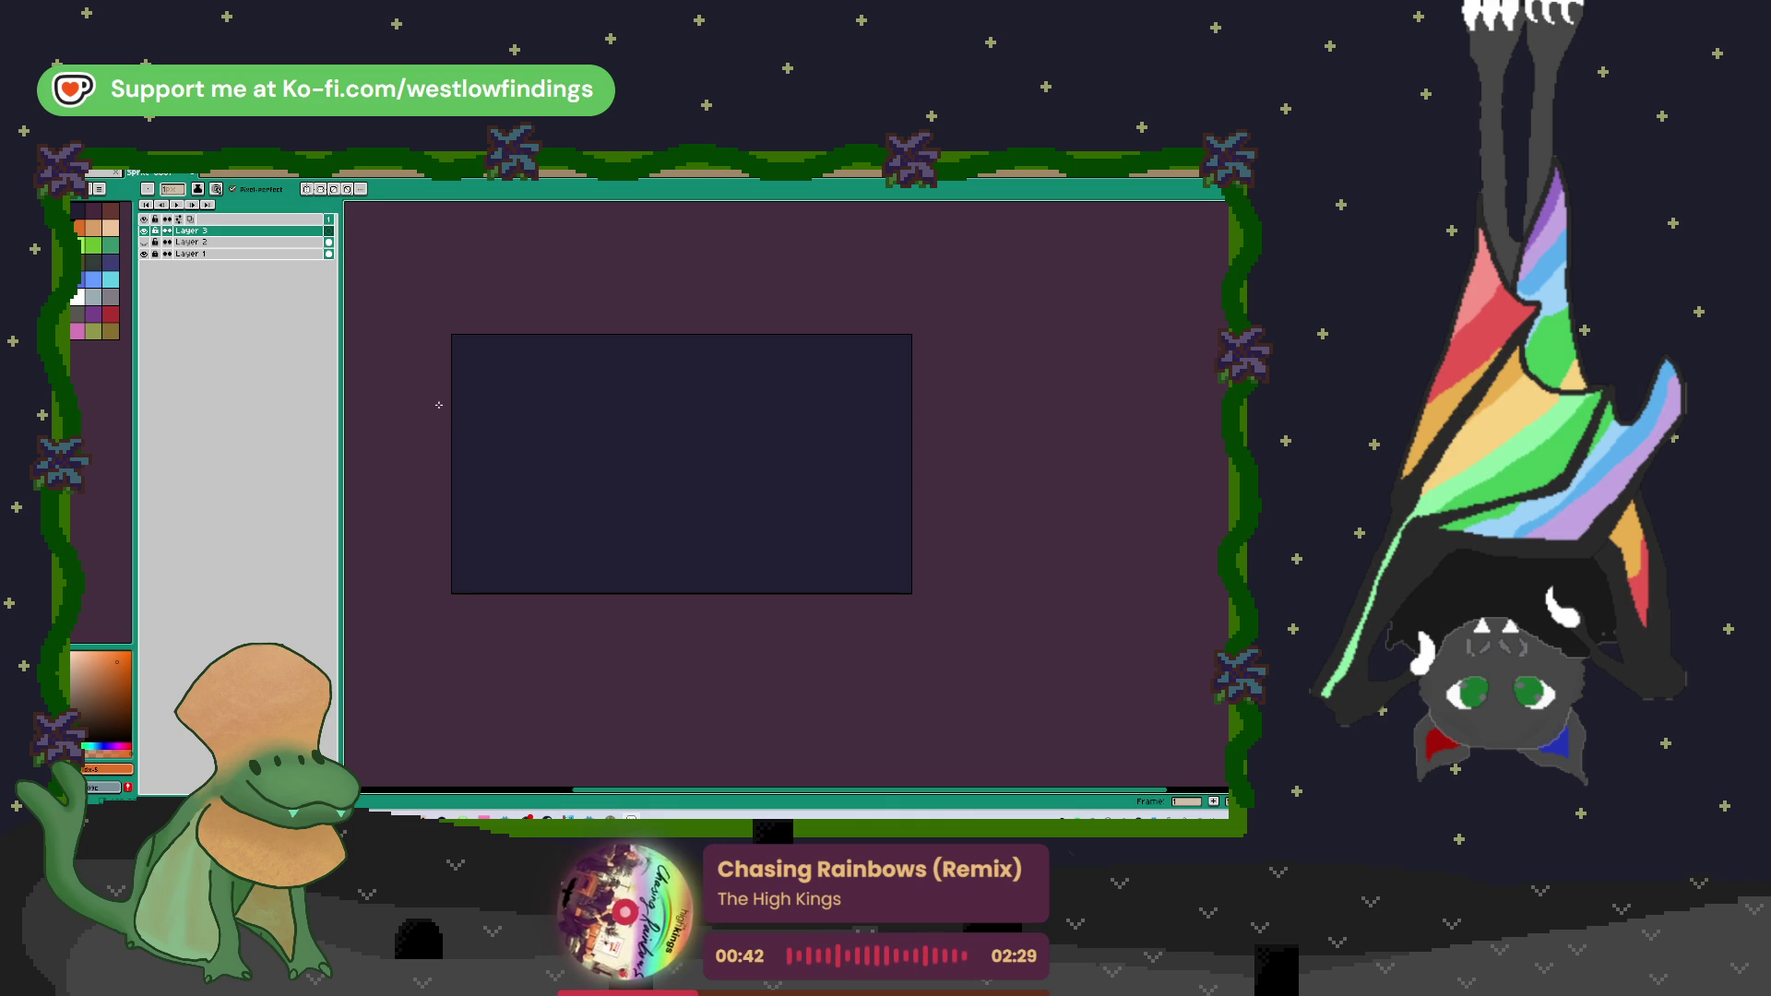
Step: On Layer 3, draw a left divider and write TITLE vertically down the left strip
{"action": "left_click_drag", "start_coordinate": [526, 331], "coordinate": [531, 598]}
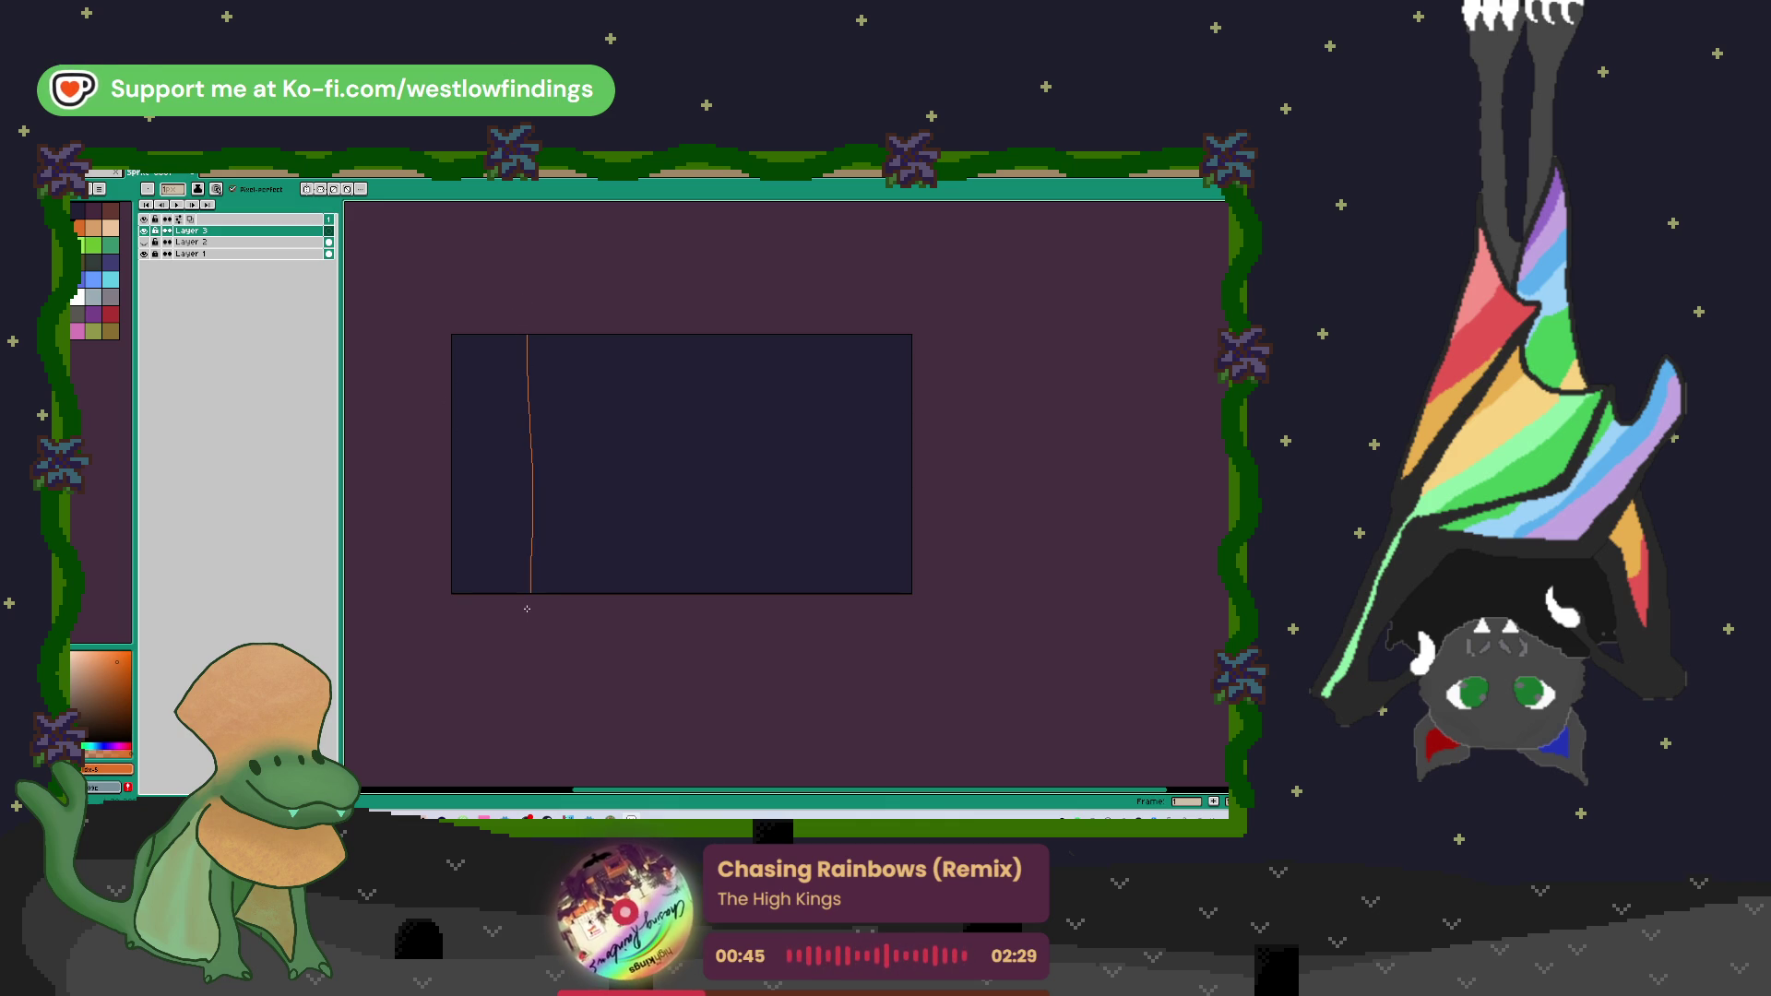
{"action": "mouse_move", "coordinate": [484, 363]}
{"action": "left_mouse_down"}
{"action": "mouse_move", "coordinate": [497, 354]}
{"action": "mouse_move", "coordinate": [484, 412]}
{"action": "mouse_move", "coordinate": [506, 435]}
{"action": "left_mouse_up"}
{"action": "left_click_drag", "start_coordinate": [488, 436], "coordinate": [491, 578]}
{"action": "left_click_drag", "start_coordinate": [469, 560], "coordinate": [485, 560]}
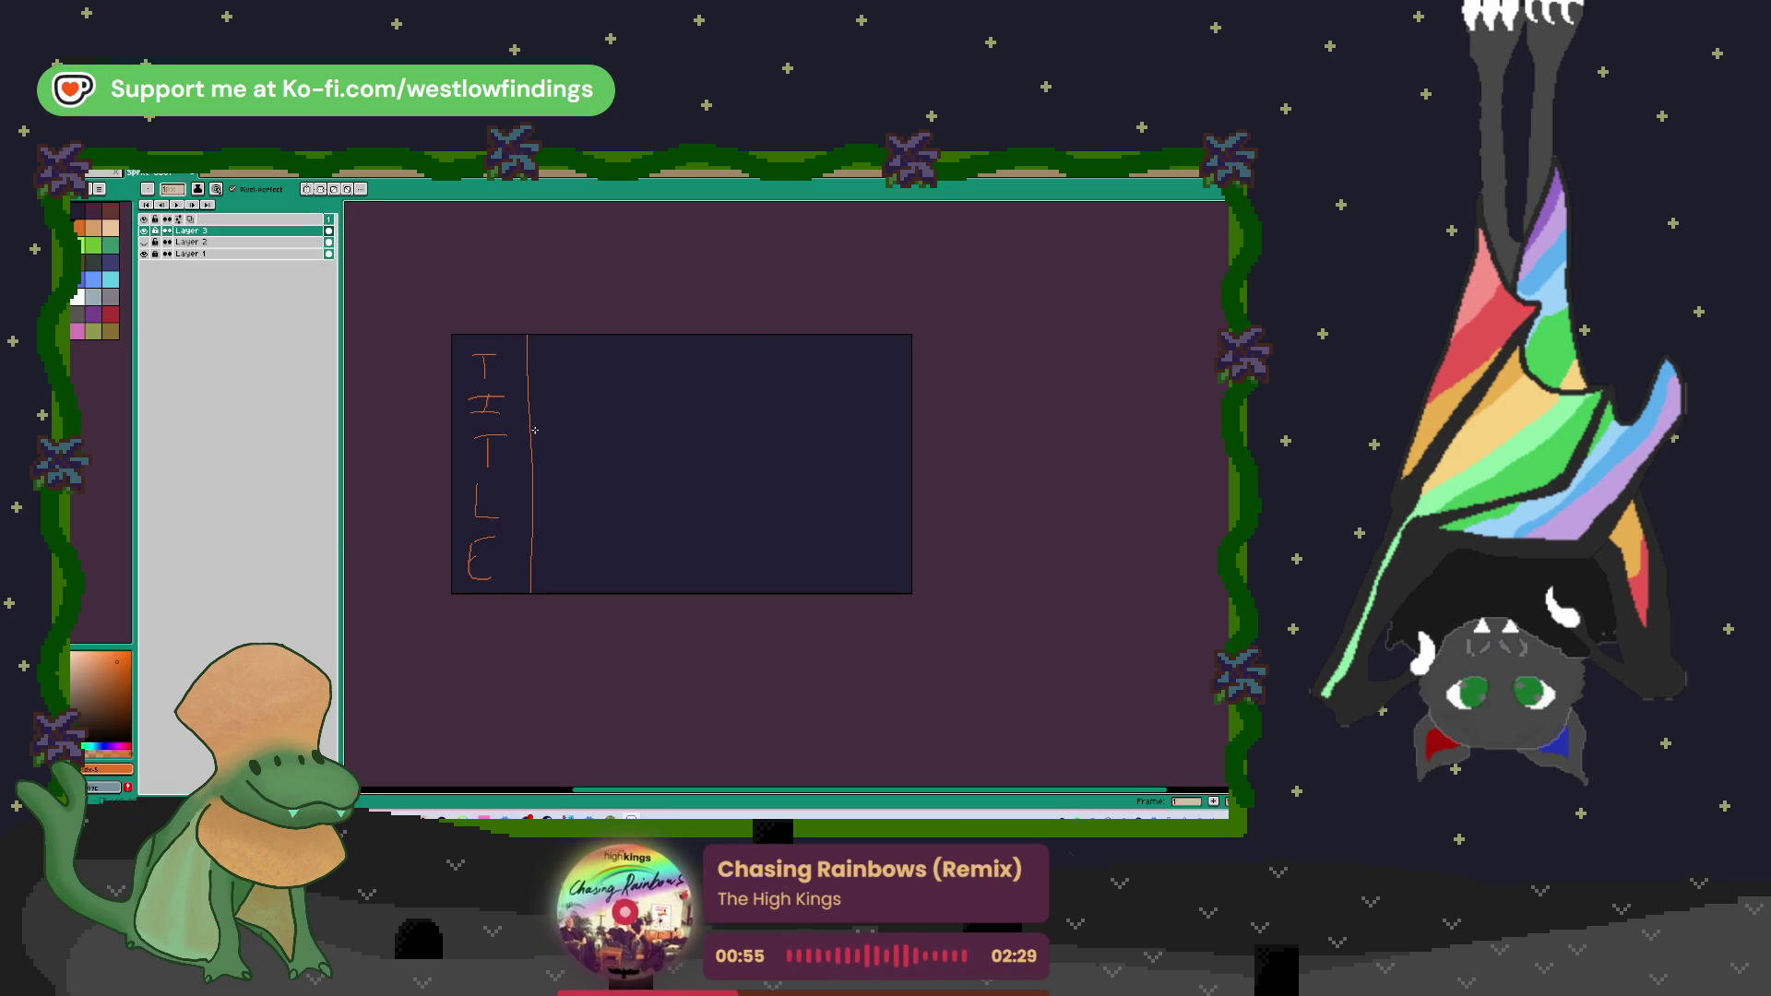
Step: Draw a crossed-out header and a squiggle-filled box, then hide Layer 3 and add Layer 4
{"action": "left_click_drag", "start_coordinate": [532, 429], "coordinate": [914, 417]}
{"action": "left_click_drag", "start_coordinate": [574, 357], "coordinate": [855, 385]}
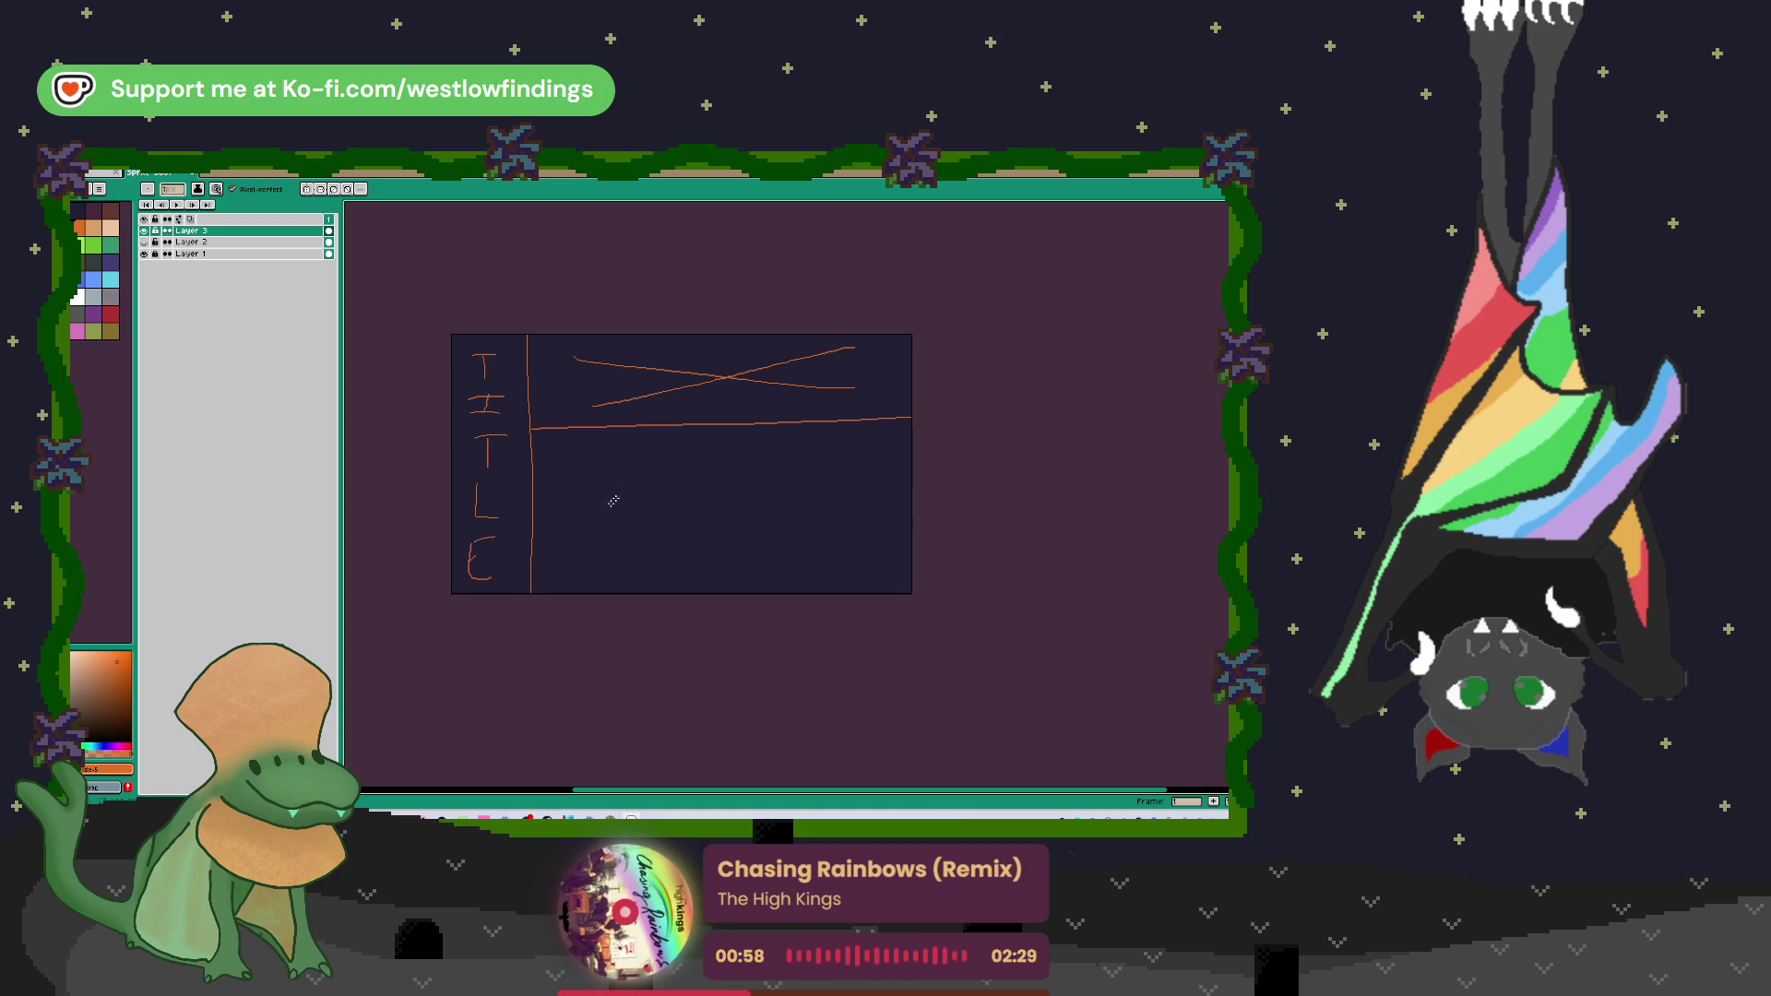
{"action": "mouse_move", "coordinate": [556, 466]}
{"action": "left_mouse_down"}
{"action": "mouse_move", "coordinate": [558, 558]}
{"action": "mouse_move", "coordinate": [671, 575]}
{"action": "mouse_move", "coordinate": [675, 459]}
{"action": "mouse_move", "coordinate": [841, 563]}
{"action": "mouse_move", "coordinate": [876, 454]}
{"action": "mouse_move", "coordinate": [749, 451]}
{"action": "mouse_move", "coordinate": [860, 525]}
{"action": "left_mouse_up"}
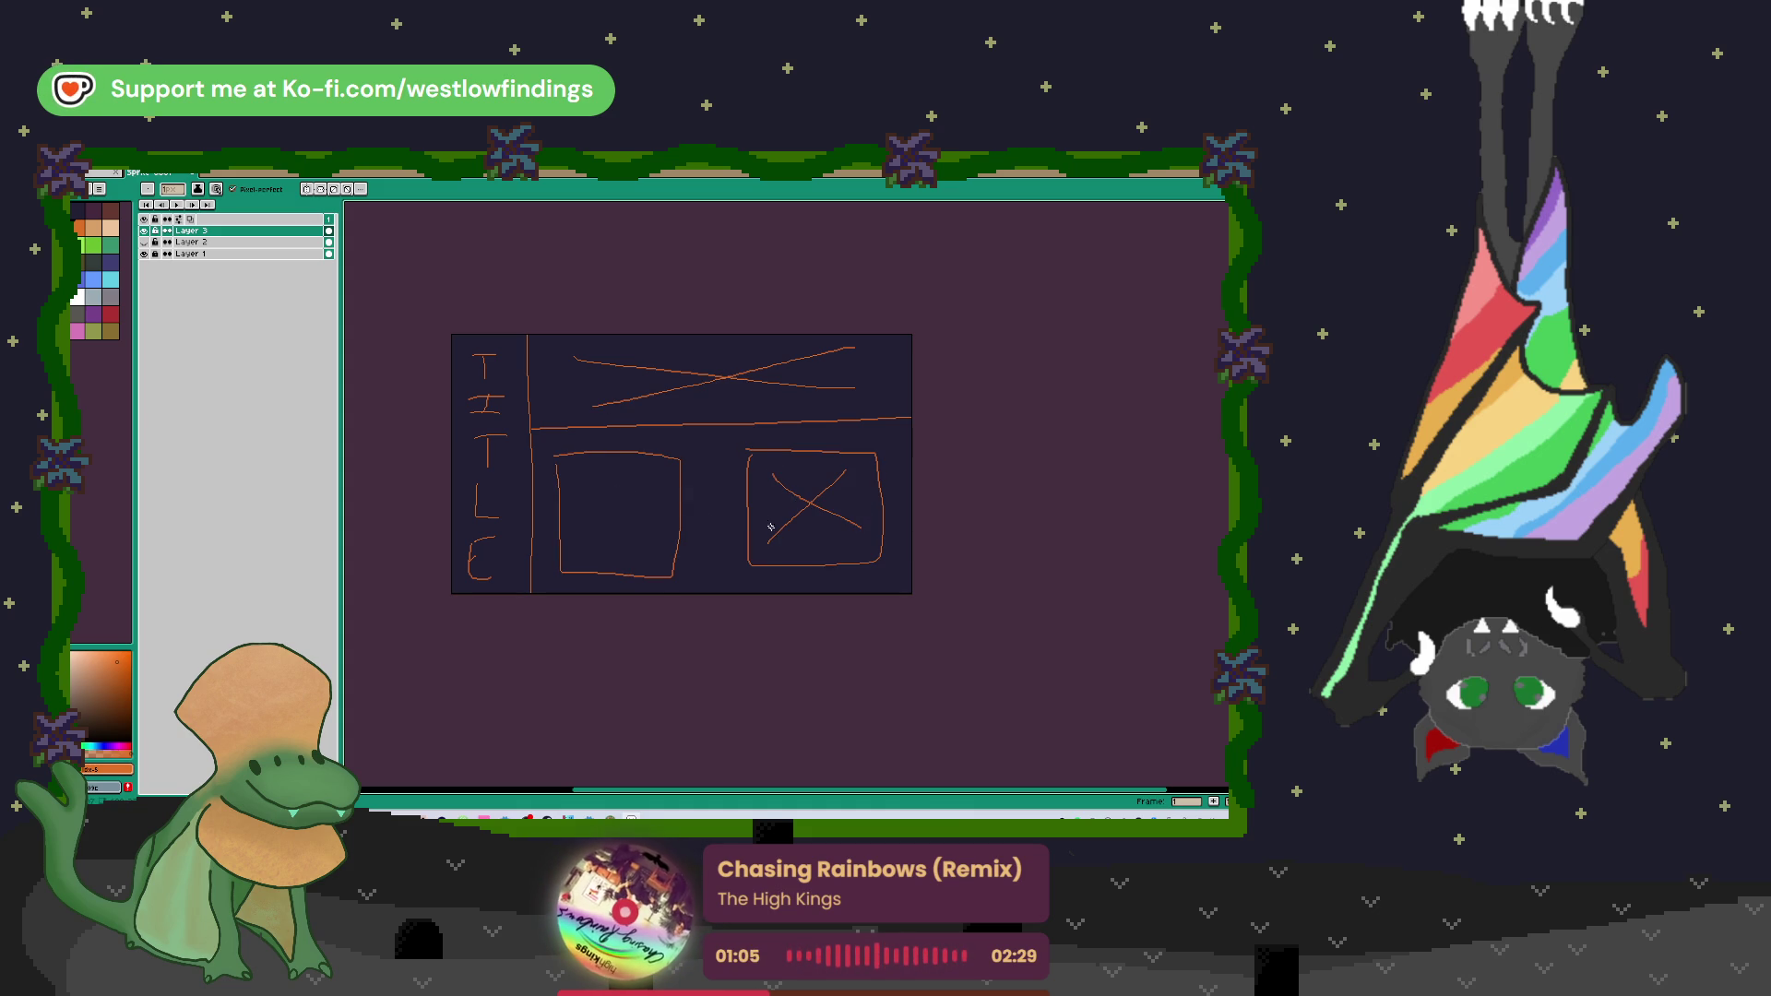
{"action": "mouse_move", "coordinate": [571, 475]}
{"action": "left_mouse_down"}
{"action": "mouse_move", "coordinate": [662, 480]}
{"action": "mouse_move", "coordinate": [626, 496]}
{"action": "mouse_move", "coordinate": [656, 527]}
{"action": "mouse_move", "coordinate": [603, 559]}
{"action": "mouse_move", "coordinate": [661, 558]}
{"action": "left_mouse_up"}
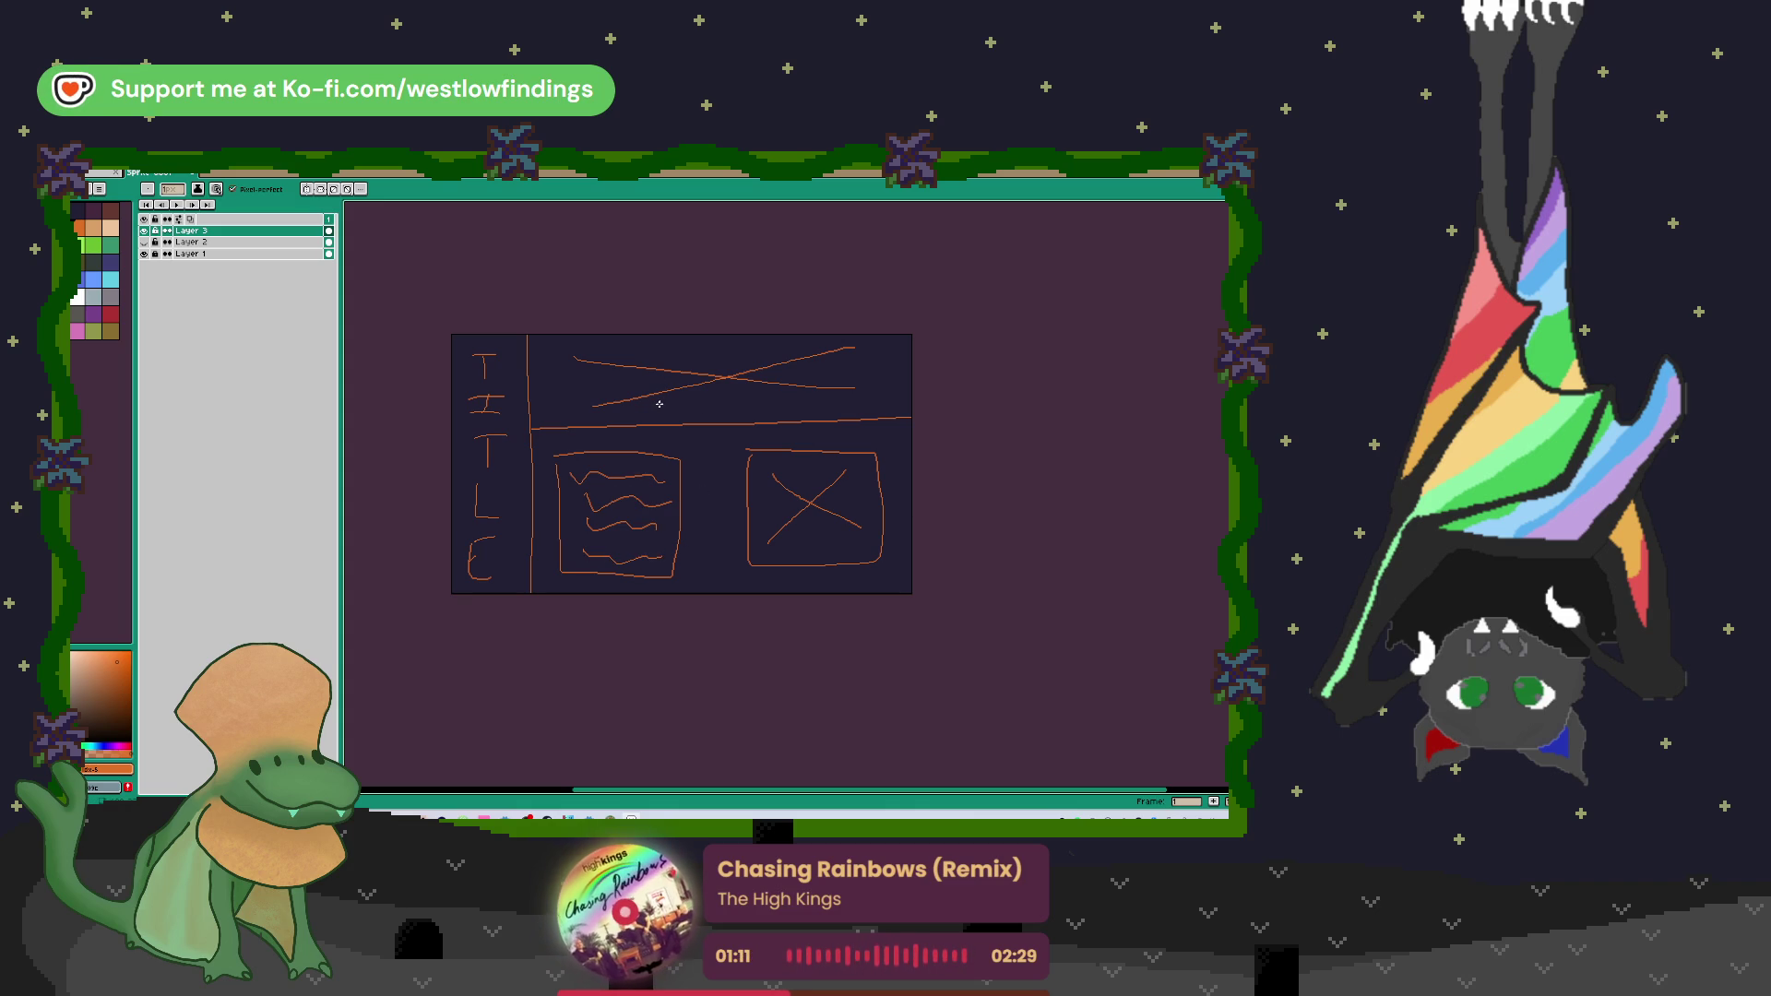
{"action": "left_click", "coordinate": [144, 231]}
{"action": "key", "text": "shift+n"}
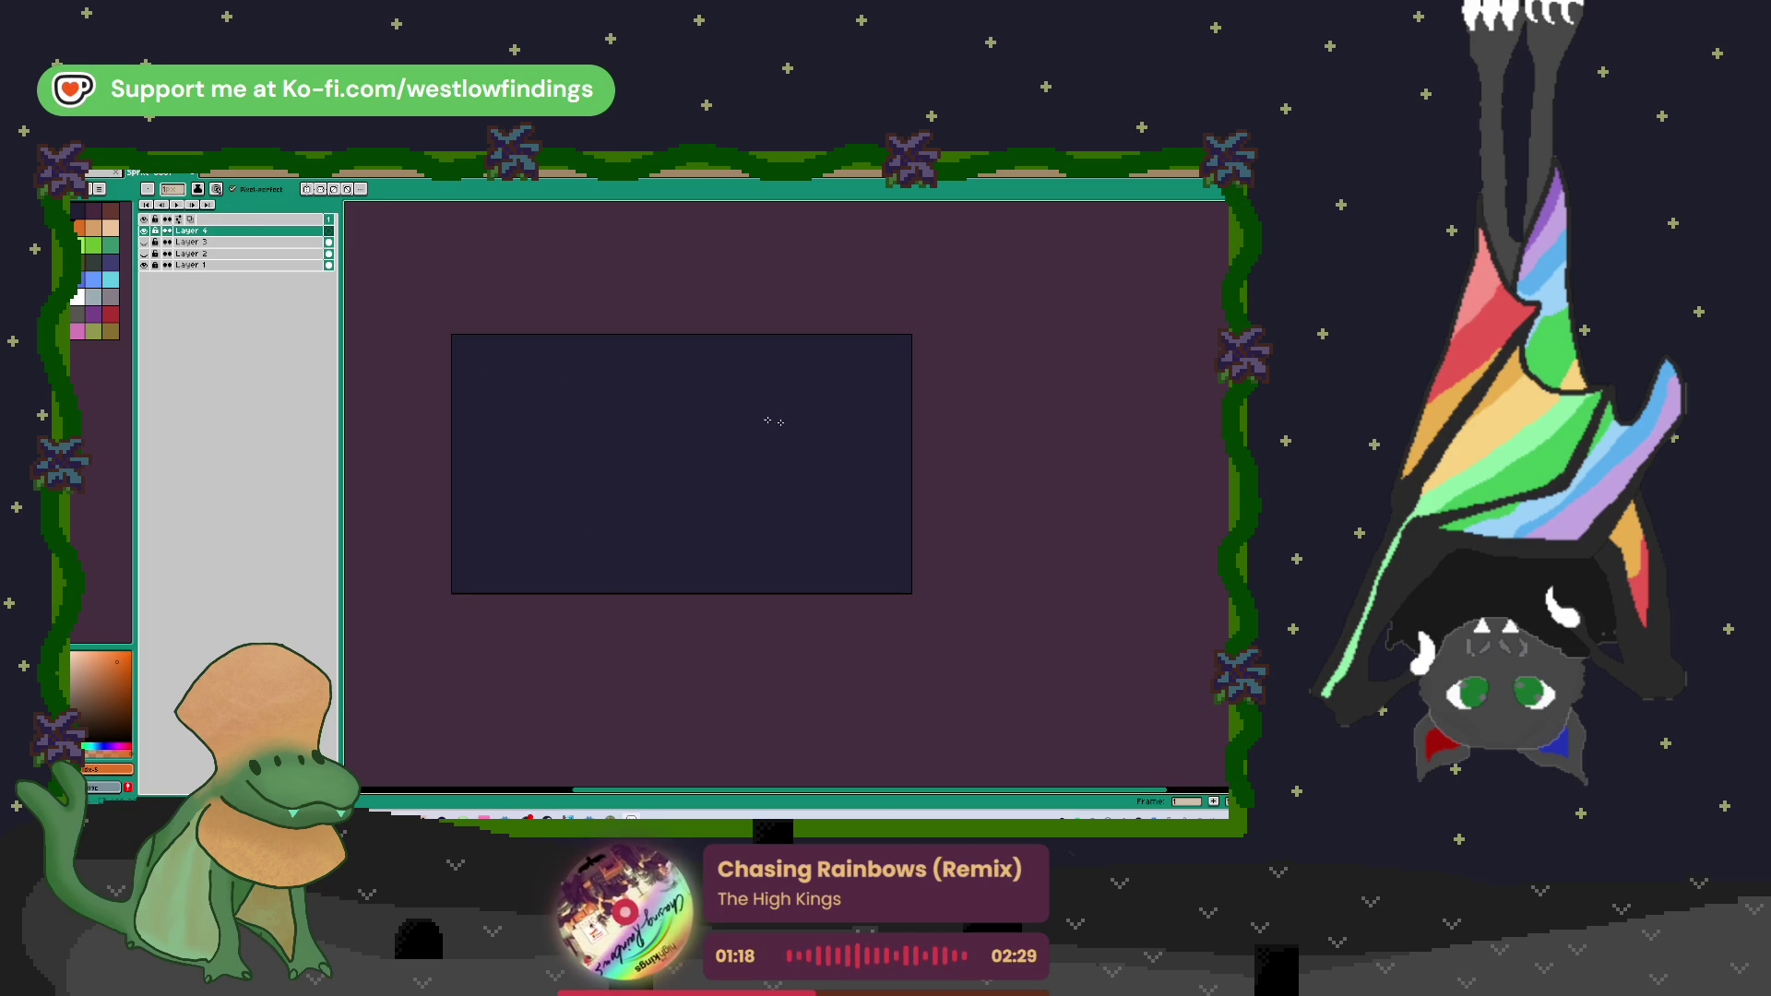
Step: On Layer 4, draw a TITLE bar with crossed boxes below and upper right, then hide it
{"action": "mouse_move", "coordinate": [779, 428]}
{"action": "left_mouse_down"}
{"action": "mouse_move", "coordinate": [587, 426]}
{"action": "mouse_move", "coordinate": [550, 445]}
{"action": "mouse_move", "coordinate": [595, 498]}
{"action": "mouse_move", "coordinate": [811, 498]}
{"action": "mouse_move", "coordinate": [786, 429]}
{"action": "left_mouse_up"}
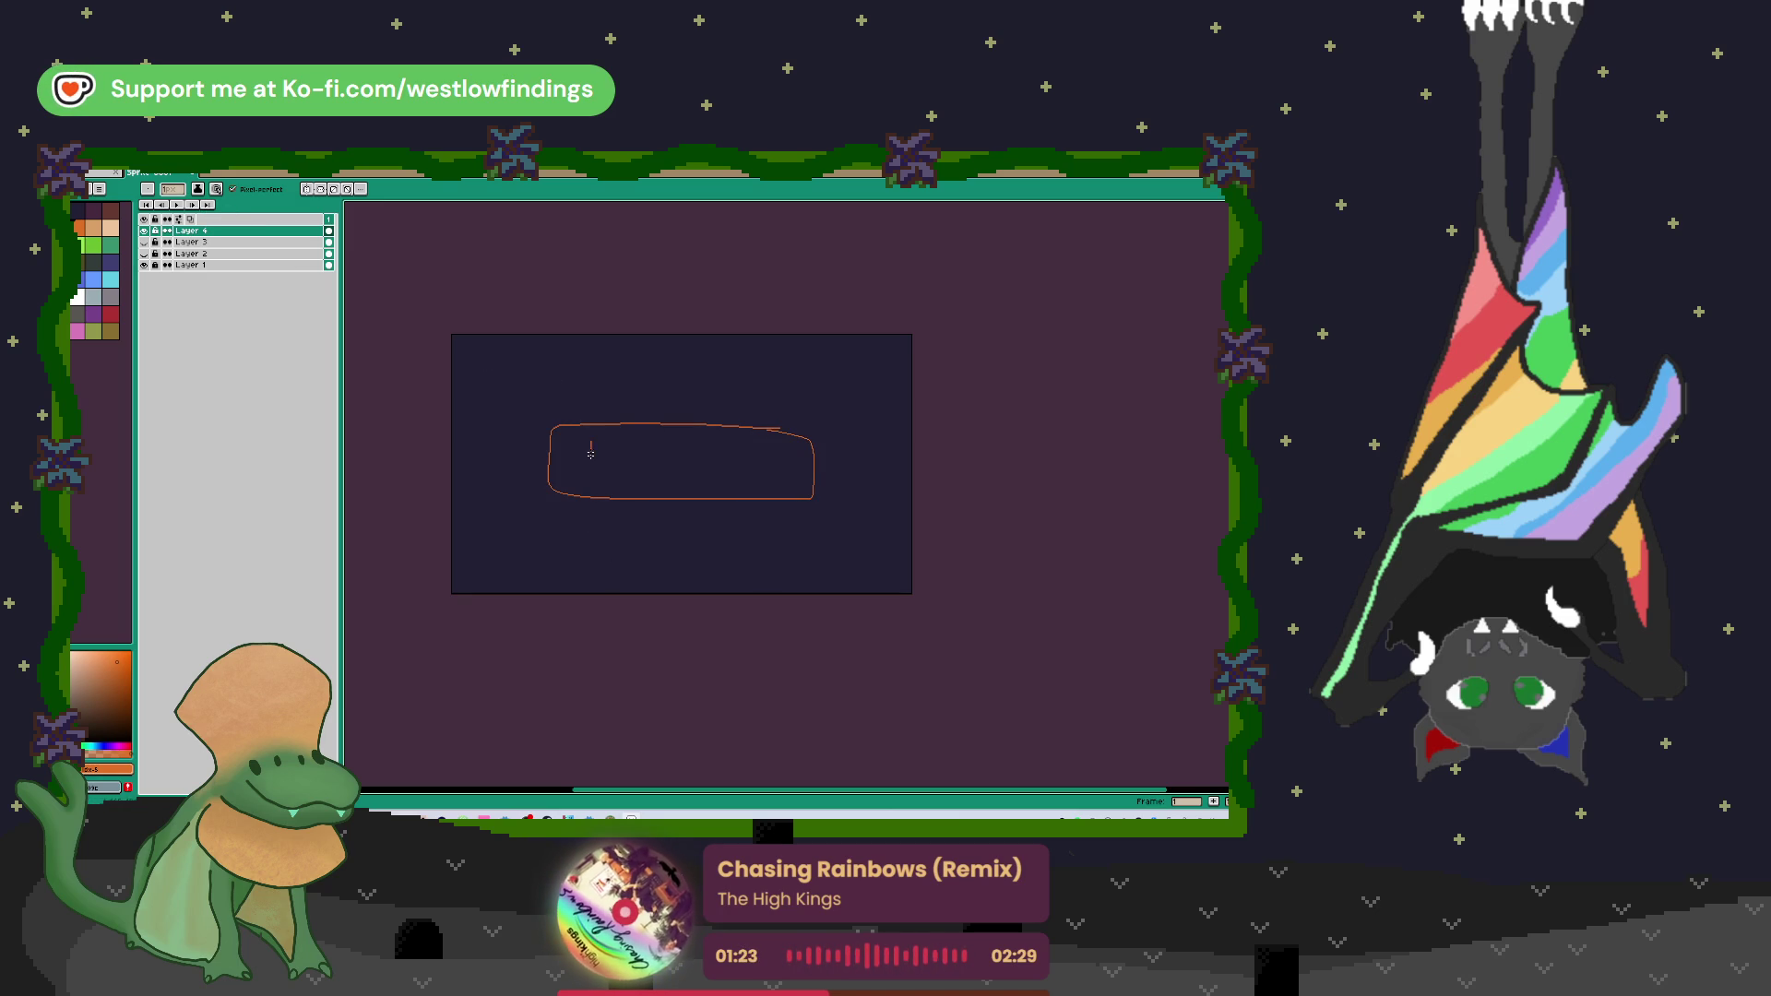
{"action": "mouse_move", "coordinate": [640, 442]}
{"action": "left_mouse_down"}
{"action": "mouse_move", "coordinate": [624, 464]}
{"action": "mouse_move", "coordinate": [716, 470]}
{"action": "mouse_move", "coordinate": [766, 468]}
{"action": "mouse_move", "coordinate": [756, 454]}
{"action": "mouse_move", "coordinate": [789, 442]}
{"action": "left_mouse_up"}
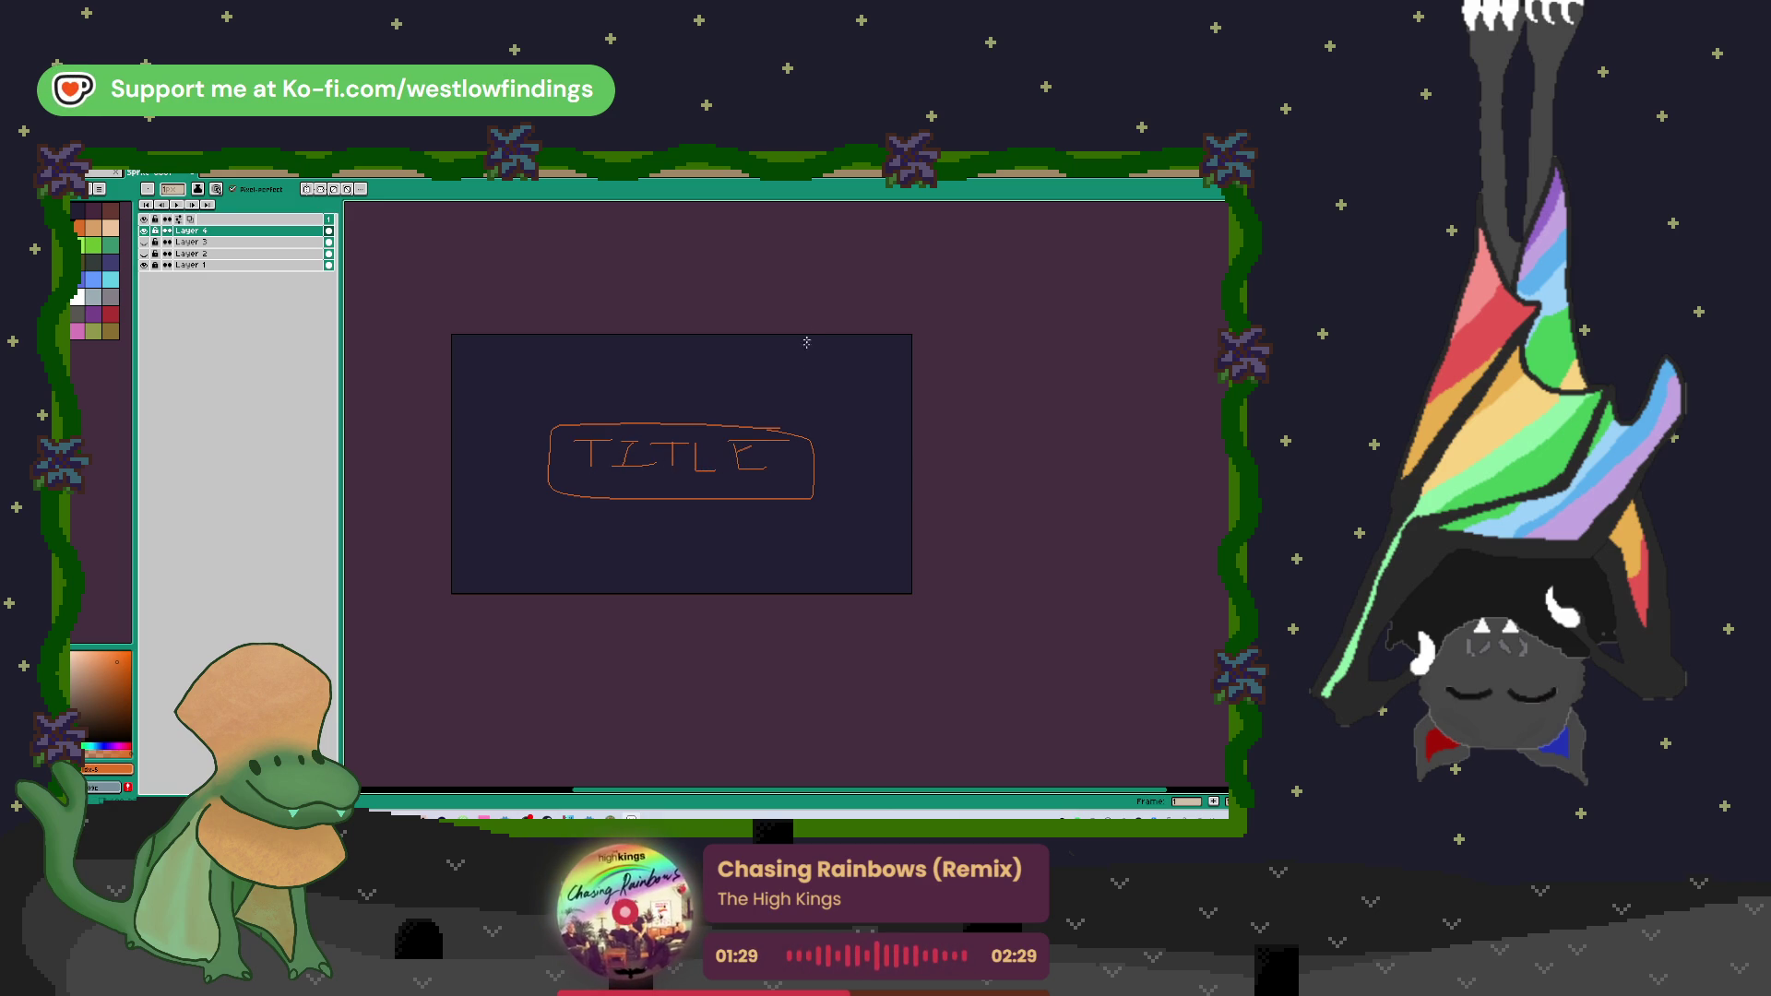
{"action": "mouse_move", "coordinate": [801, 353]}
{"action": "left_mouse_down"}
{"action": "mouse_move", "coordinate": [800, 411]}
{"action": "mouse_move", "coordinate": [889, 381]}
{"action": "mouse_move", "coordinate": [798, 345]}
{"action": "left_mouse_up"}
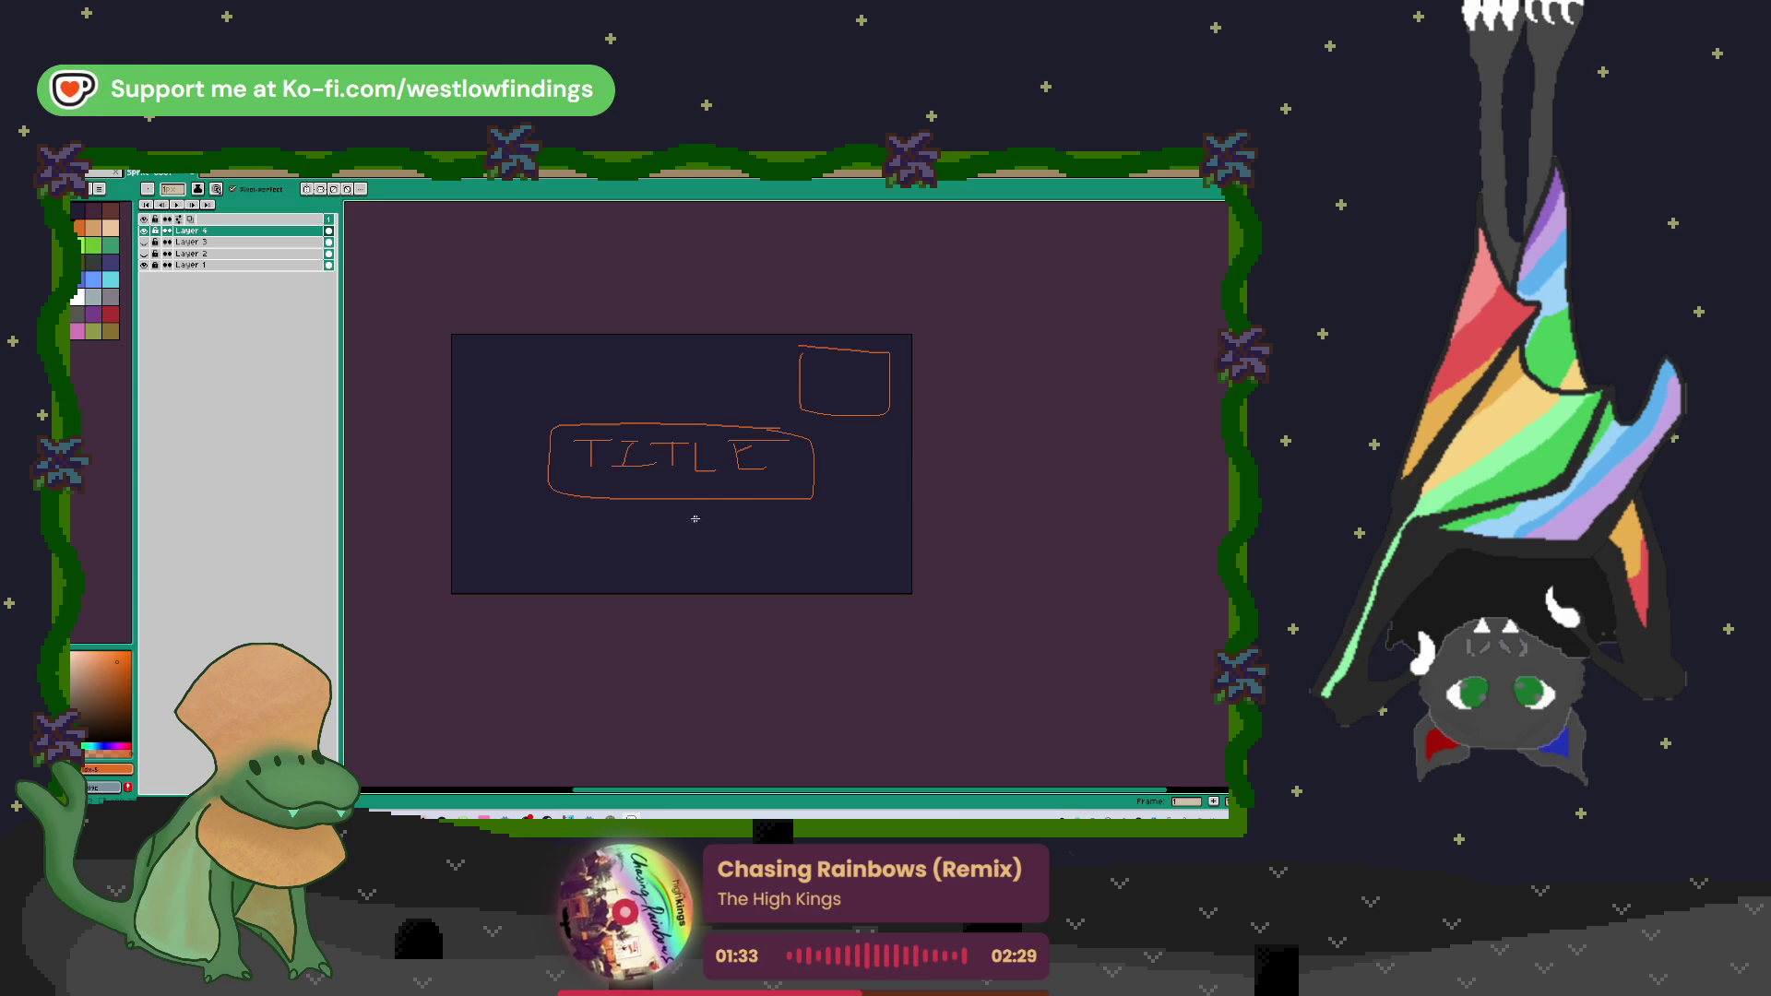
{"action": "mouse_move", "coordinate": [779, 515]}
{"action": "left_mouse_down"}
{"action": "mouse_move", "coordinate": [584, 517]}
{"action": "mouse_move", "coordinate": [719, 572]}
{"action": "mouse_move", "coordinate": [785, 518]}
{"action": "left_mouse_up"}
{"action": "mouse_move", "coordinate": [618, 535]}
{"action": "left_mouse_down"}
{"action": "mouse_move", "coordinate": [749, 553]}
{"action": "mouse_move", "coordinate": [626, 555]}
{"action": "left_mouse_up"}
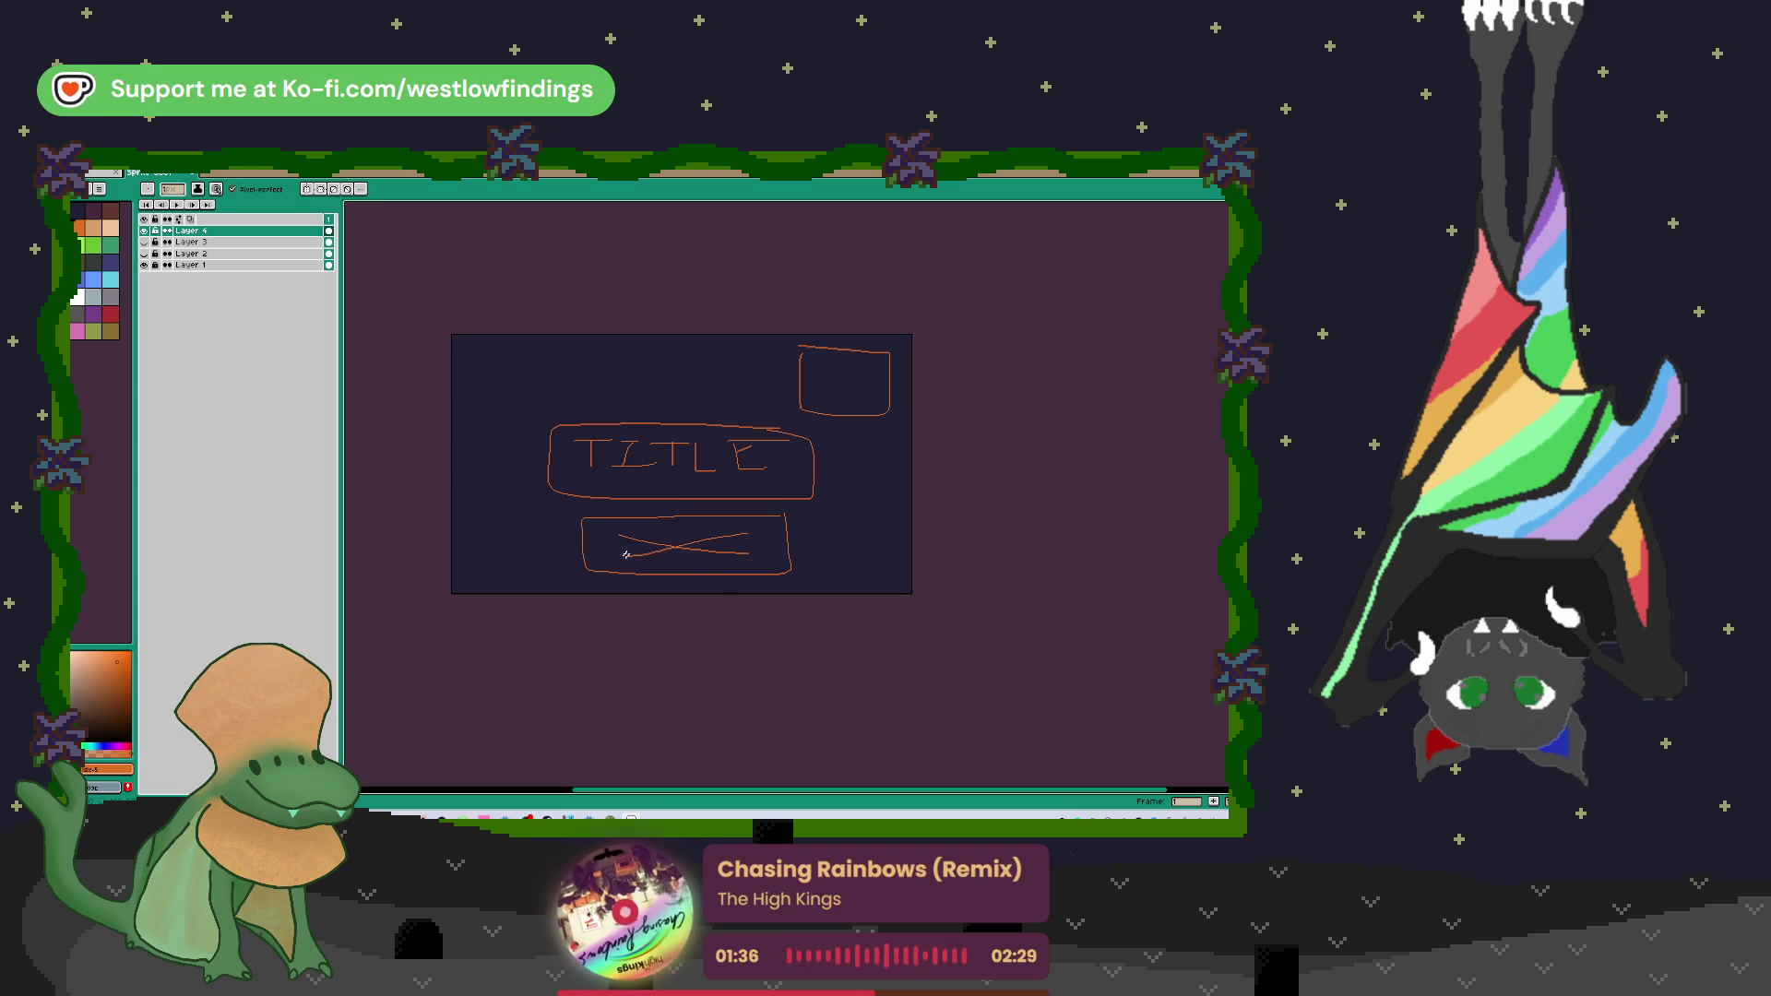
{"action": "mouse_move", "coordinate": [820, 369]}
{"action": "left_mouse_down"}
{"action": "mouse_move", "coordinate": [864, 394]}
{"action": "mouse_move", "coordinate": [801, 391]}
{"action": "left_mouse_up"}
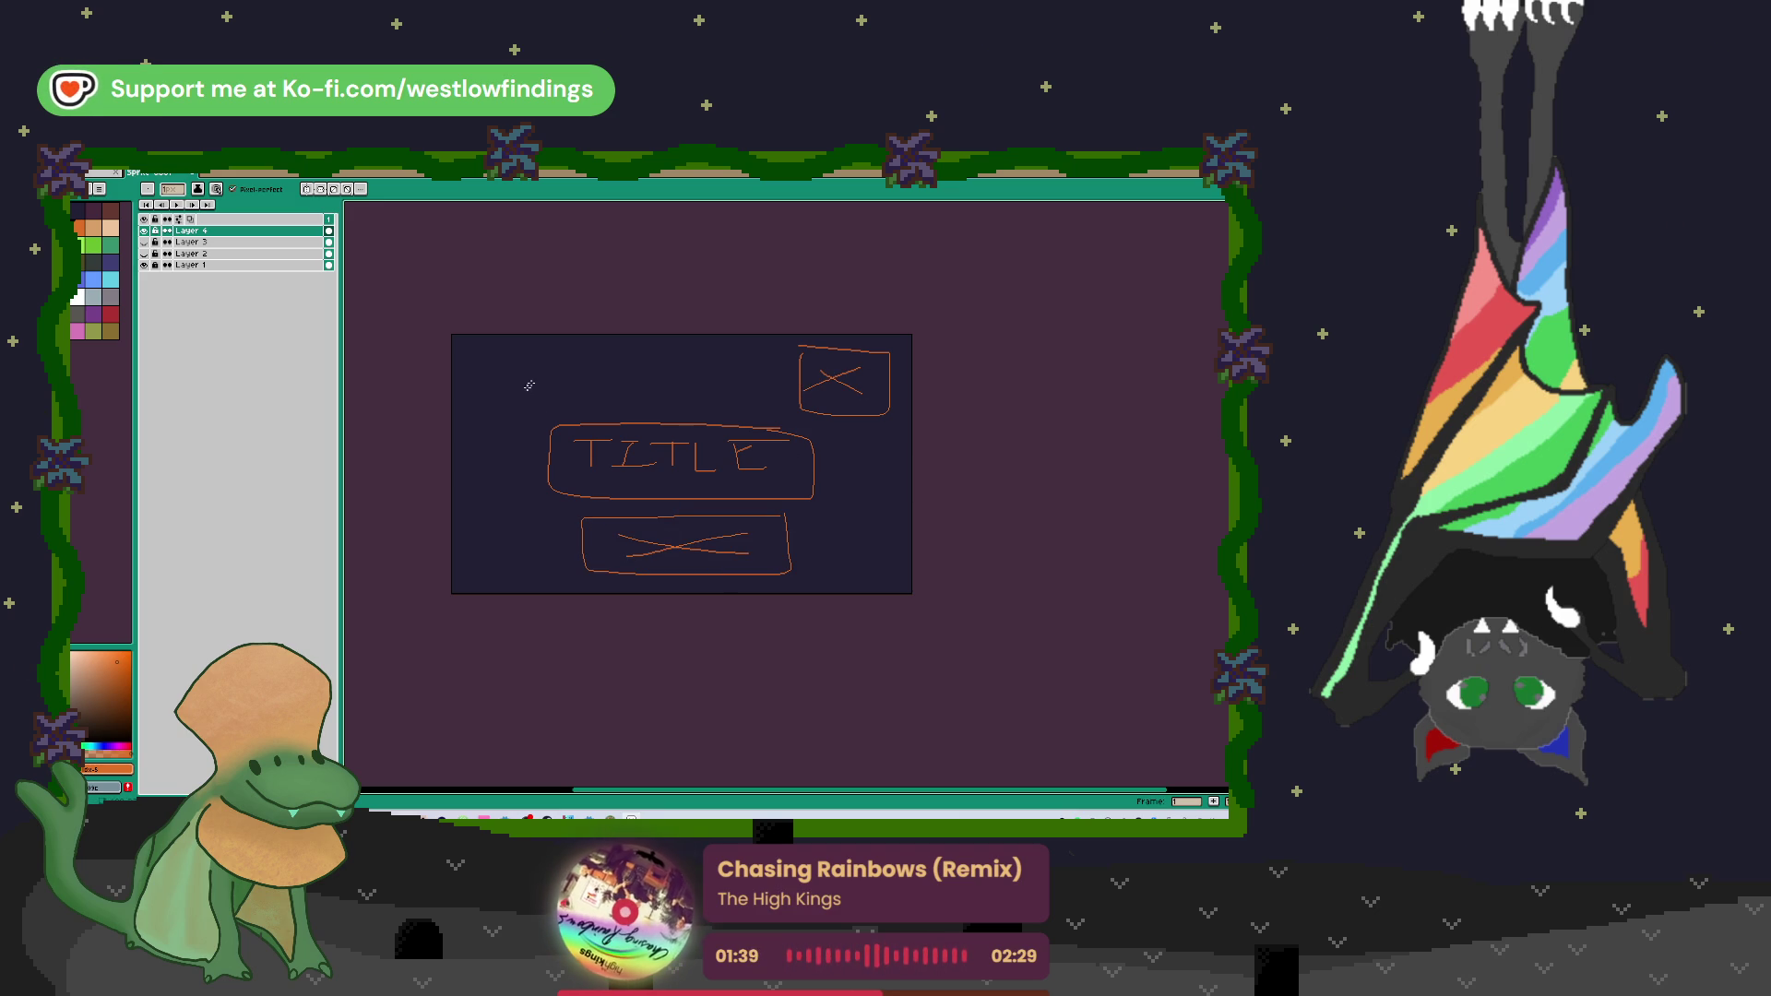
{"action": "mouse_move", "coordinate": [646, 346]}
{"action": "left_mouse_down"}
{"action": "mouse_move", "coordinate": [498, 347]}
{"action": "mouse_move", "coordinate": [468, 366]}
{"action": "mouse_move", "coordinate": [466, 475]}
{"action": "mouse_move", "coordinate": [513, 508]}
{"action": "left_mouse_up"}
{"action": "left_click", "coordinate": [144, 242]}
Step: Toggle the eye icons of Layers 4, 3 and 2 until only the Layer 2 sketch shows
{"action": "left_click", "coordinate": [144, 242]}
{"action": "left_click", "coordinate": [144, 230]}
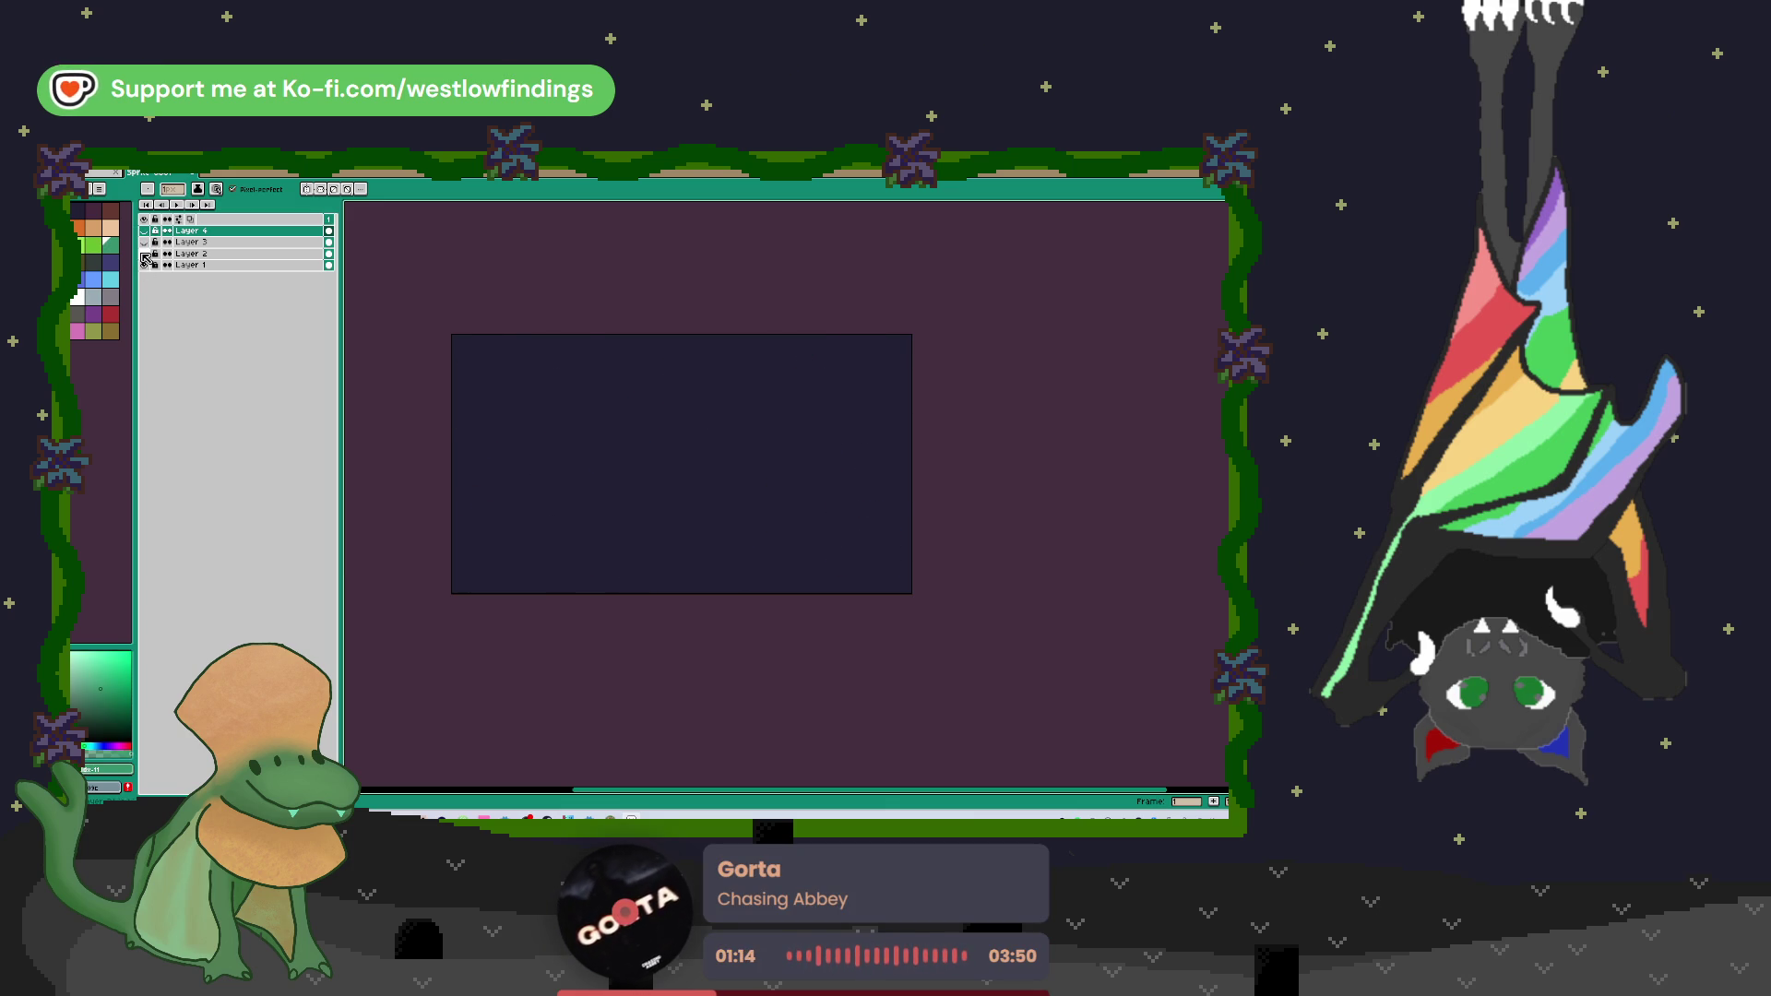
{"action": "left_click", "coordinate": [144, 253]}
{"action": "left_click", "coordinate": [144, 242]}
{"action": "left_click", "coordinate": [144, 230]}
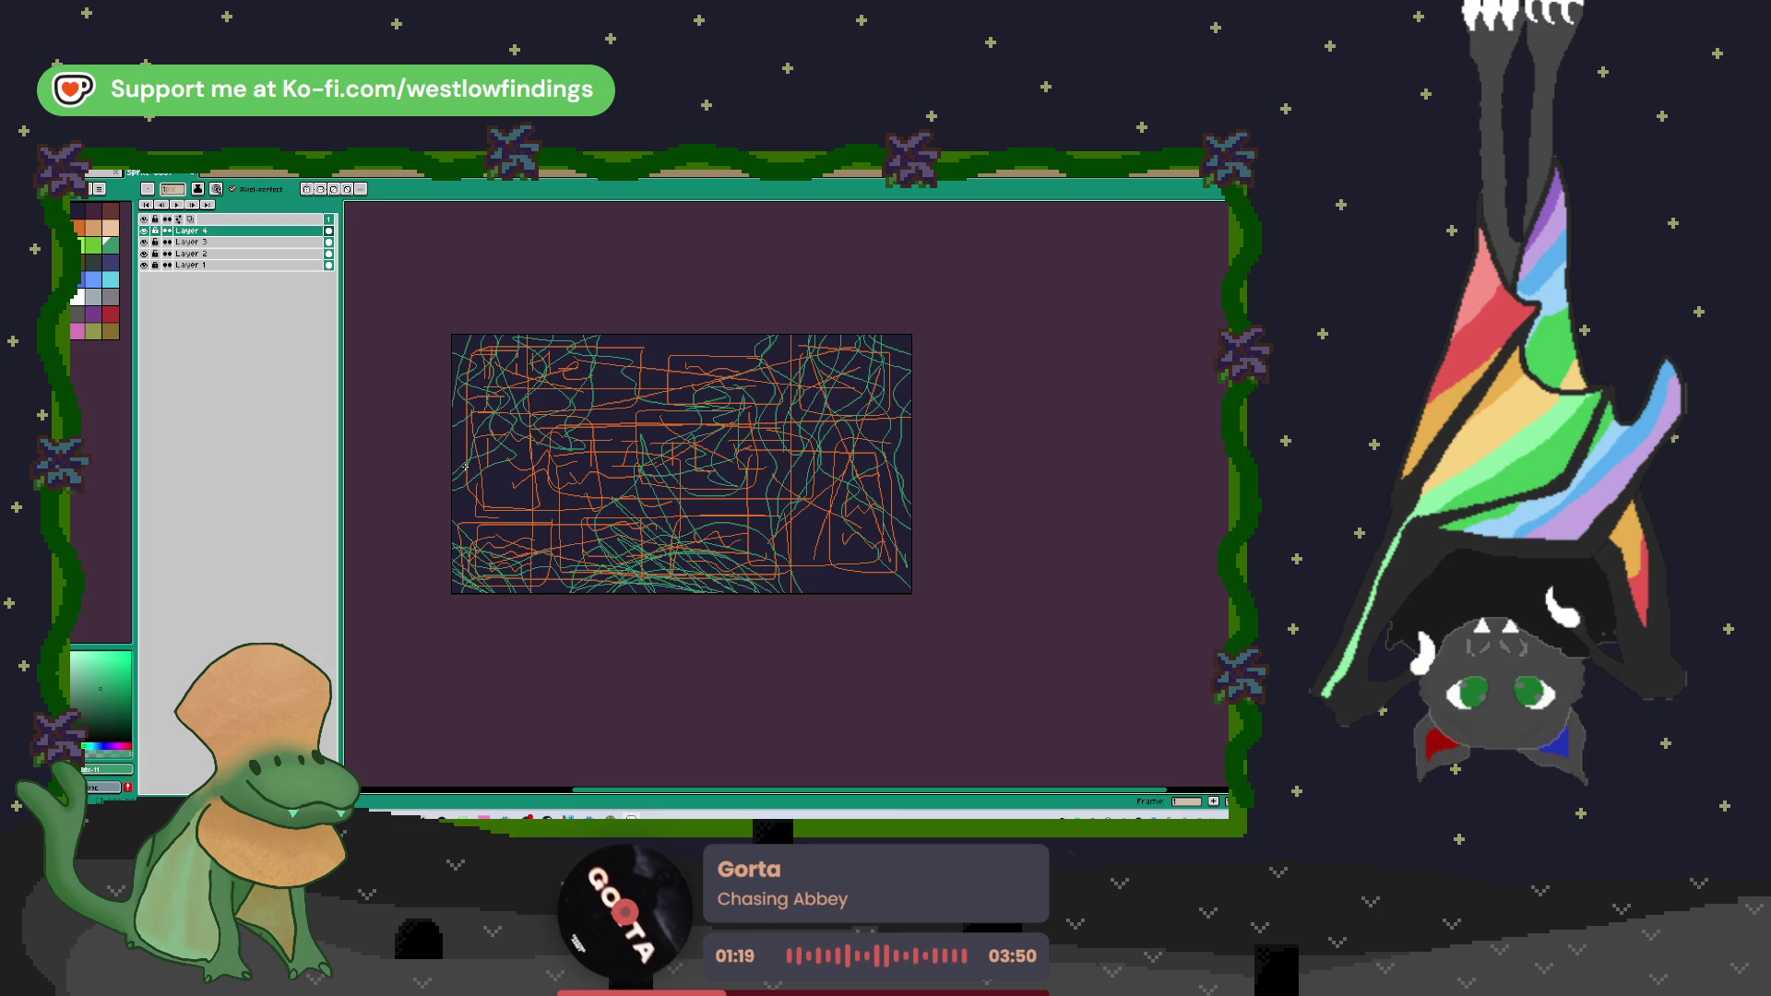
{"action": "left_click", "coordinate": [144, 232]}
{"action": "left_click", "coordinate": [144, 242]}
{"action": "left_click", "coordinate": [144, 254]}
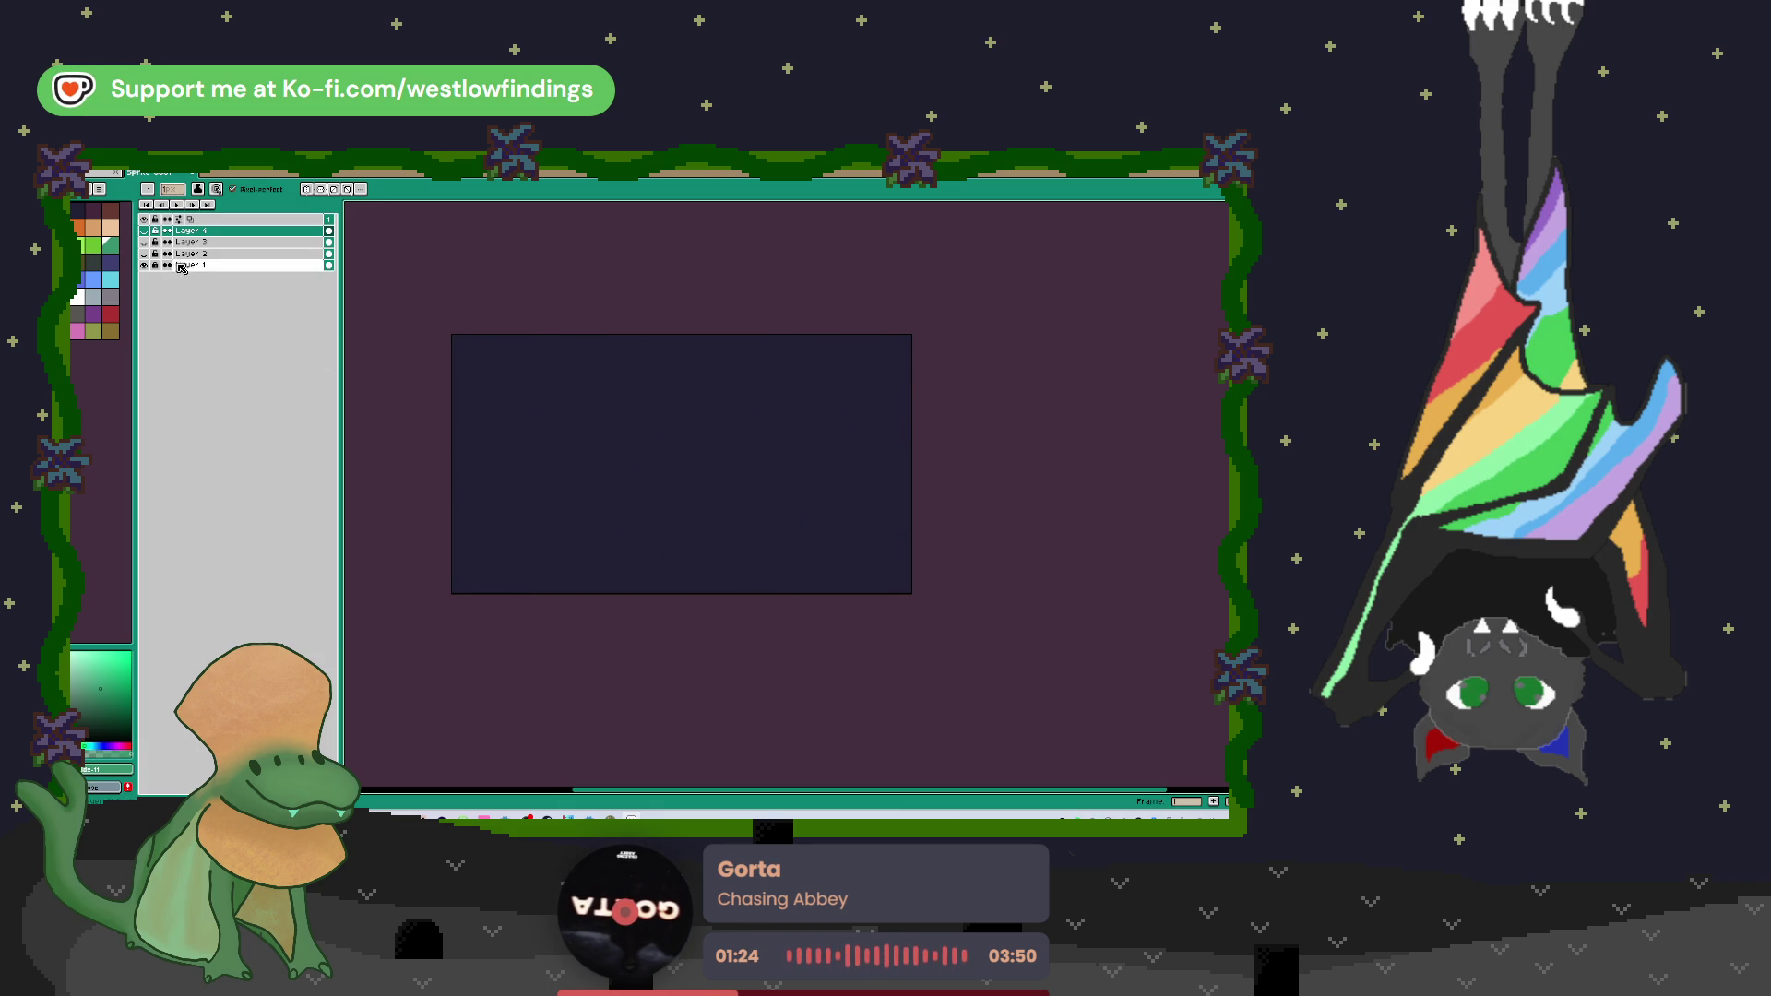
{"action": "left_click_drag", "start_coordinate": [145, 261], "coordinate": [144, 231]}
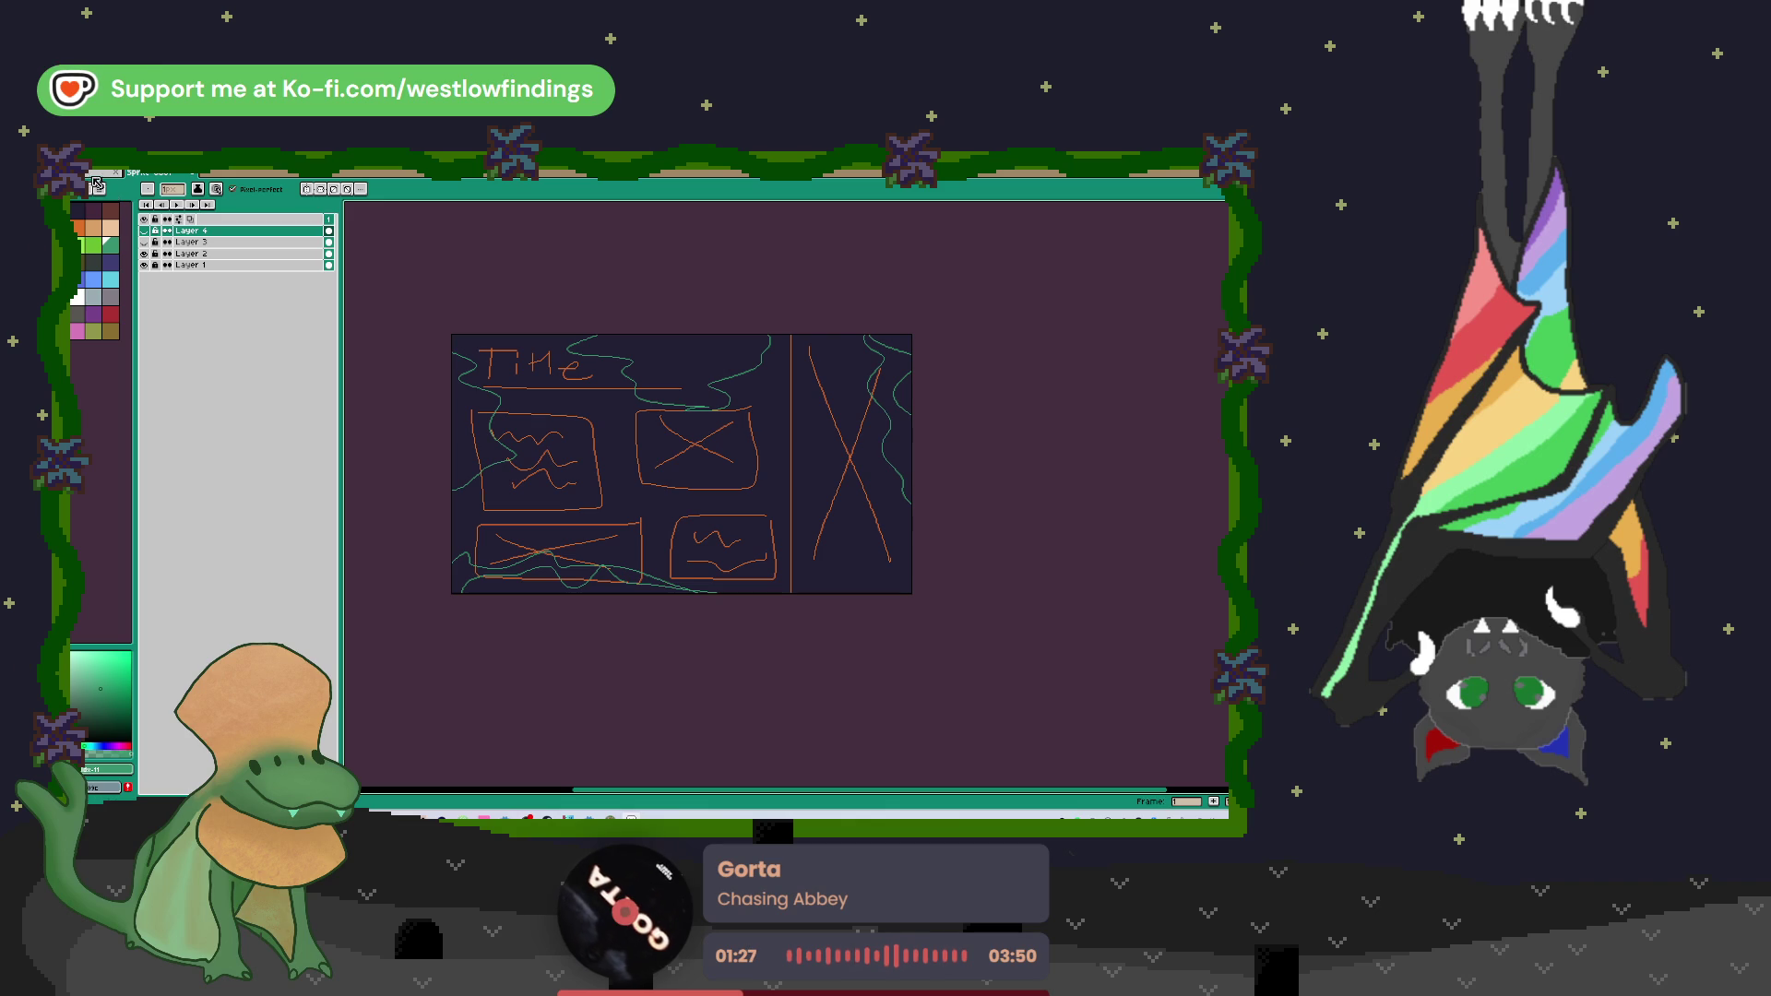
{"action": "left_click", "coordinate": [97, 171]}
Step: Export the Layer 2 sketch as thumbnail.png
{"action": "mouse_move", "coordinate": [120, 251]}
{"action": "left_click", "coordinate": [187, 258]}
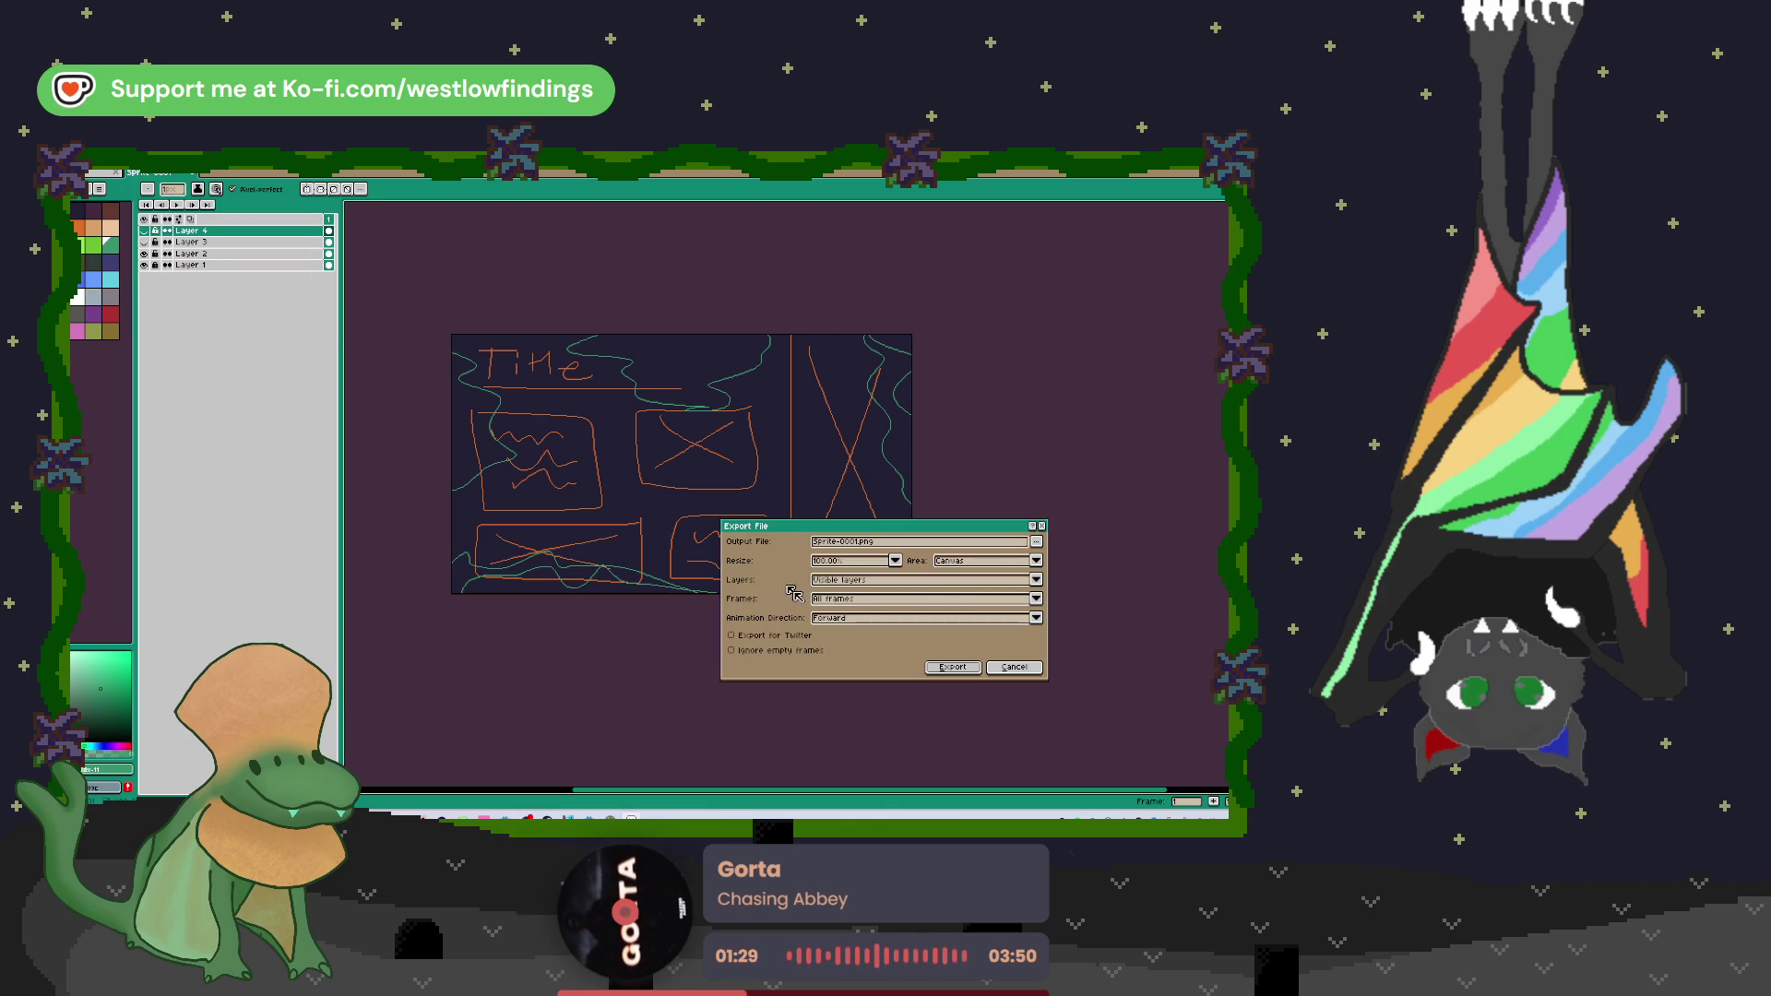
{"action": "left_click", "coordinate": [1037, 542]}
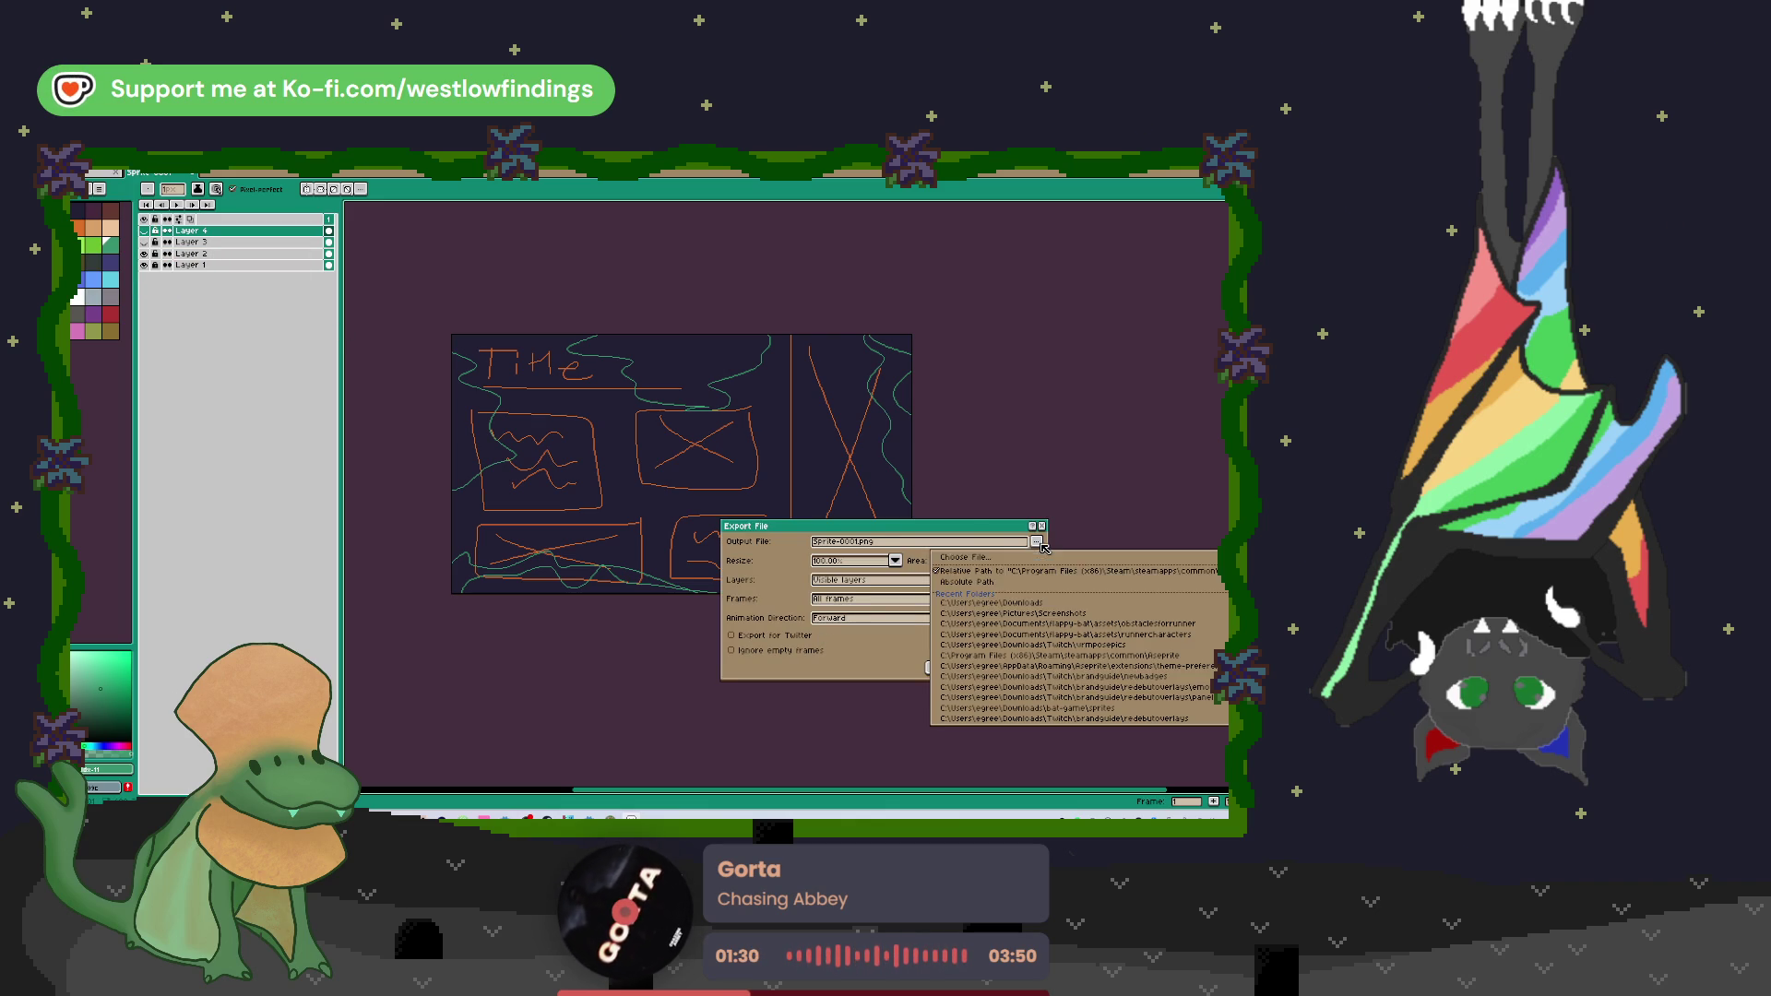
{"action": "left_click", "coordinate": [1038, 612]}
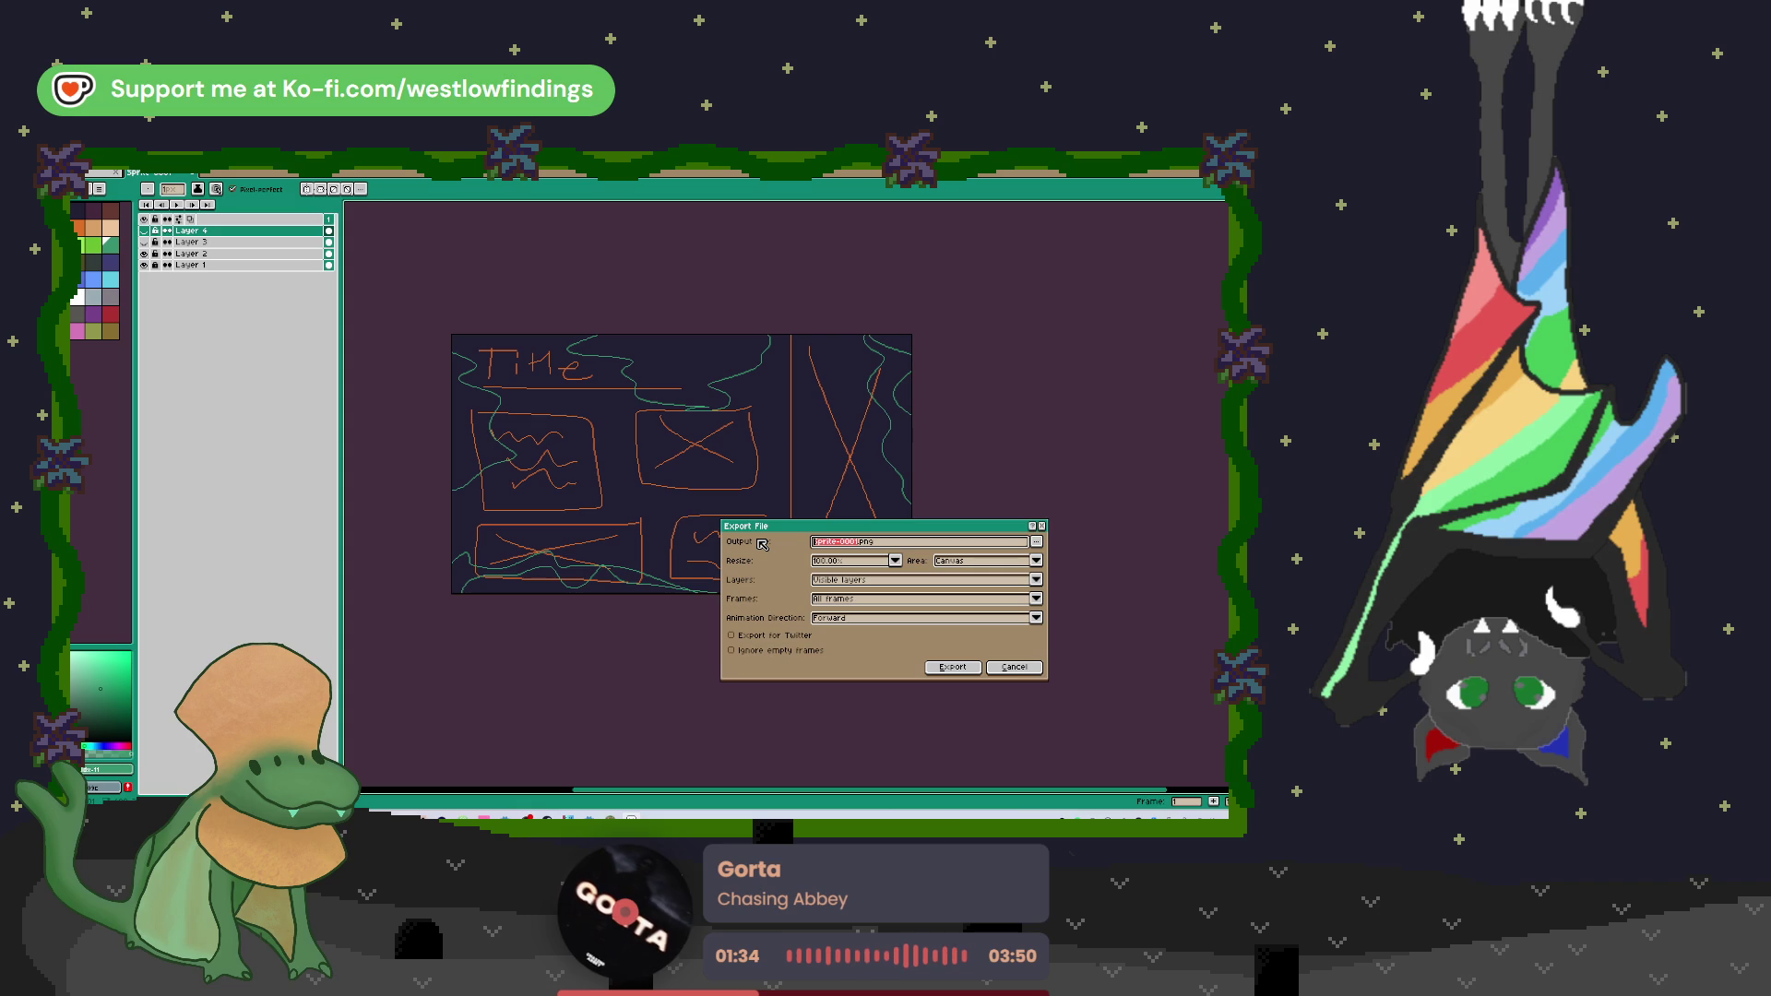
{"action": "type", "text": "thumbnail"}
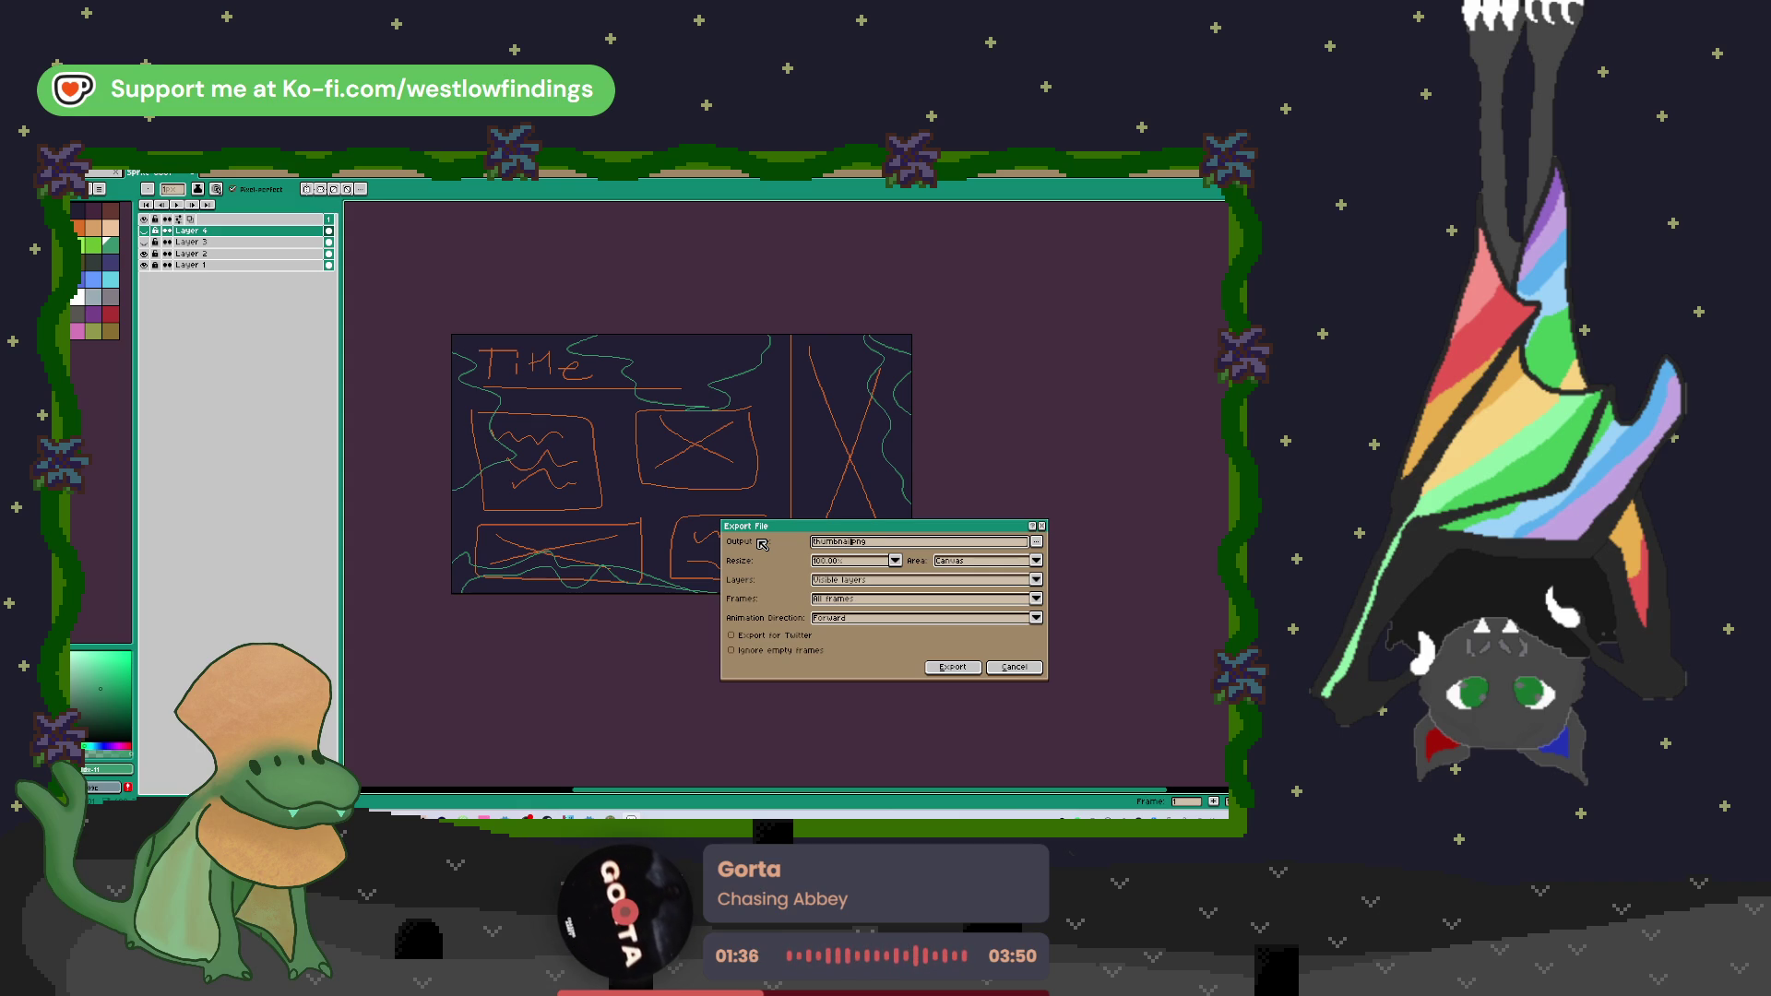
{"action": "key", "text": "Return"}
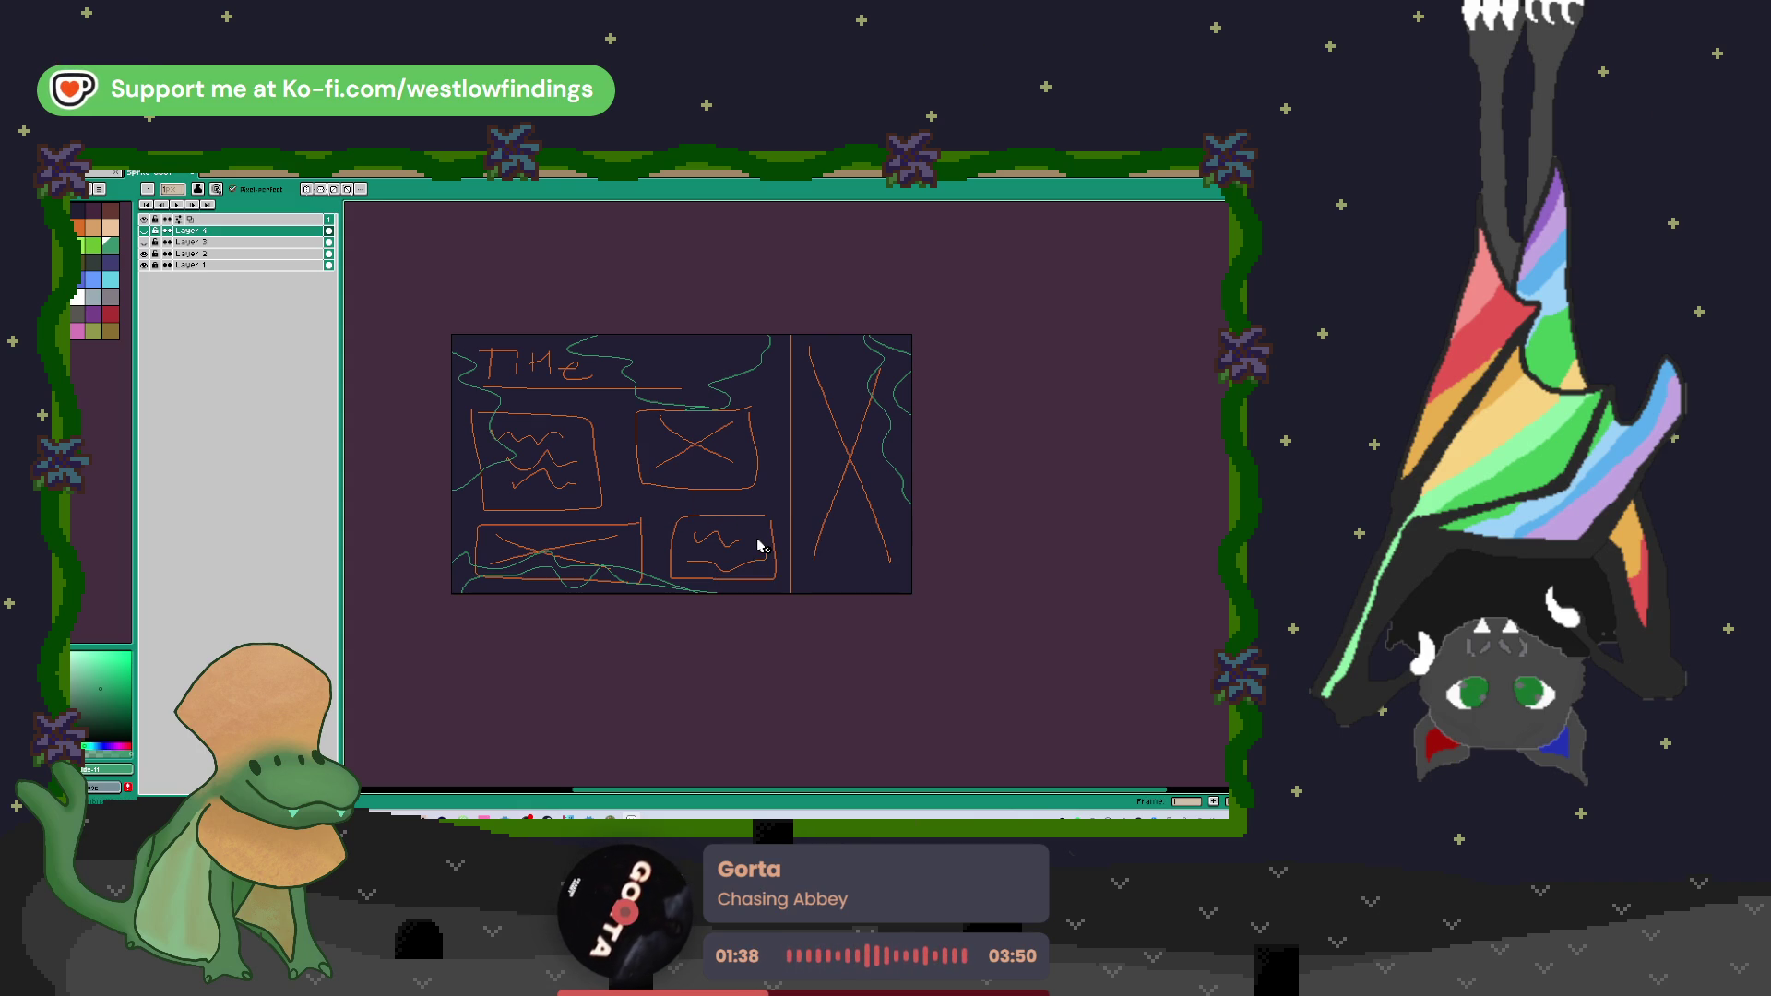
Step: Show only the Layer 3 sketch and export it as thumbnail2.png
{"action": "left_click", "coordinate": [144, 254]}
{"action": "left_click", "coordinate": [144, 241]}
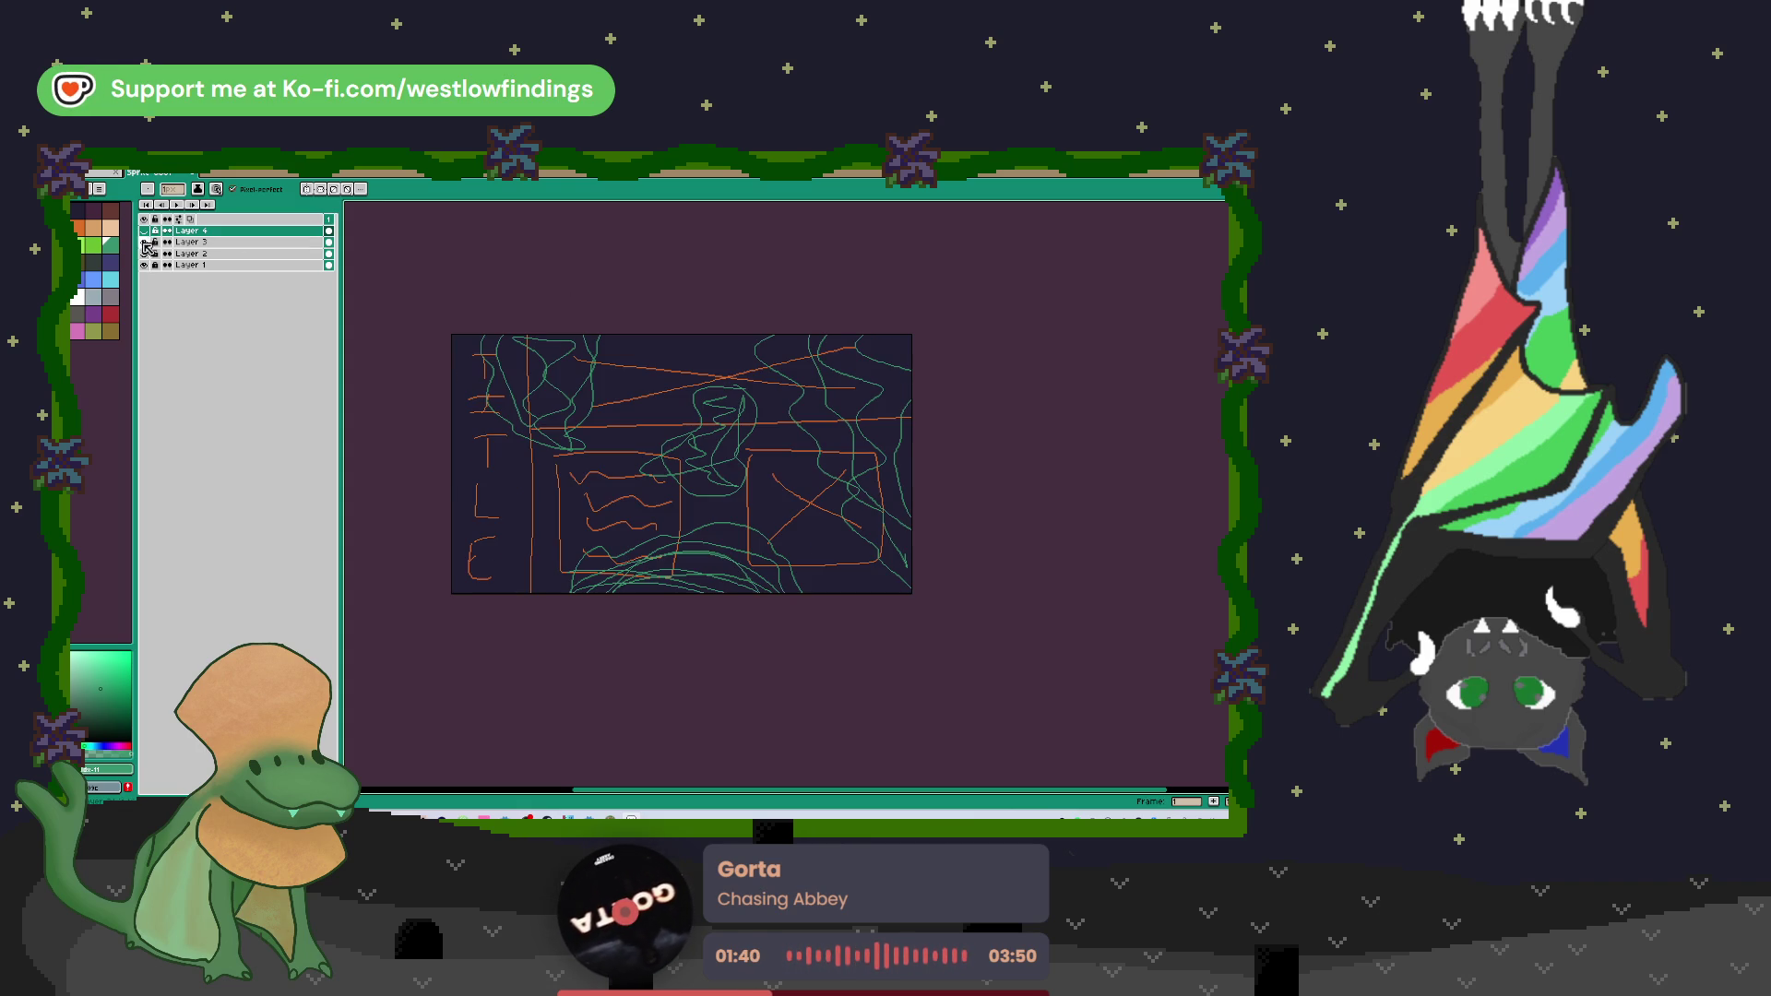
{"action": "left_click", "coordinate": [97, 190]}
{"action": "mouse_move", "coordinate": [134, 256]}
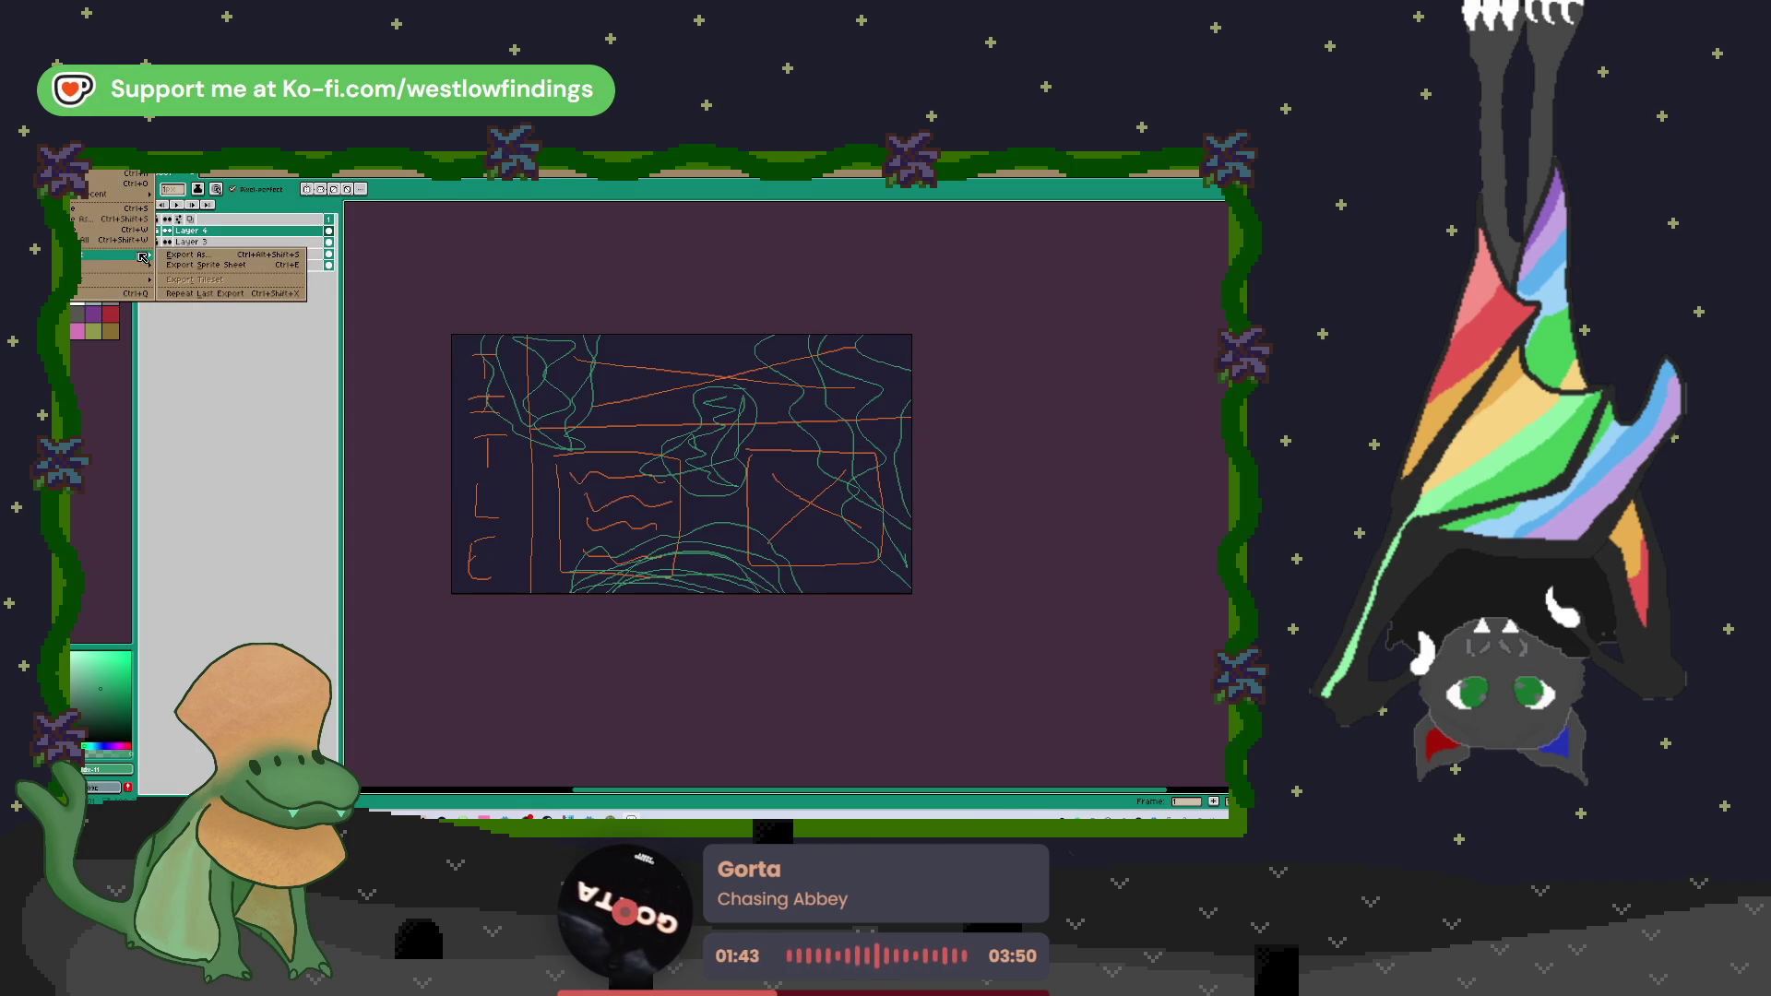
{"action": "left_click", "coordinate": [202, 258]}
{"action": "left_click", "coordinate": [863, 545]}
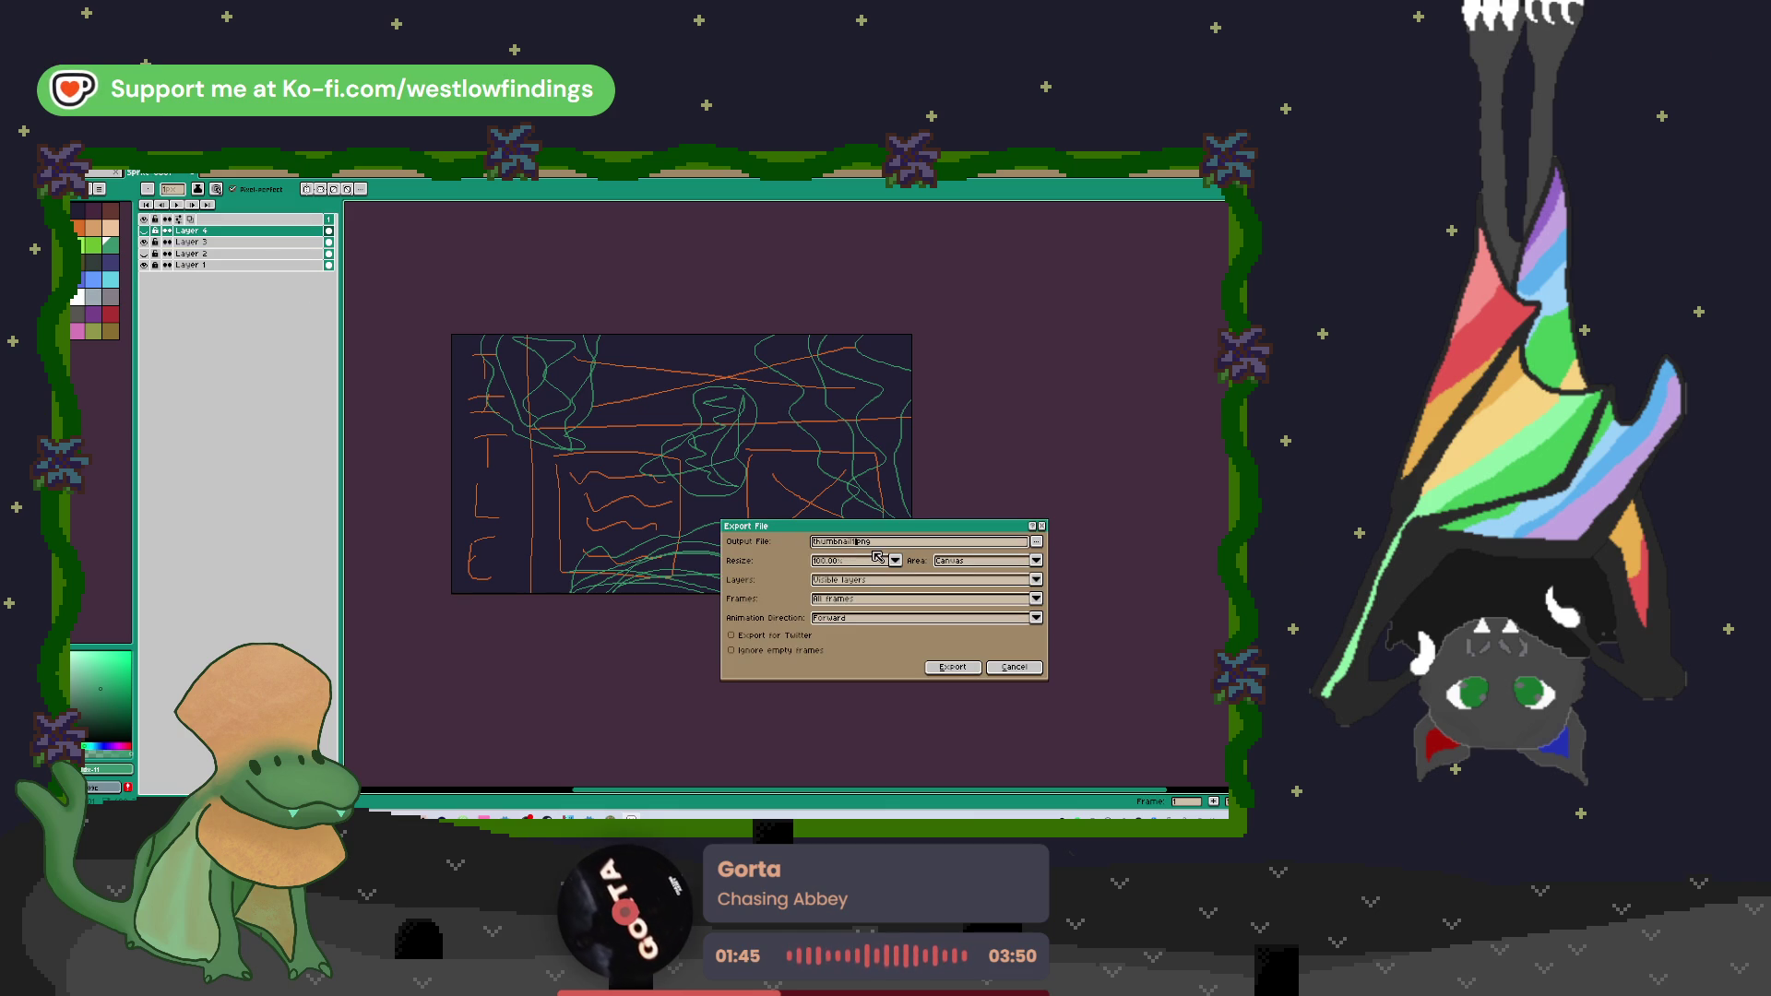
{"action": "key", "text": "BackSpace"}
{"action": "type", "text": "2"}
{"action": "left_click", "coordinate": [953, 667]}
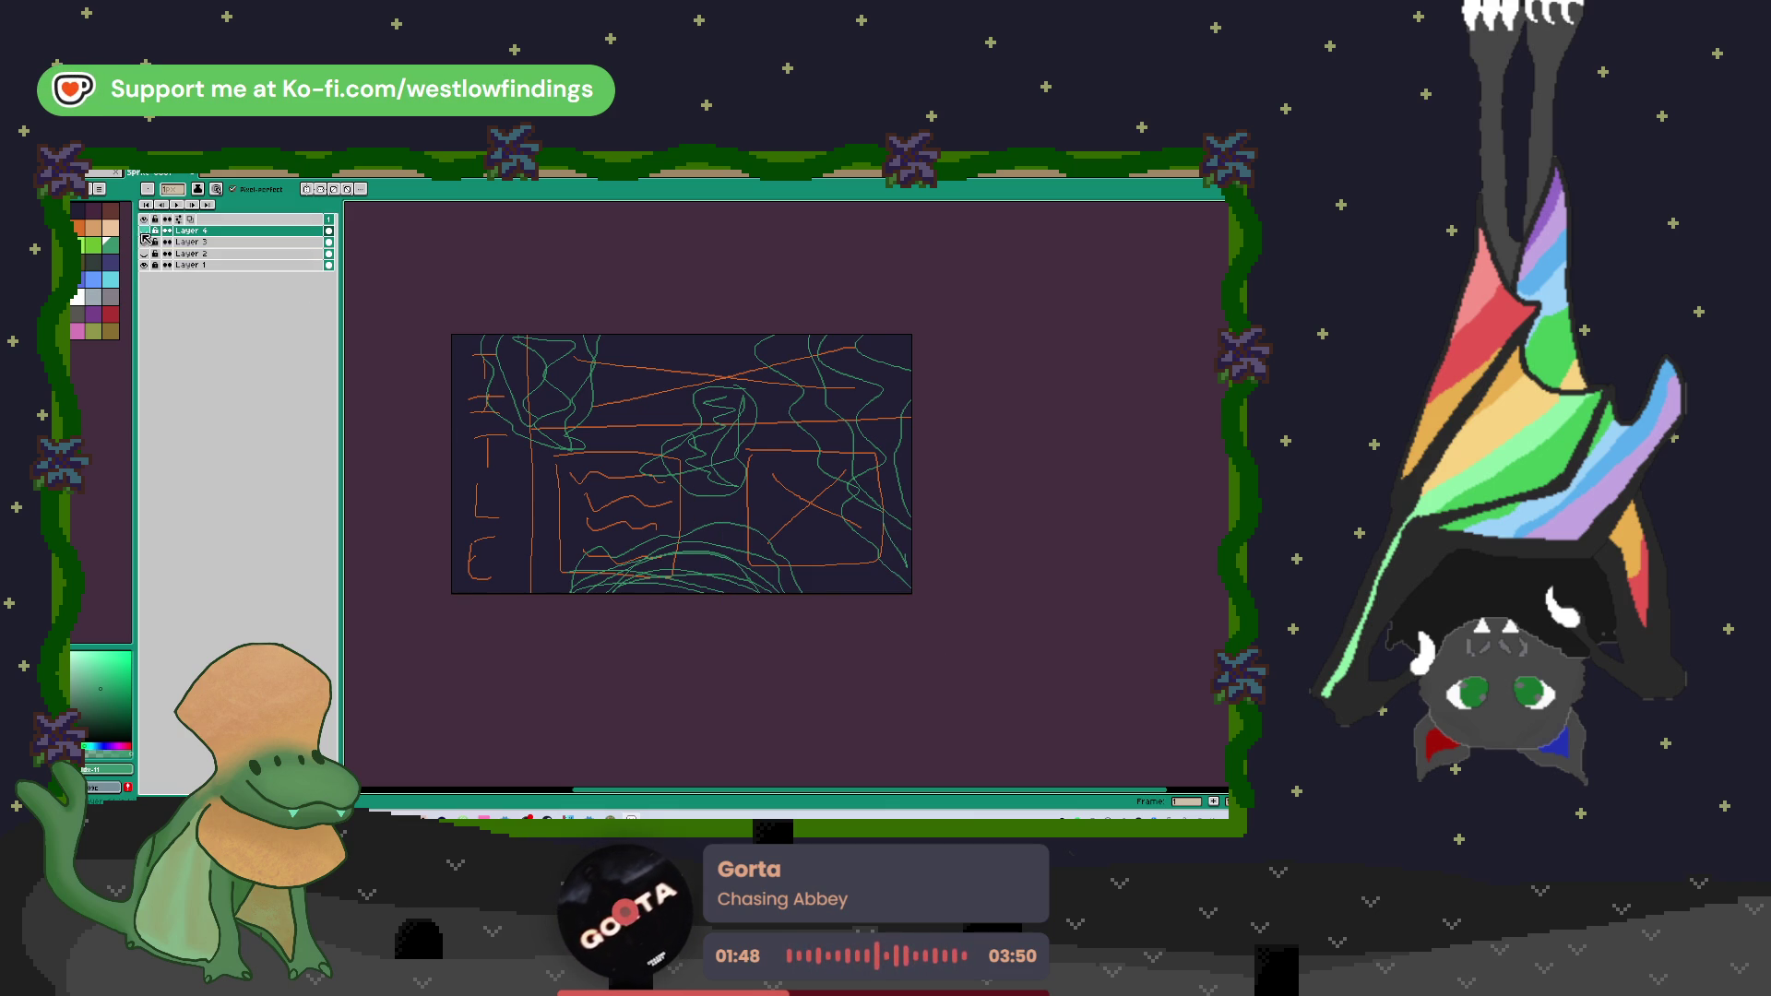
Step: Show the Layer 4 TITLE sketch and export it as well
{"action": "left_click", "coordinate": [143, 231]}
{"action": "left_click", "coordinate": [92, 166]}
{"action": "mouse_move", "coordinate": [102, 257]}
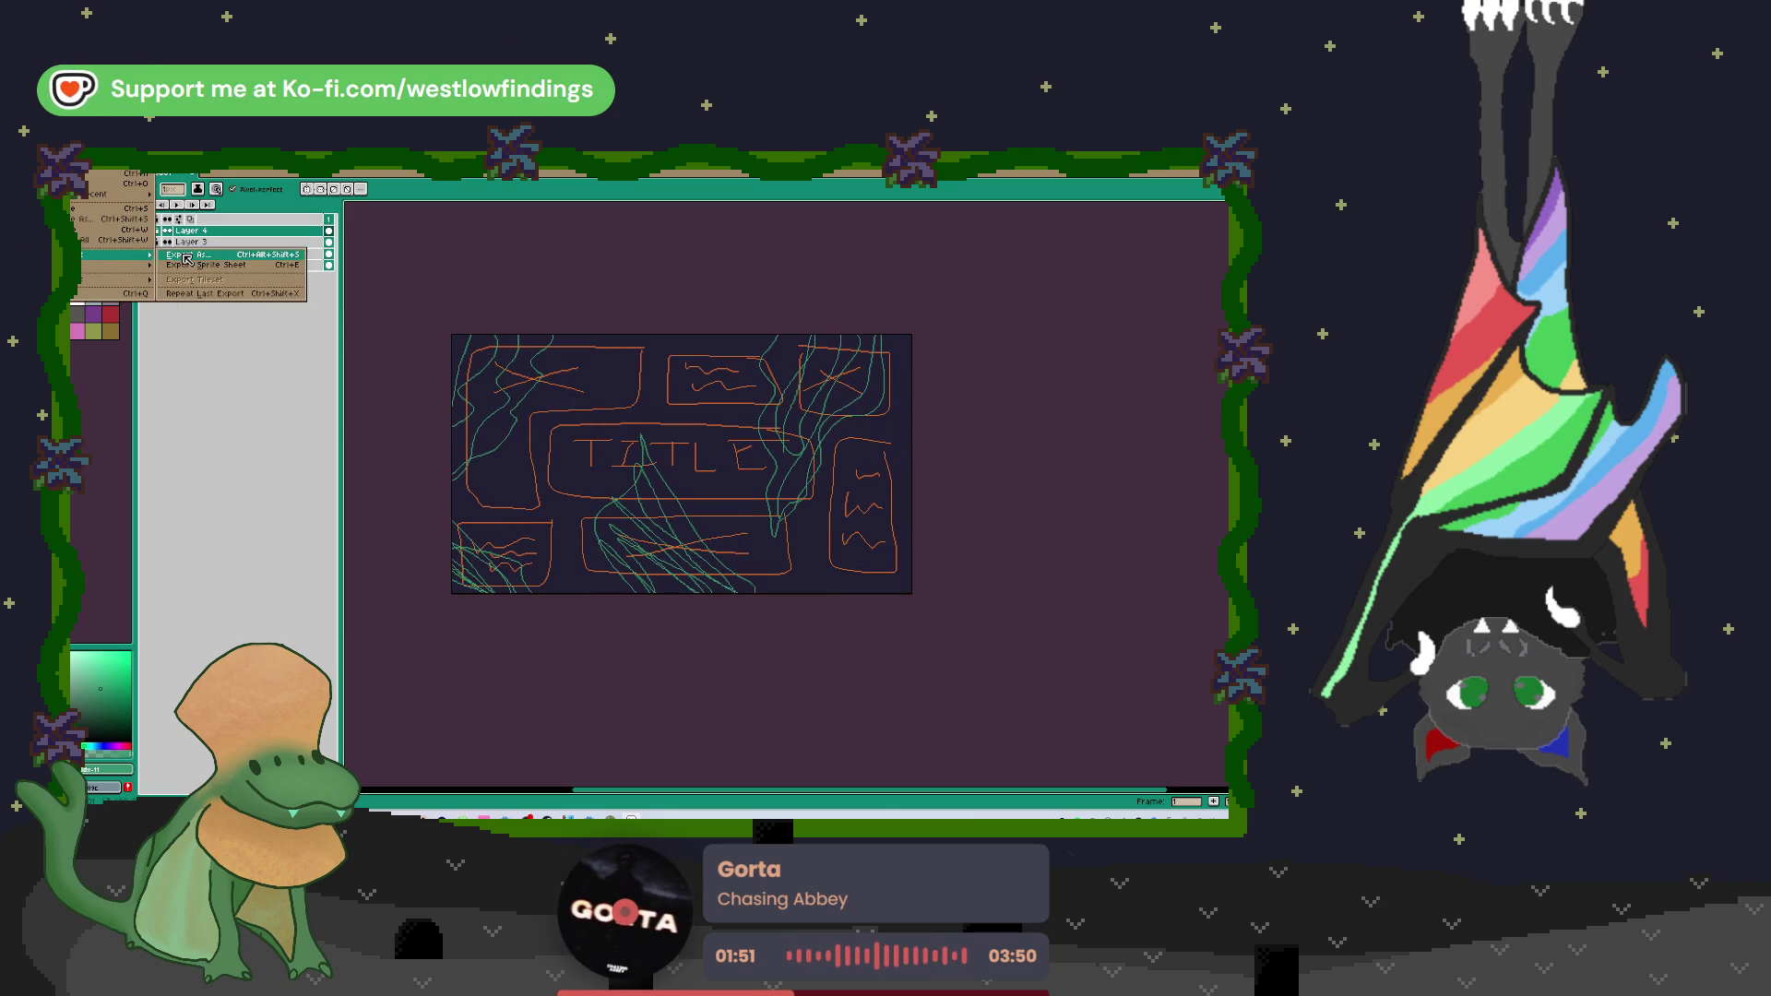
{"action": "left_click", "coordinate": [212, 258]}
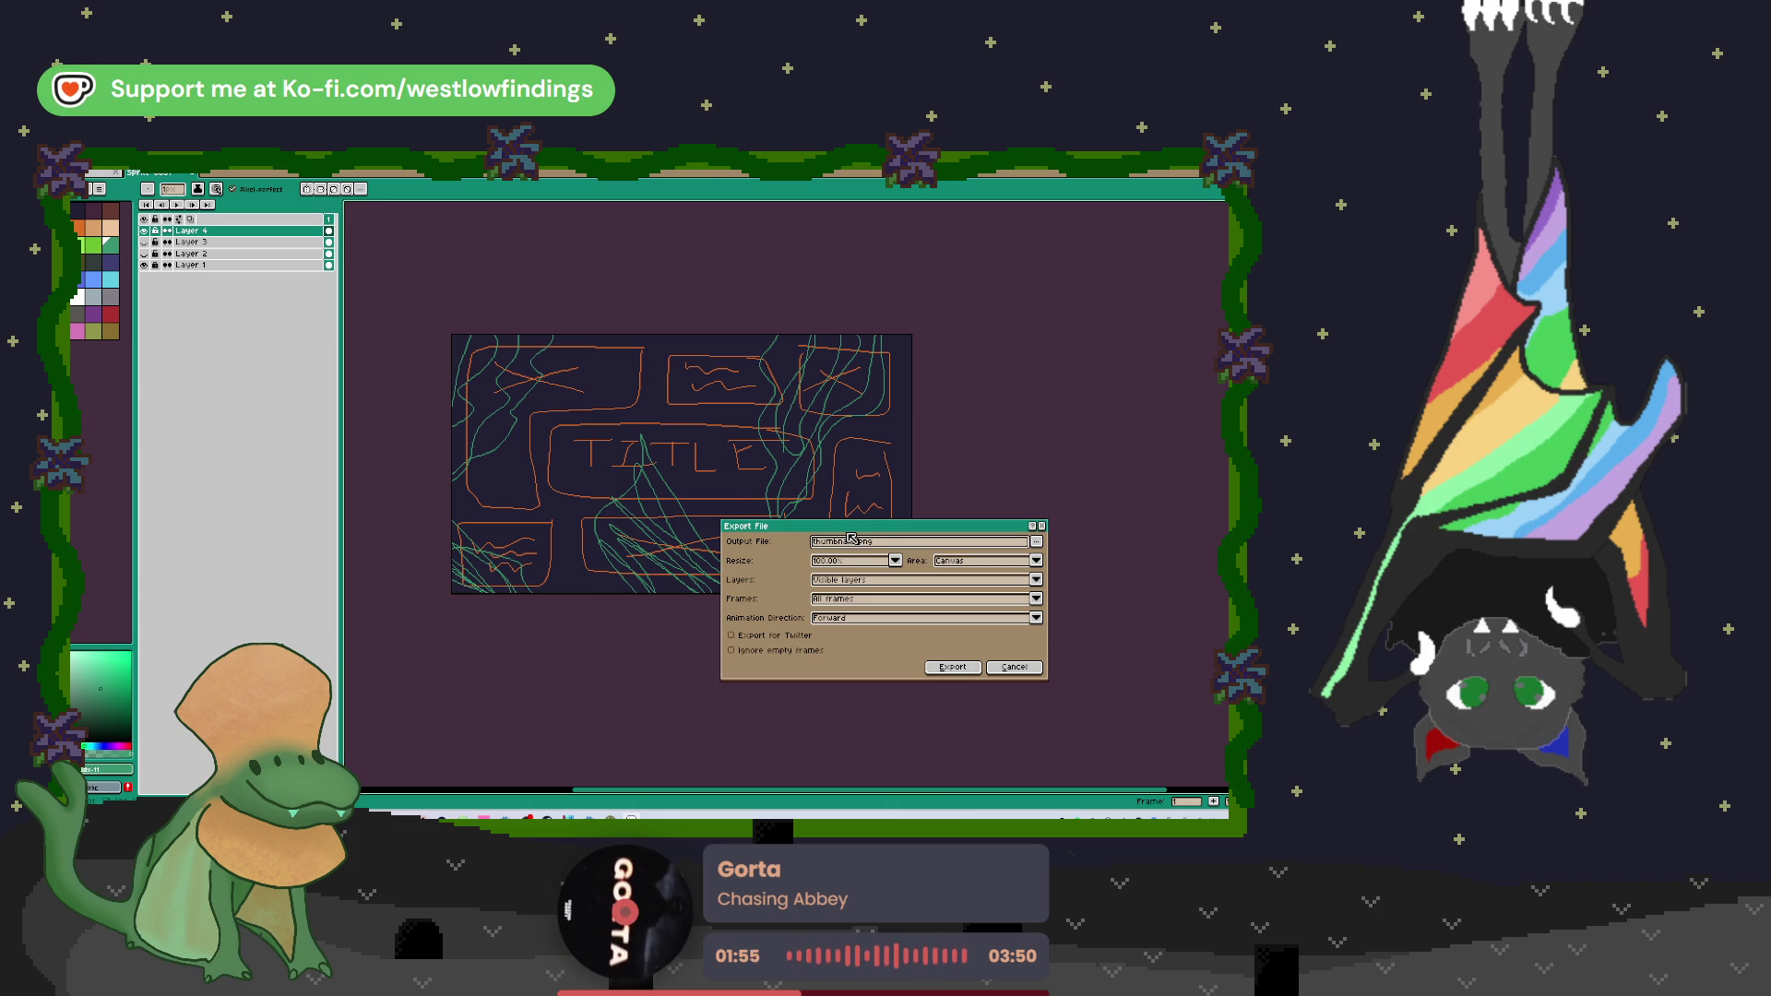
{"action": "left_click", "coordinate": [953, 667]}
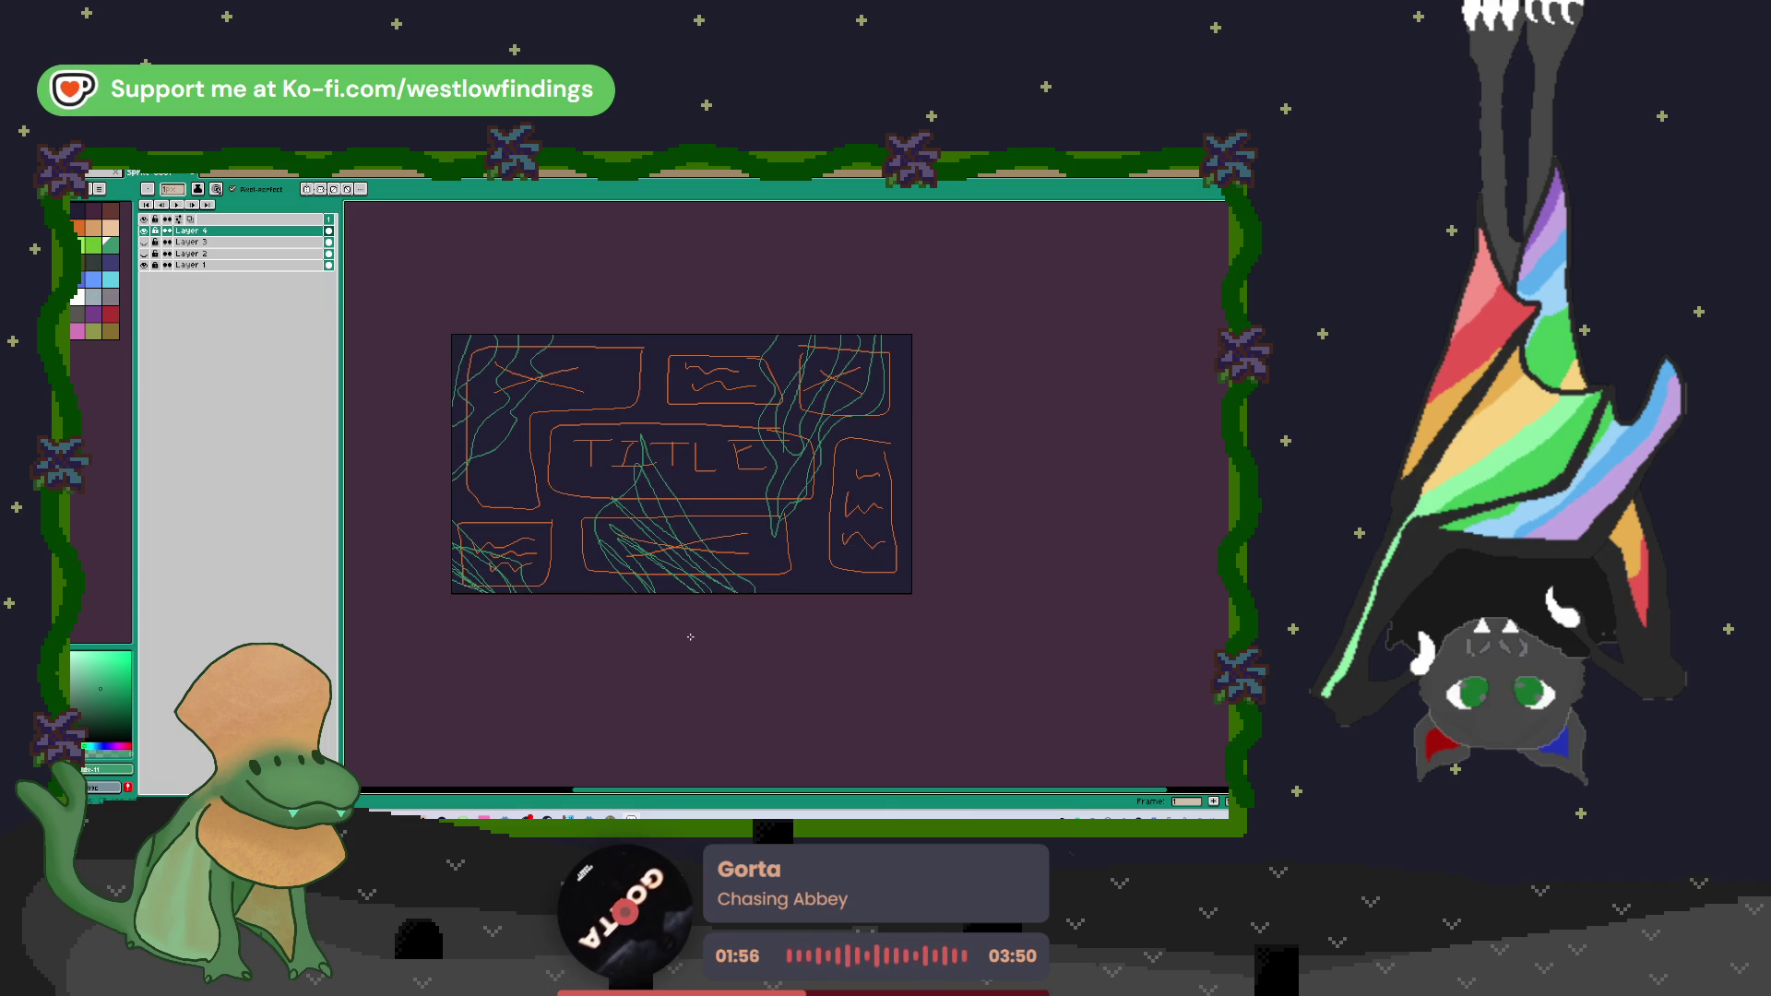
Step: Delete the three sketch layers (Layers 4, 3 and 2) and add a fresh empty layer
{"action": "left_click", "coordinate": [144, 231]}
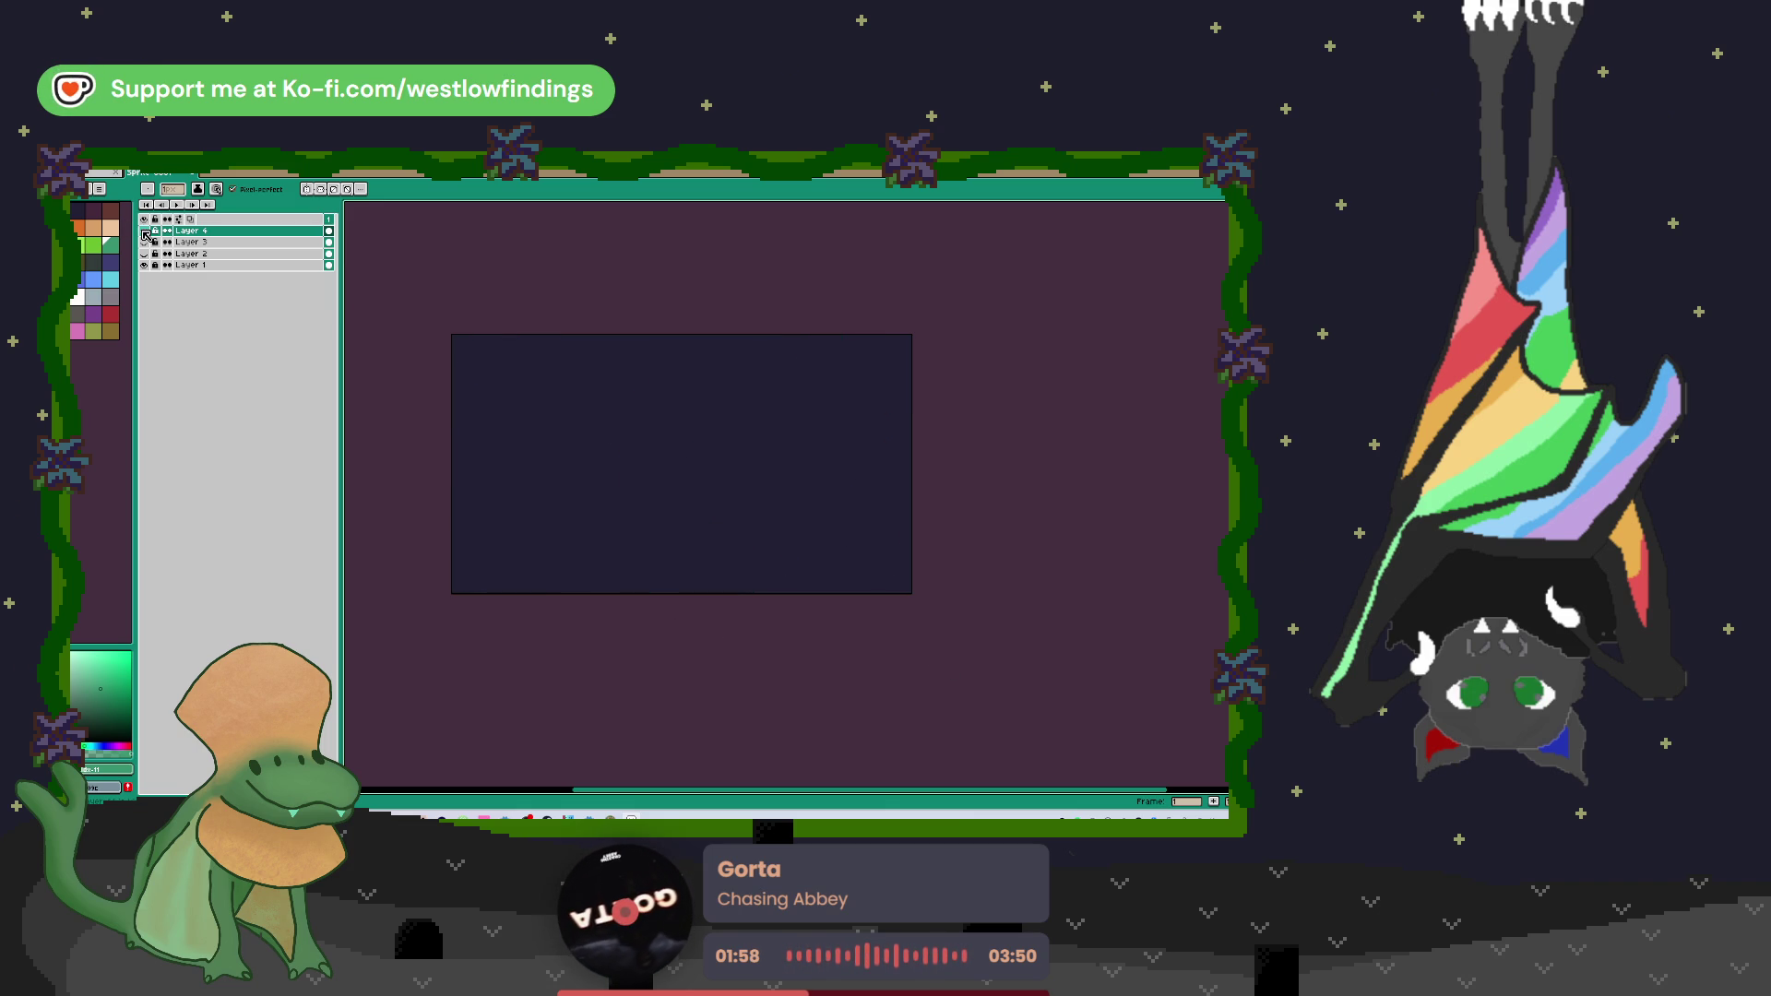
{"action": "left_click", "coordinate": [226, 250], "text": "shift"}
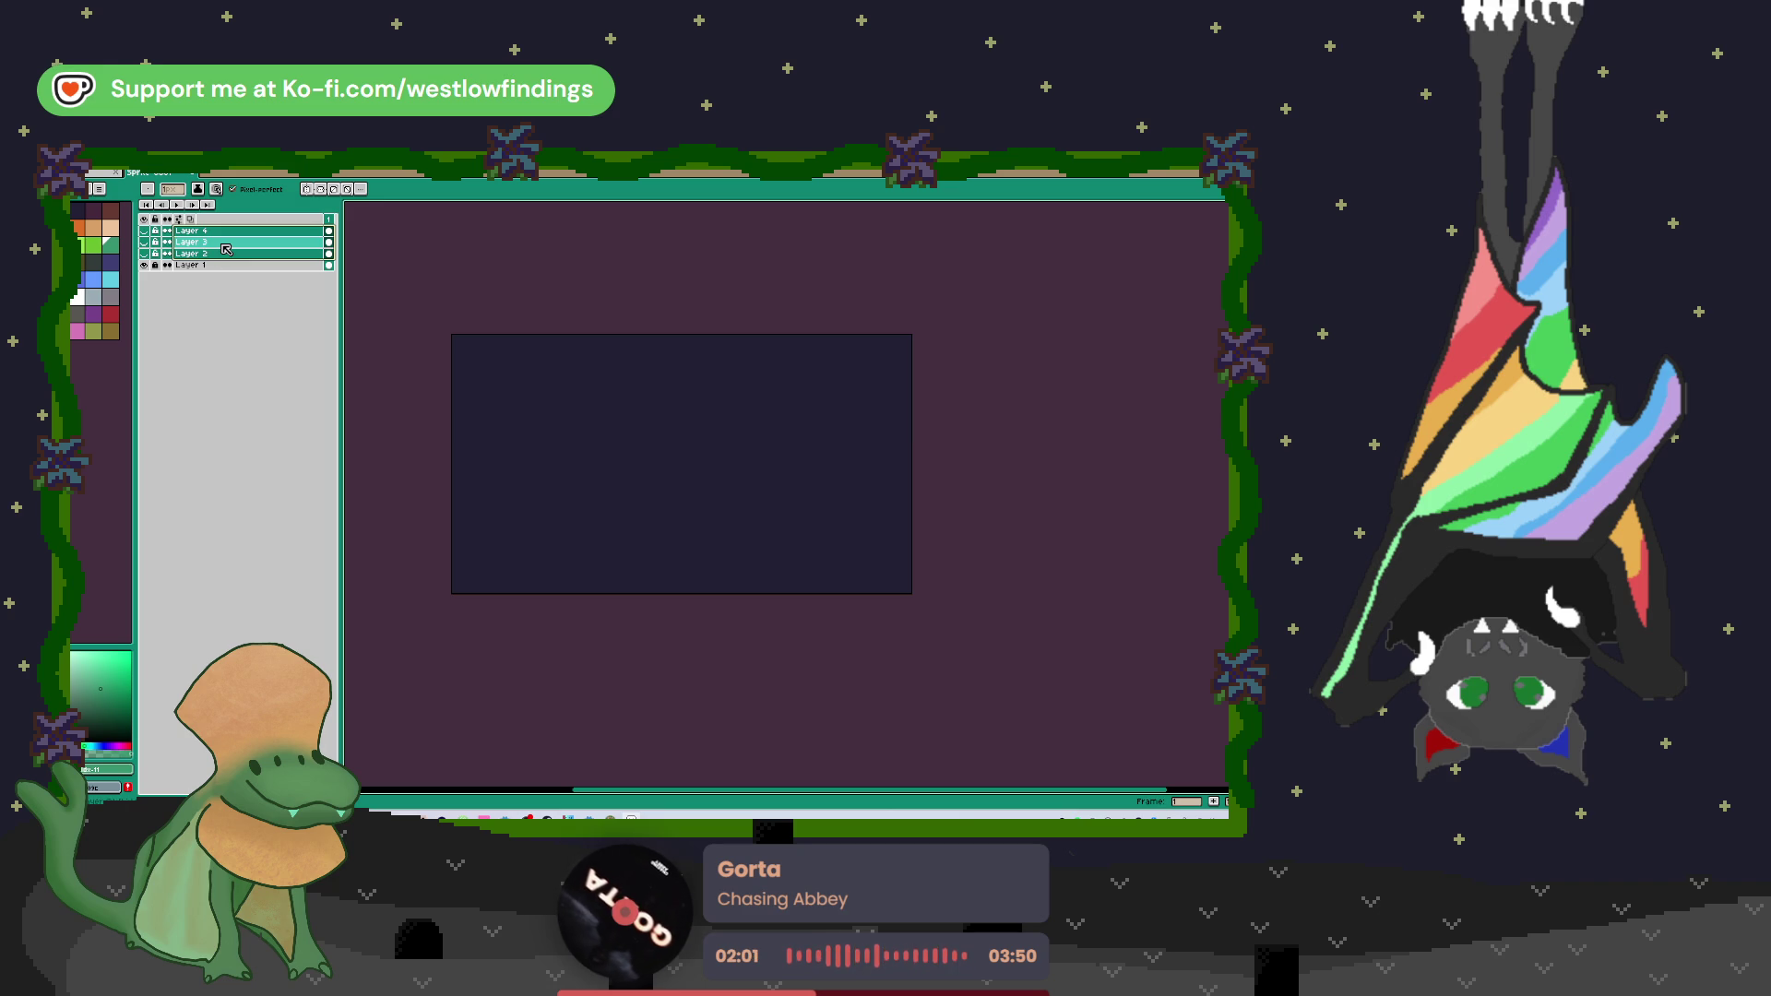
{"action": "key", "text": "Delete"}
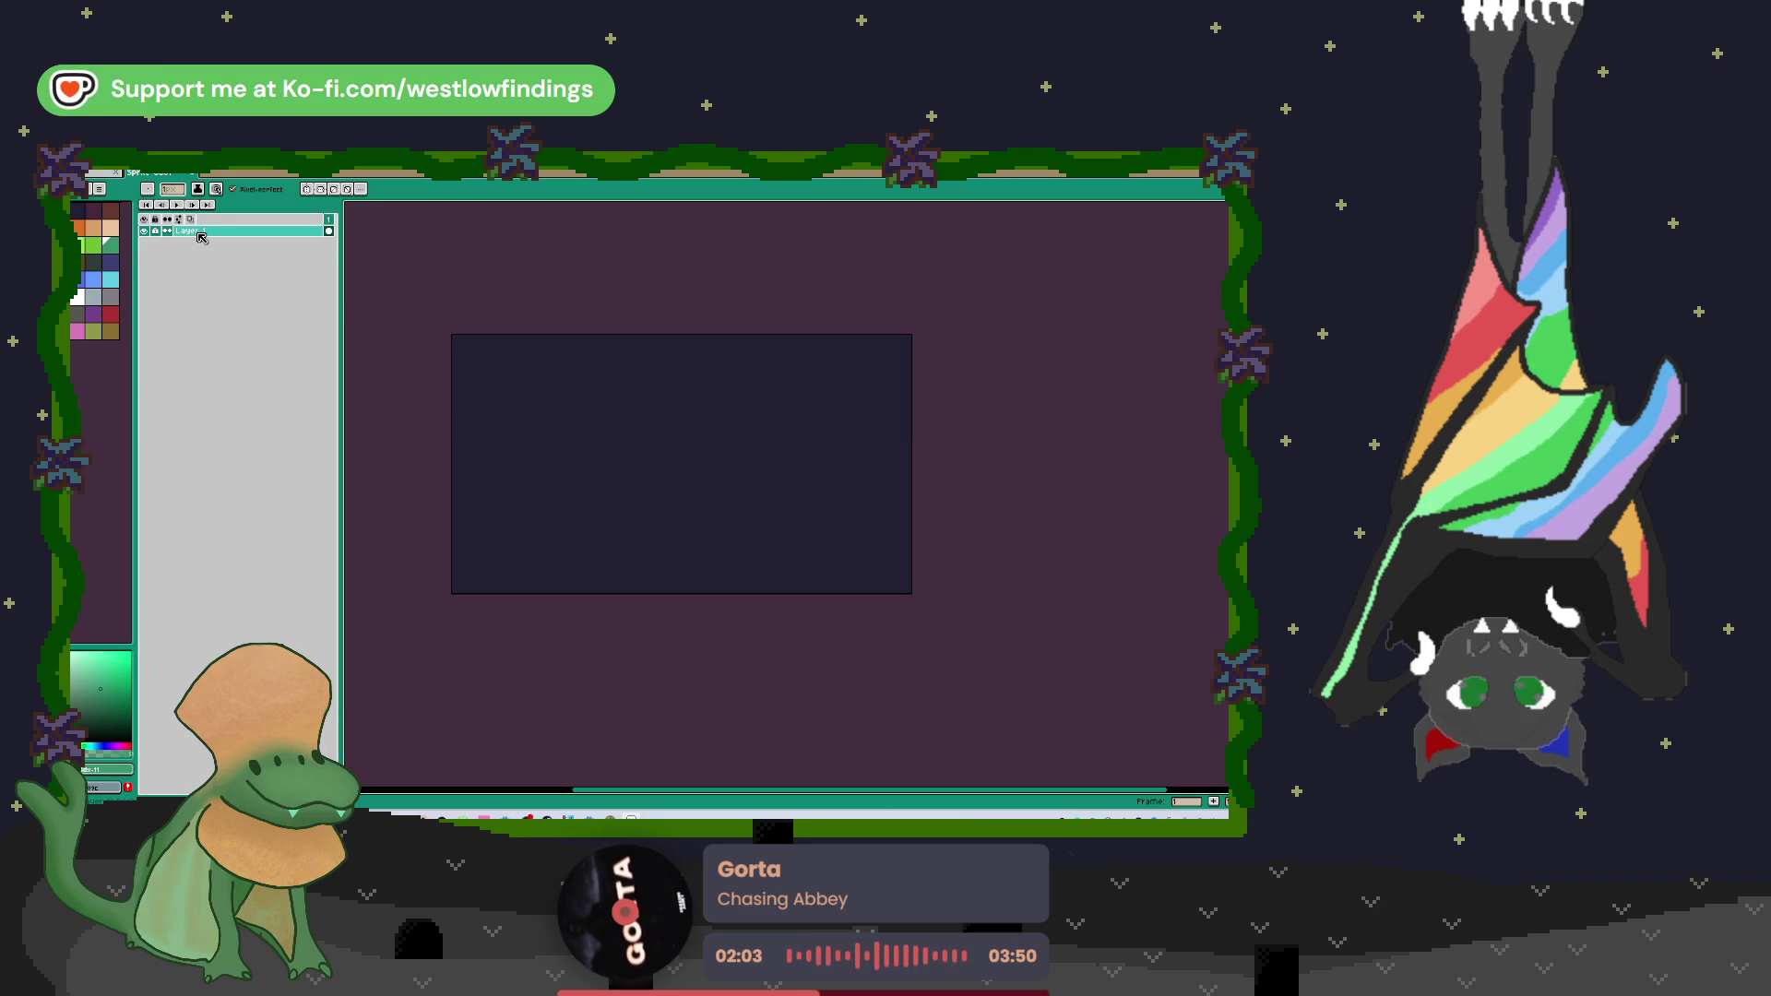
{"action": "key", "text": "shift+n"}
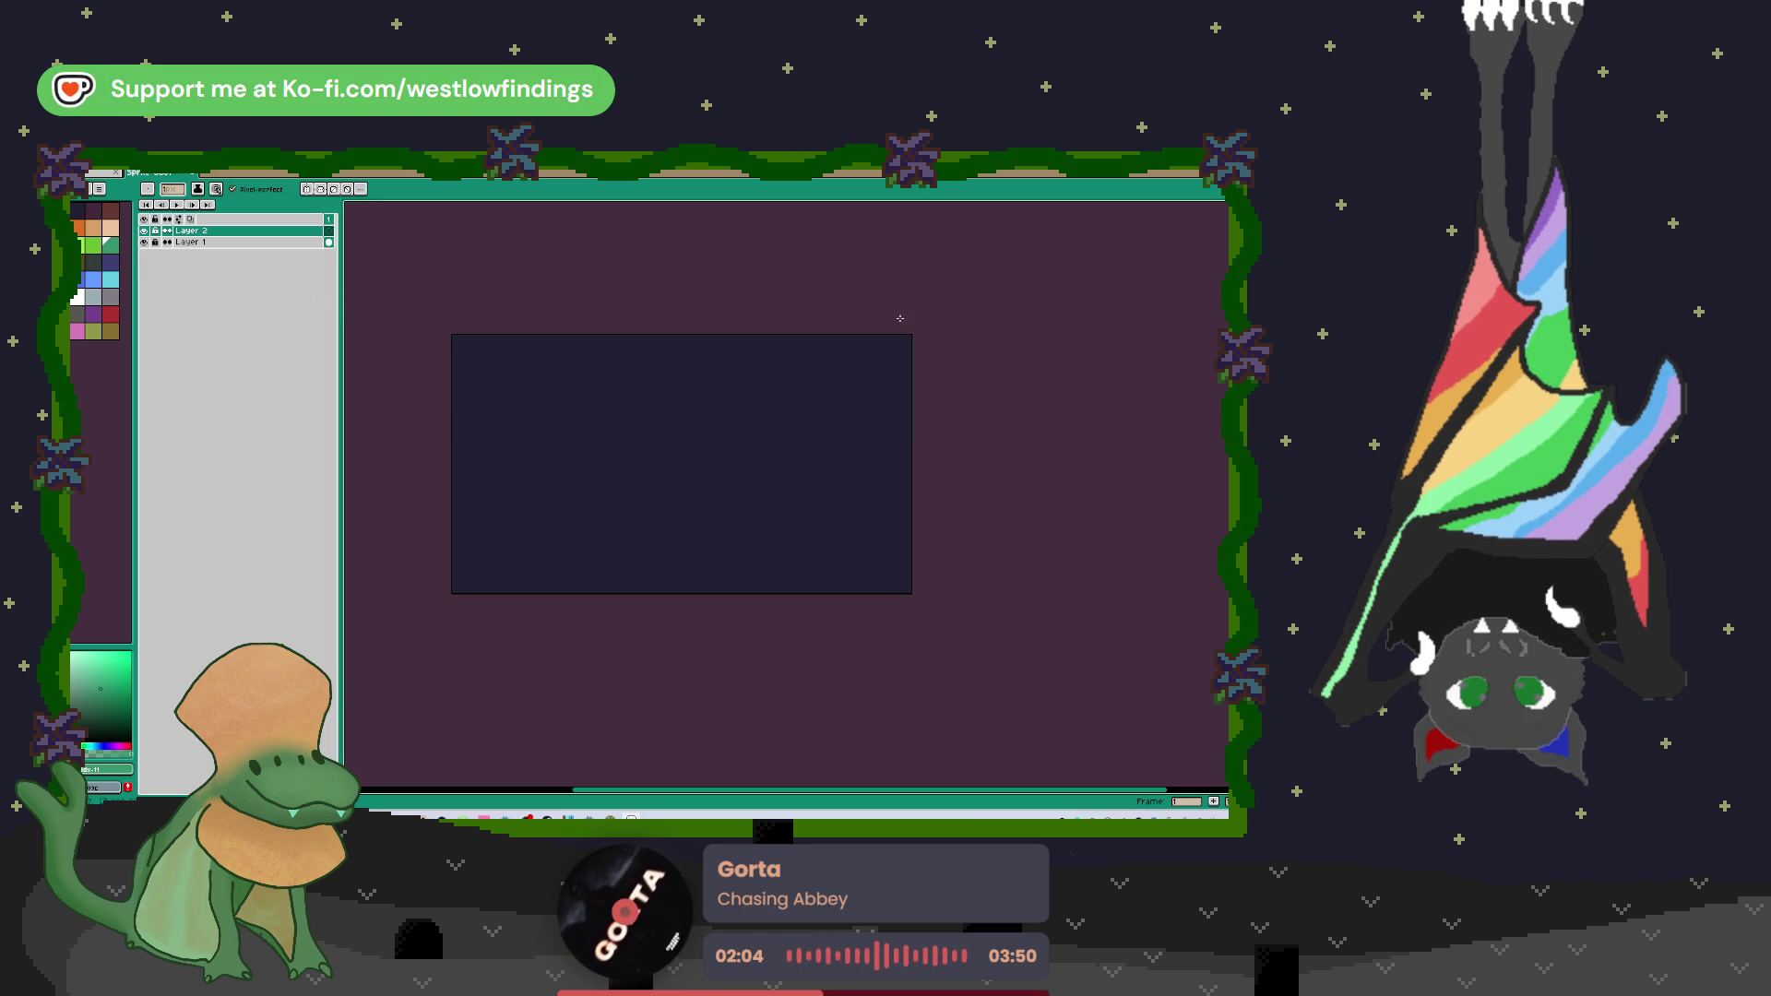
Step: Draw trial lines with the Rectangle tool, then undo them to leave the canvas blank
{"action": "key", "text": "u"}
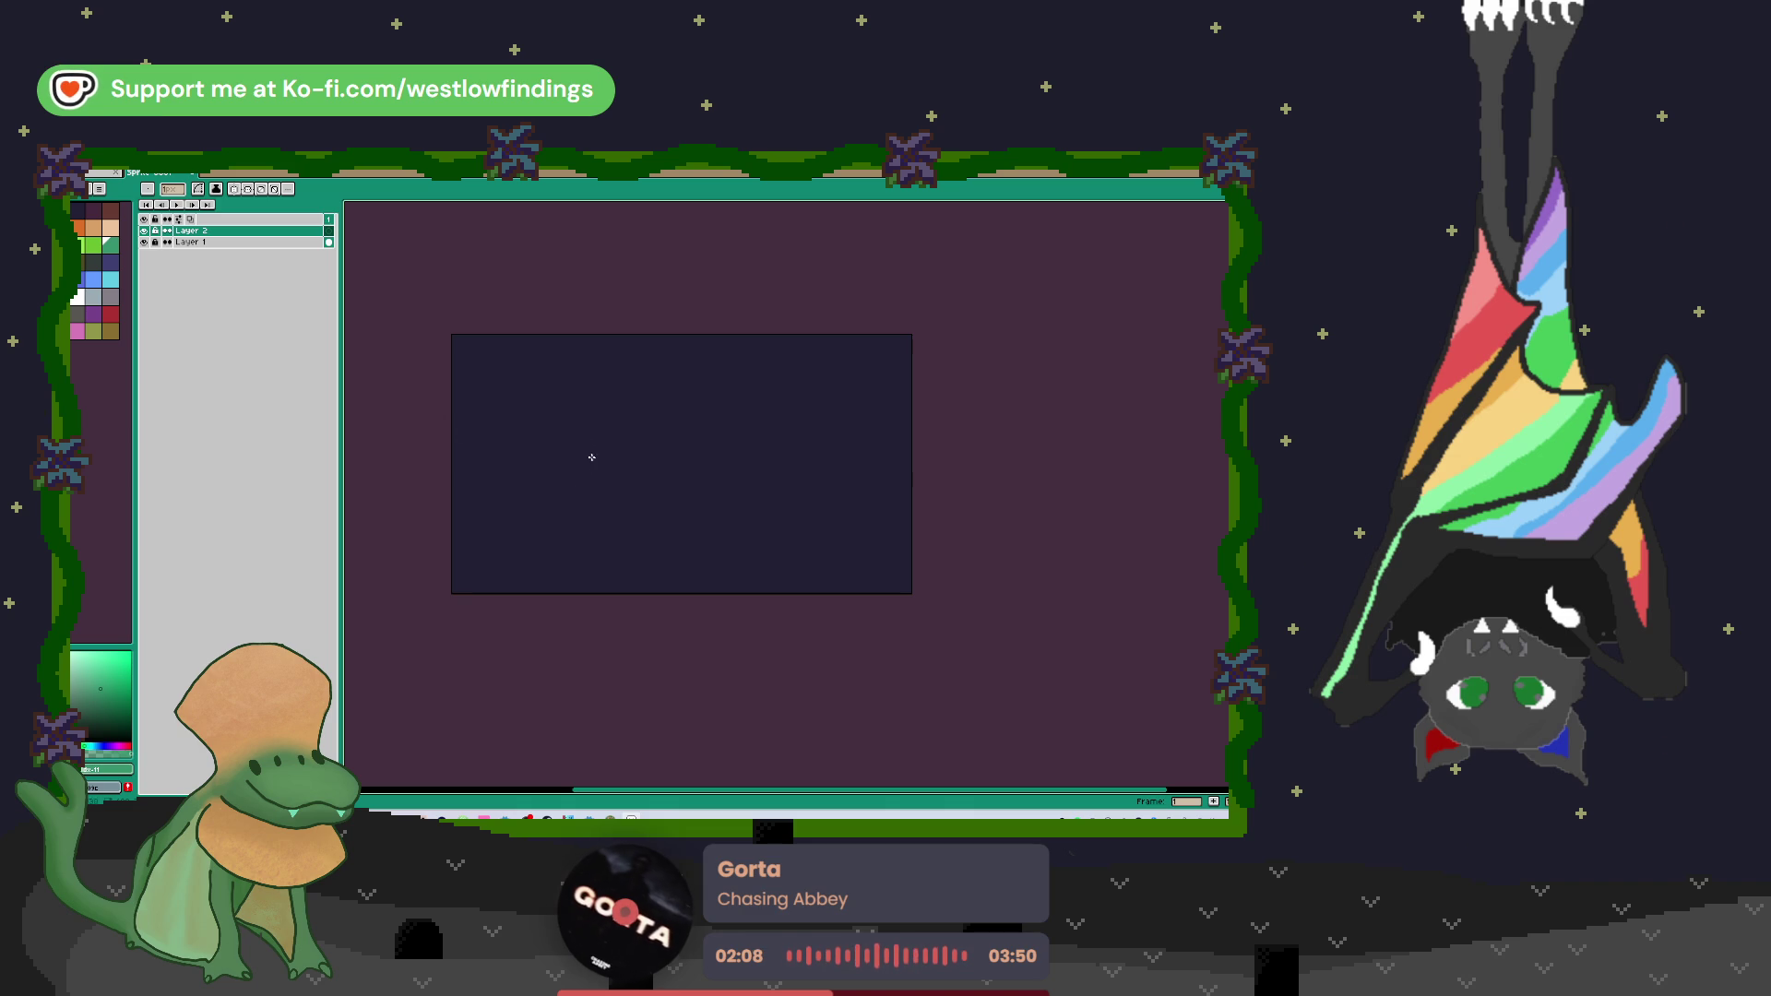
{"action": "mouse_move", "coordinate": [482, 398]}
{"action": "left_mouse_down"}
{"action": "mouse_move", "coordinate": [648, 613]}
{"action": "mouse_move", "coordinate": [603, 619]}
{"action": "left_mouse_up"}
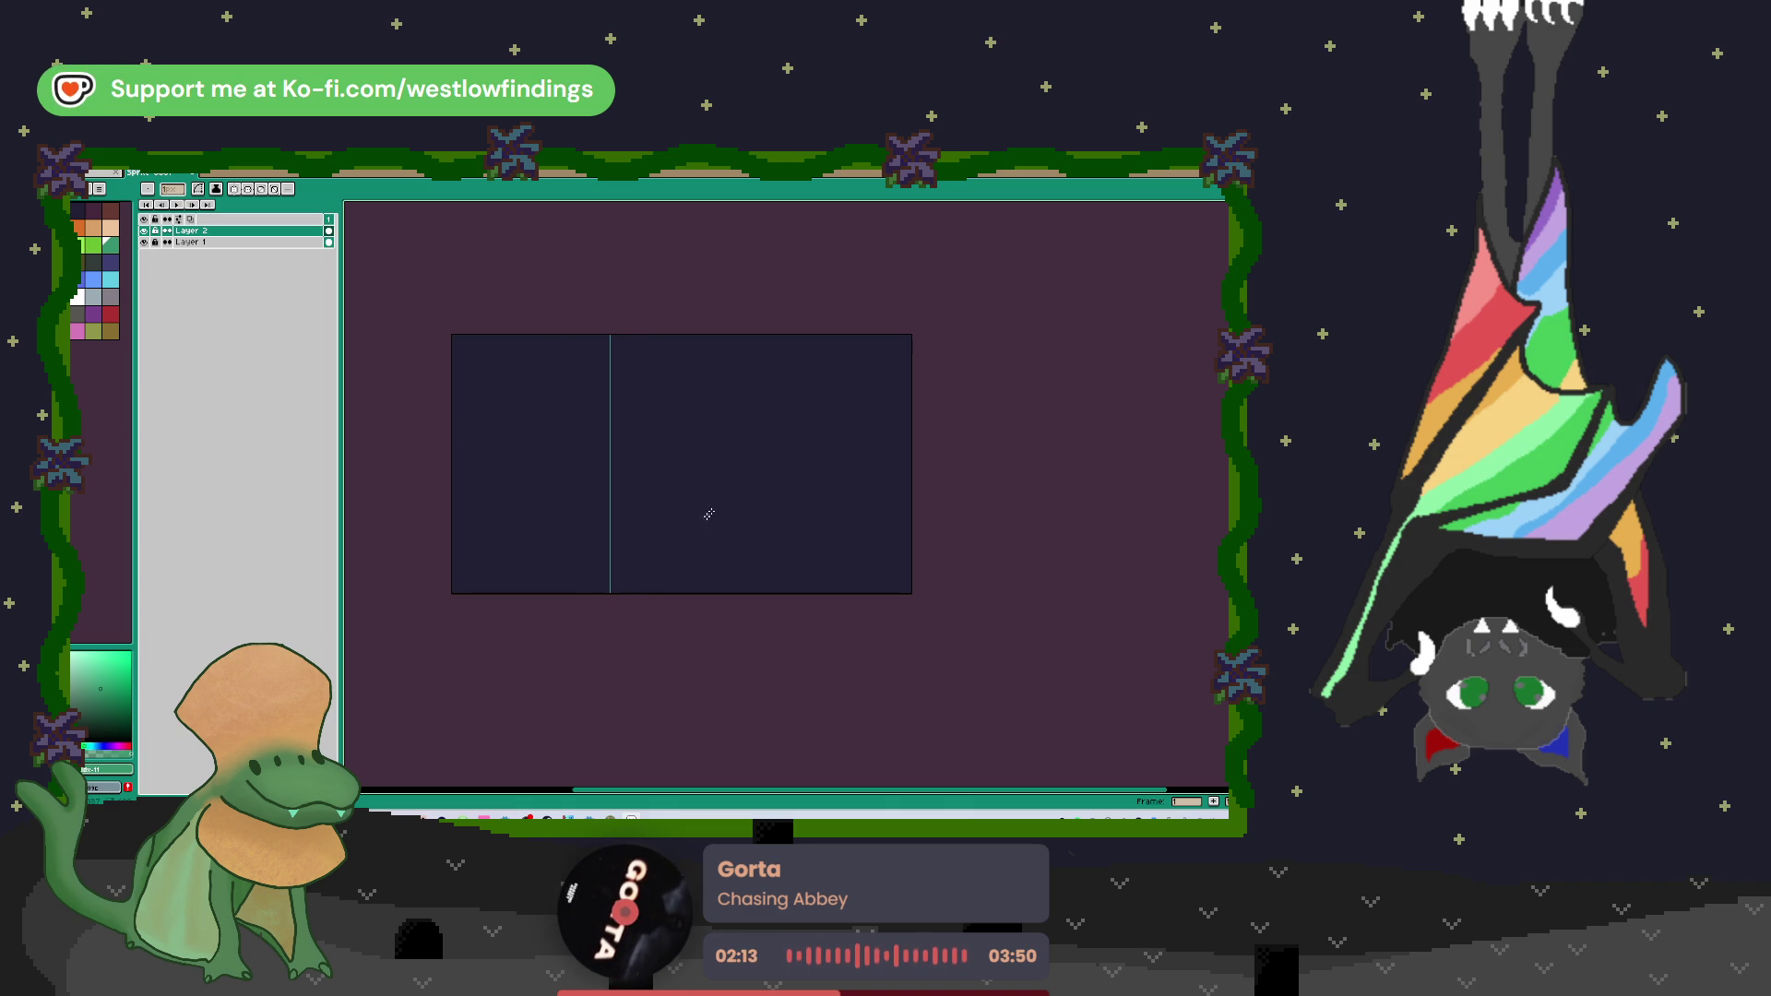
{"action": "mouse_move", "coordinate": [748, 298]}
{"action": "left_mouse_down"}
{"action": "mouse_move", "coordinate": [900, 609]}
{"action": "mouse_move", "coordinate": [749, 609]}
{"action": "left_mouse_up"}
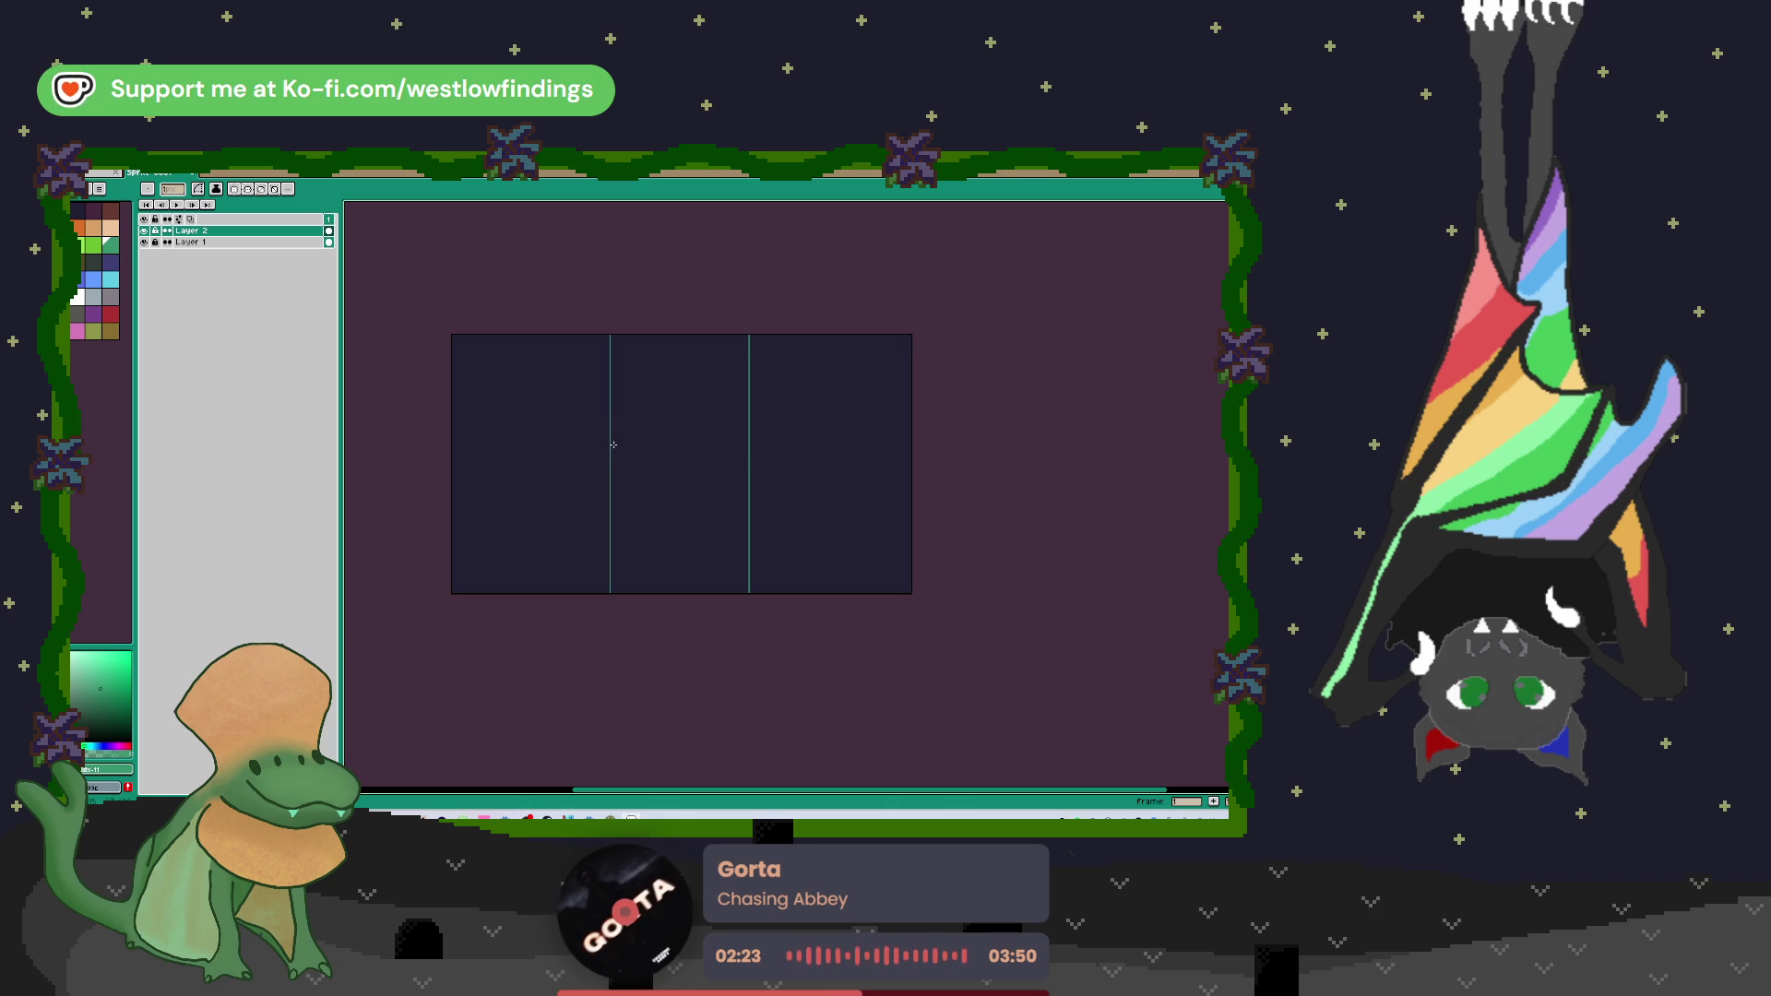
{"action": "key", "text": "ctrl+z"}
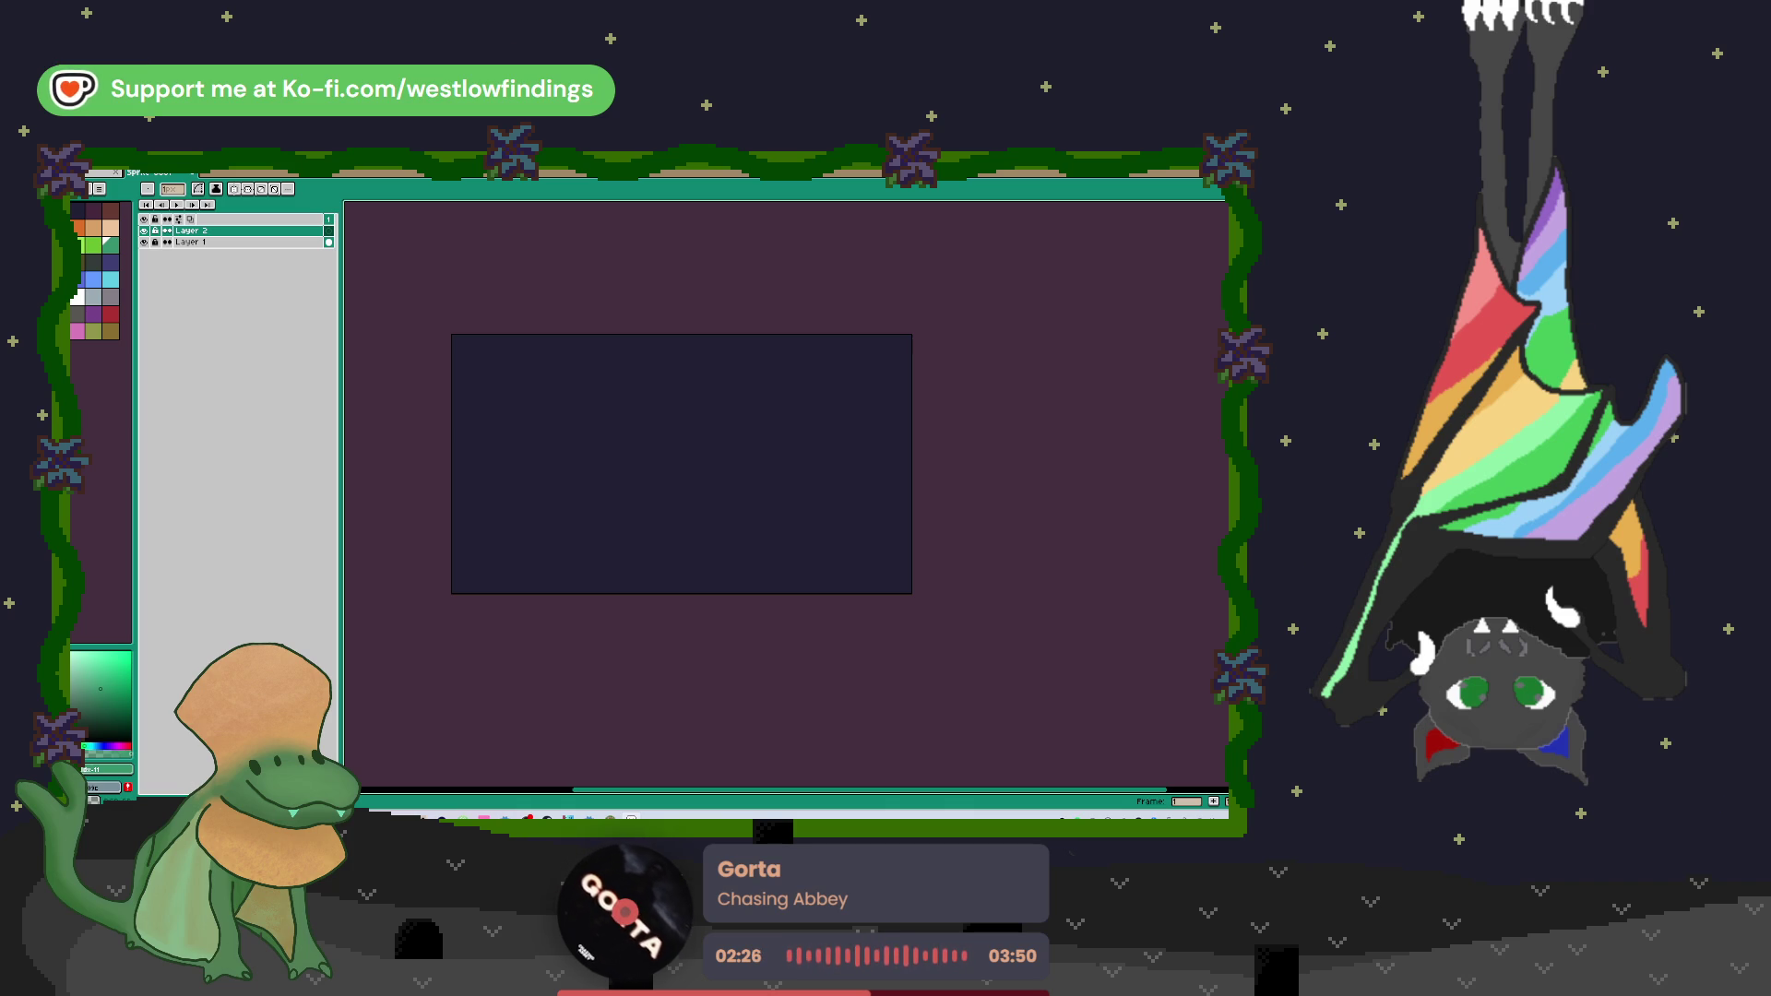
{"action": "left_click_drag", "start_coordinate": [555, 475], "coordinate": [657, 474]}
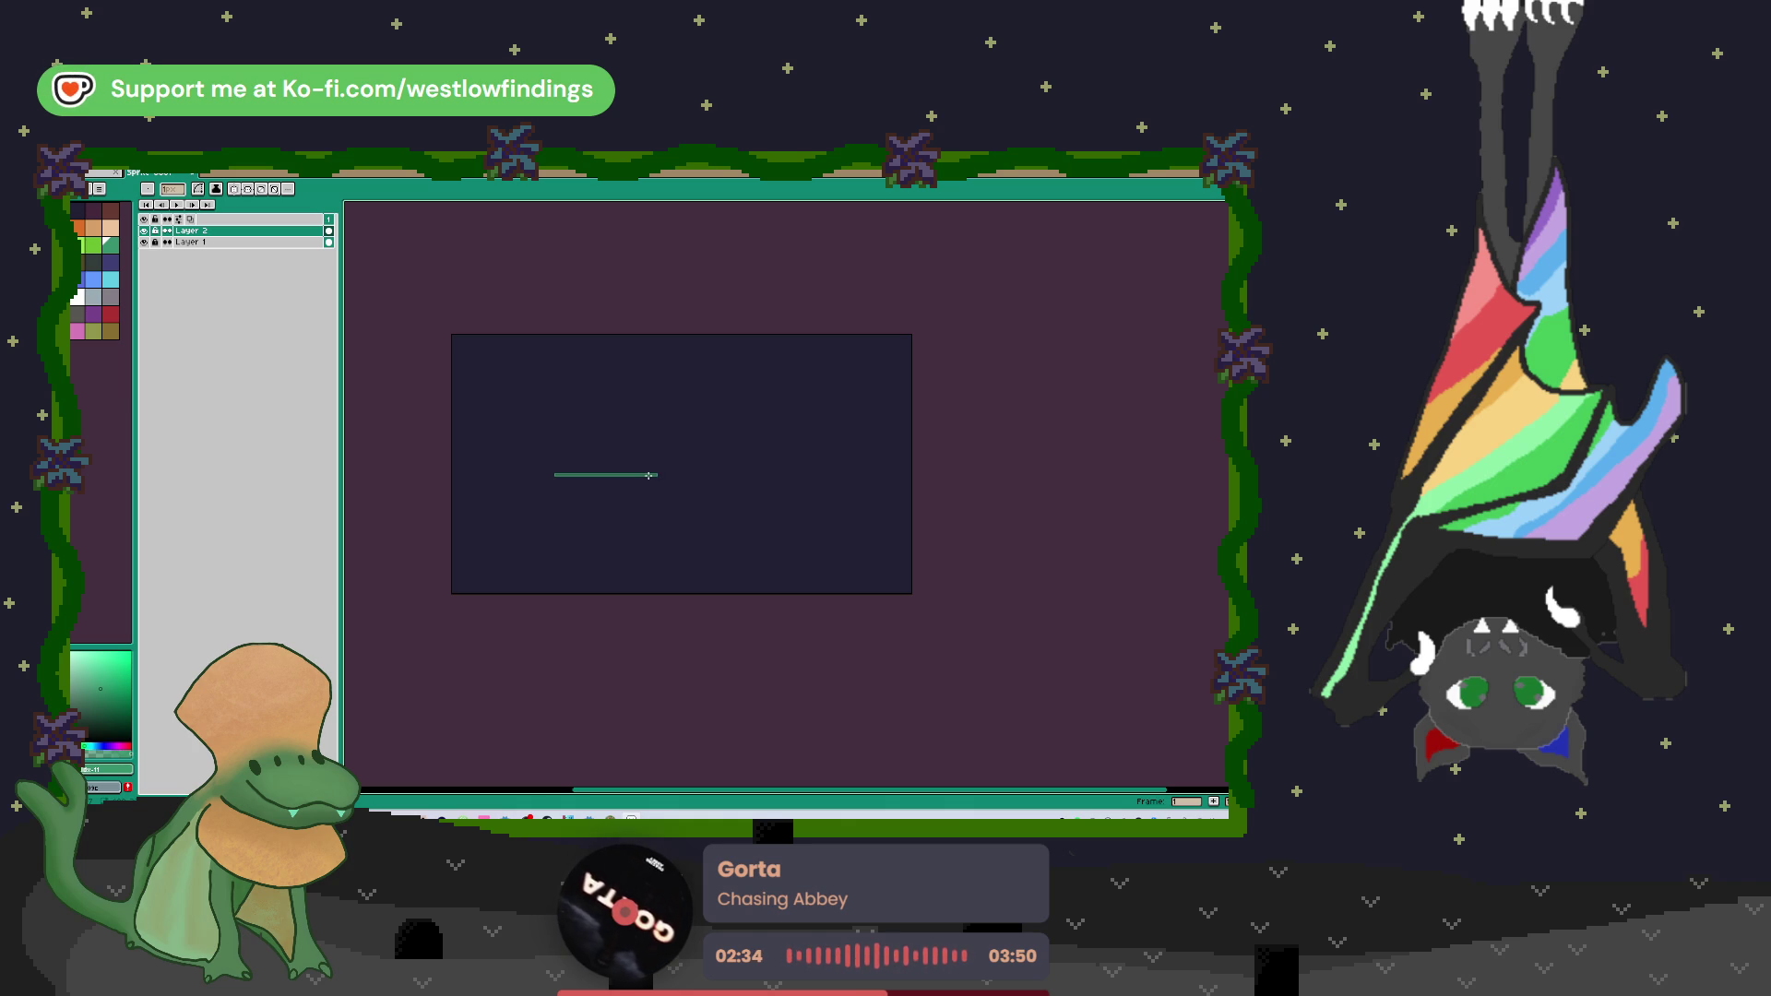
{"action": "left_click_drag", "start_coordinate": [655, 477], "coordinate": [659, 479]}
{"action": "key", "text": "ctrl+z"}
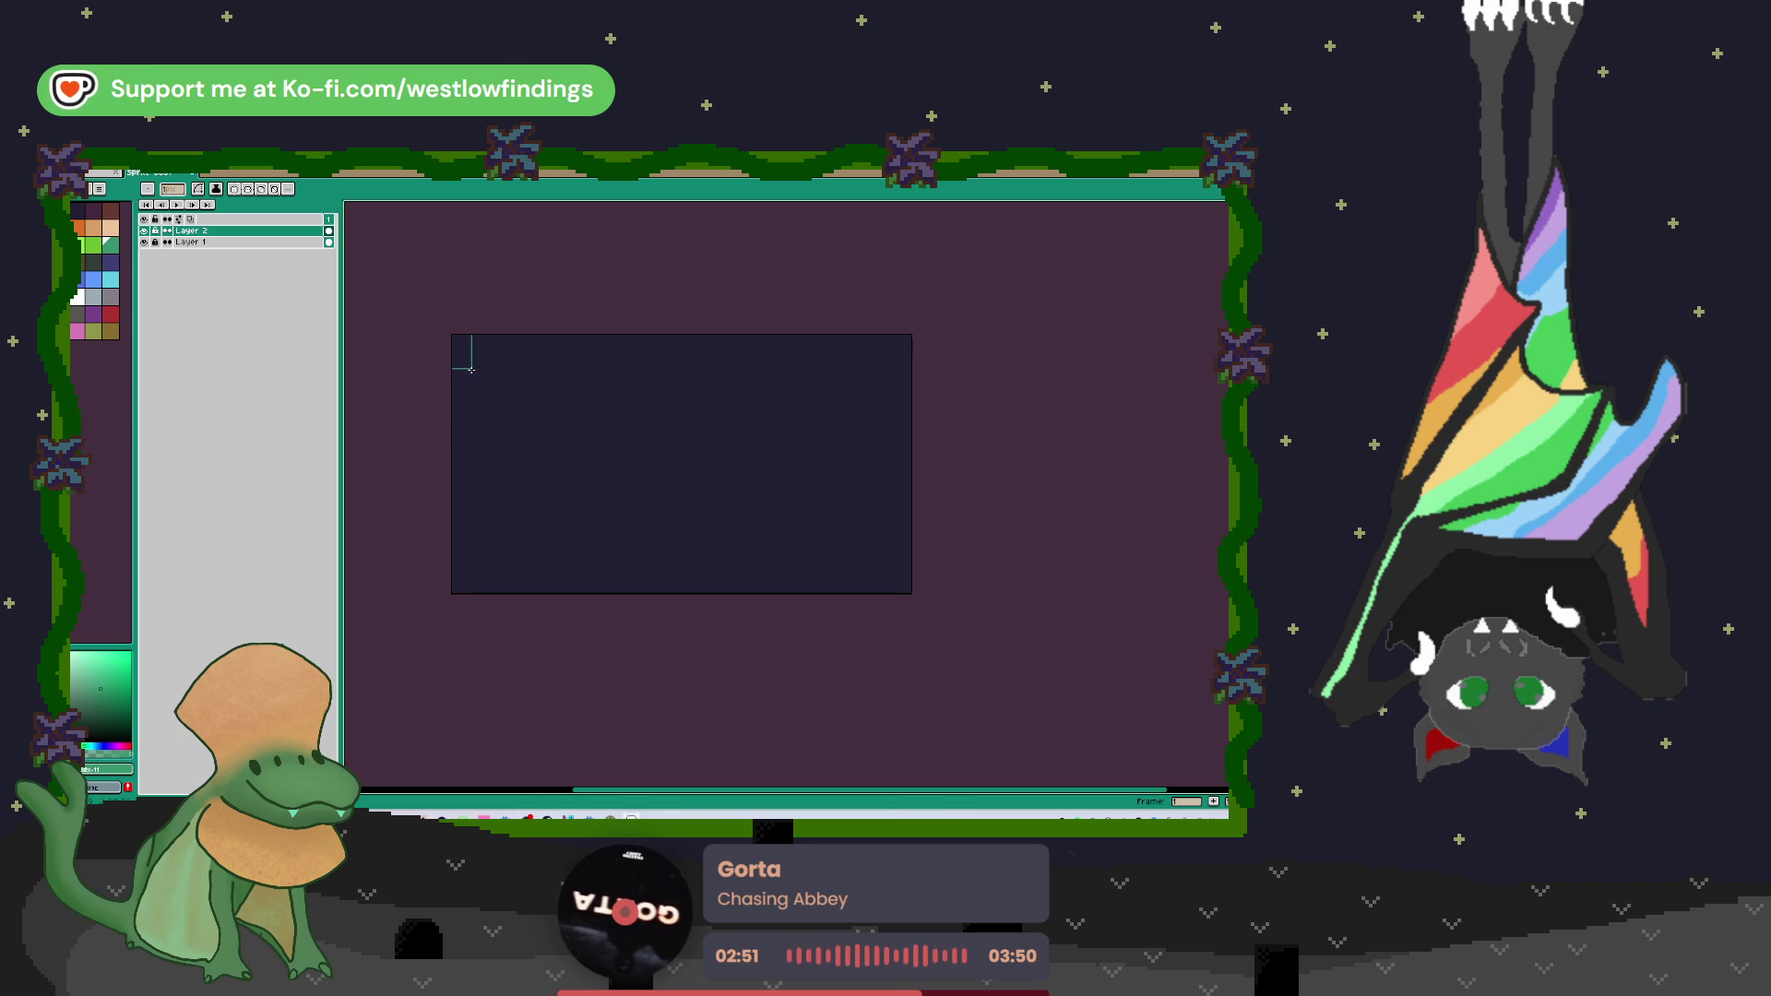
Step: Zoom in on the canvas's top-left corner
{"action": "key", "text": "v"}
{"action": "key", "text": "z"}
{"action": "left_click", "coordinate": [450, 323]}
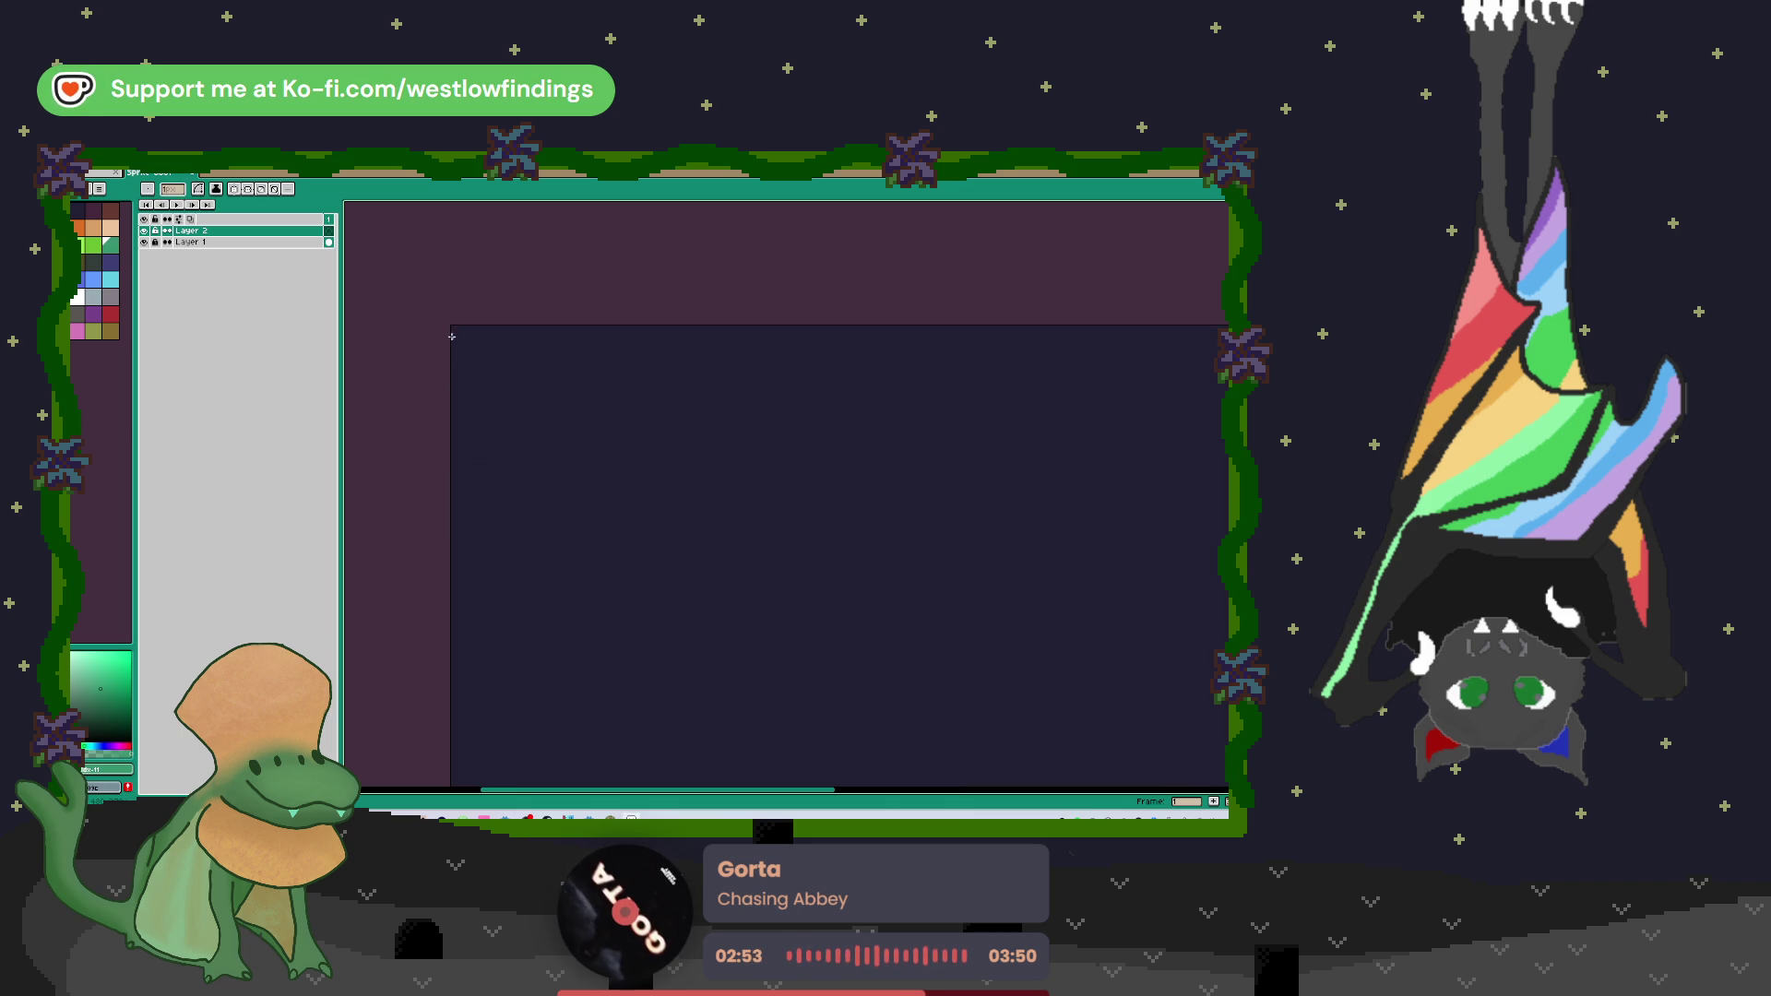
Step: Draw a tall teal rectangle at the left and paste a copy beside it, forming three panels
{"action": "mouse_move", "coordinate": [455, 329]}
{"action": "left_mouse_down"}
{"action": "mouse_move", "coordinate": [652, 672]}
{"action": "mouse_move", "coordinate": [646, 707]}
{"action": "mouse_move", "coordinate": [696, 710]}
{"action": "mouse_move", "coordinate": [687, 721]}
{"action": "left_mouse_up"}
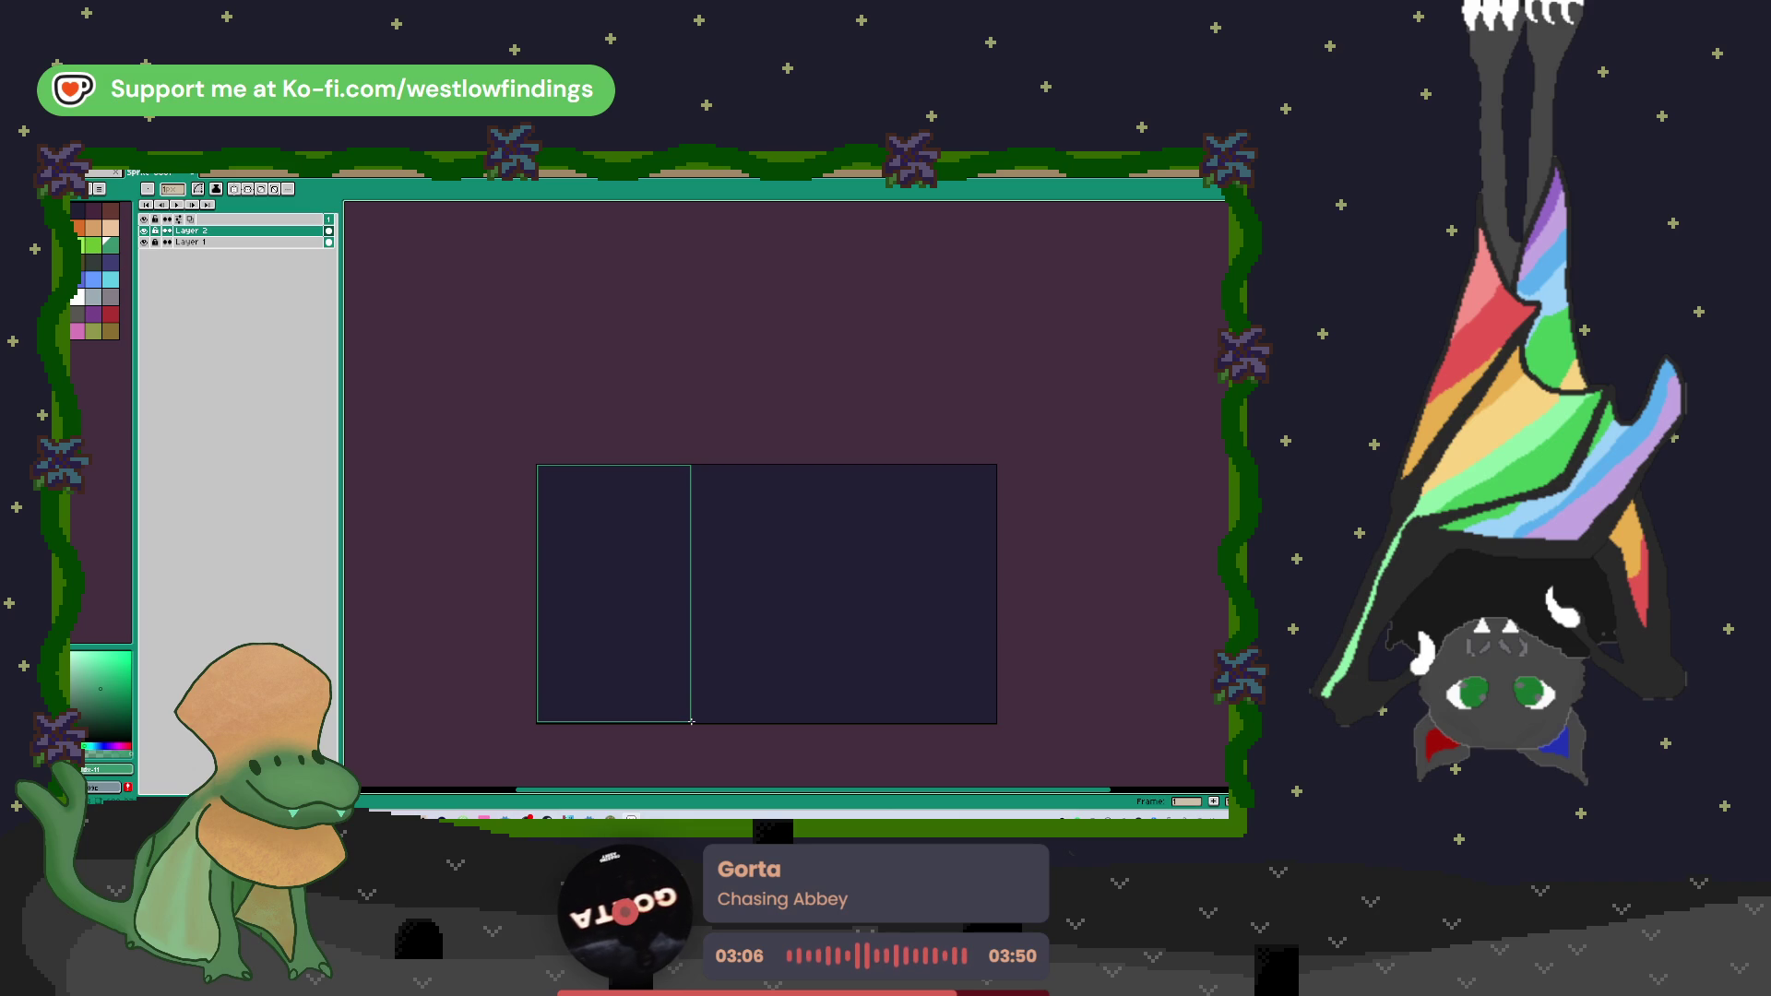
{"action": "key", "text": "s"}
{"action": "mouse_move", "coordinate": [535, 464]}
{"action": "left_mouse_down"}
{"action": "mouse_move", "coordinate": [681, 700]}
{"action": "mouse_move", "coordinate": [784, 725]}
{"action": "left_mouse_up"}
{"action": "key", "text": "ctrl+v"}
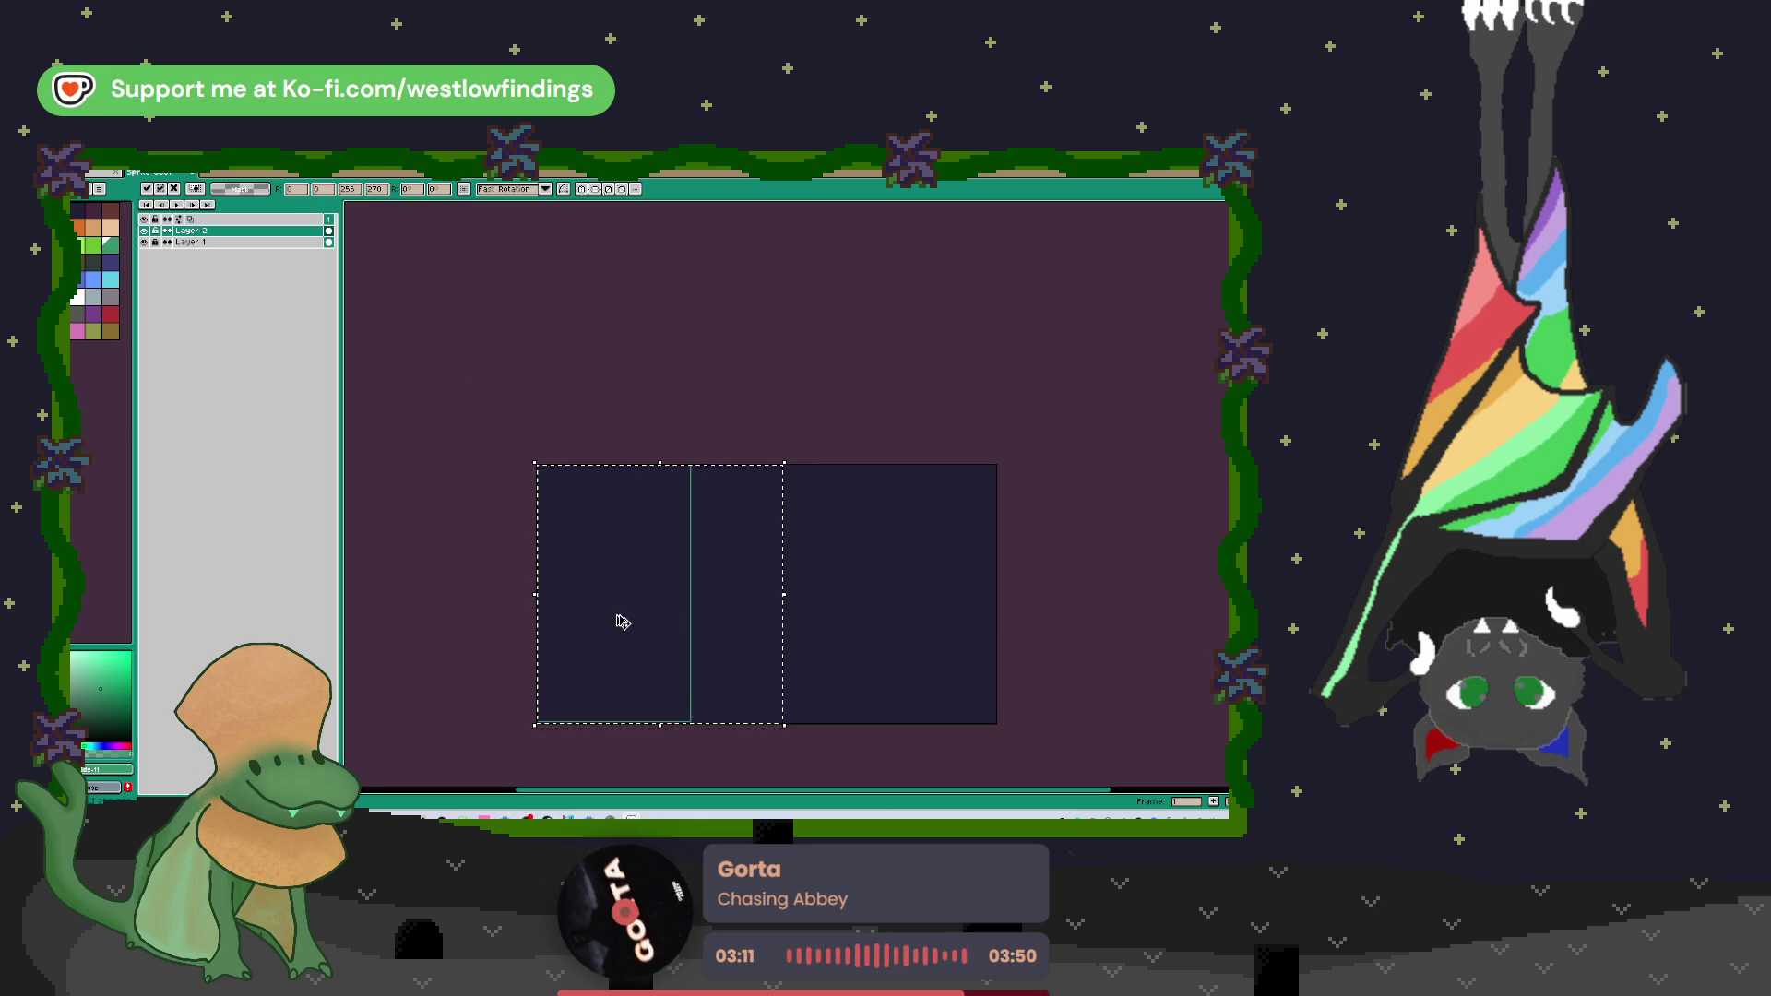
{"action": "left_click_drag", "start_coordinate": [621, 620], "coordinate": [924, 619]}
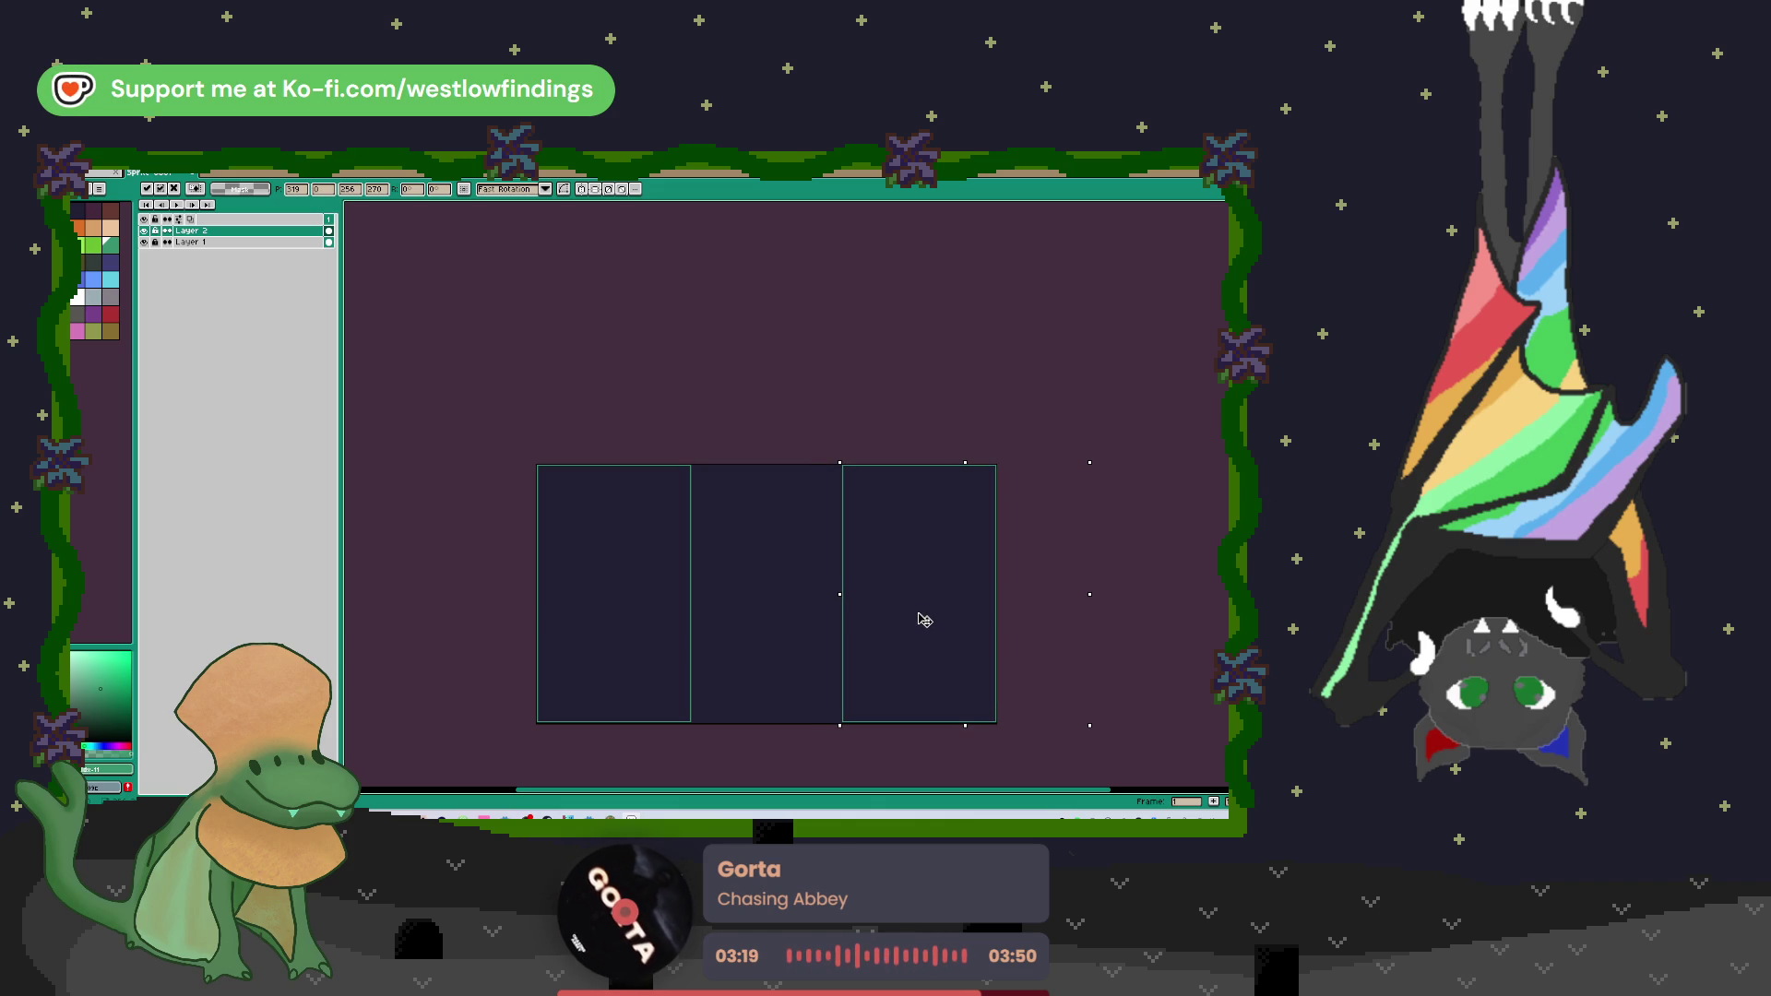
{"action": "key", "text": "Return"}
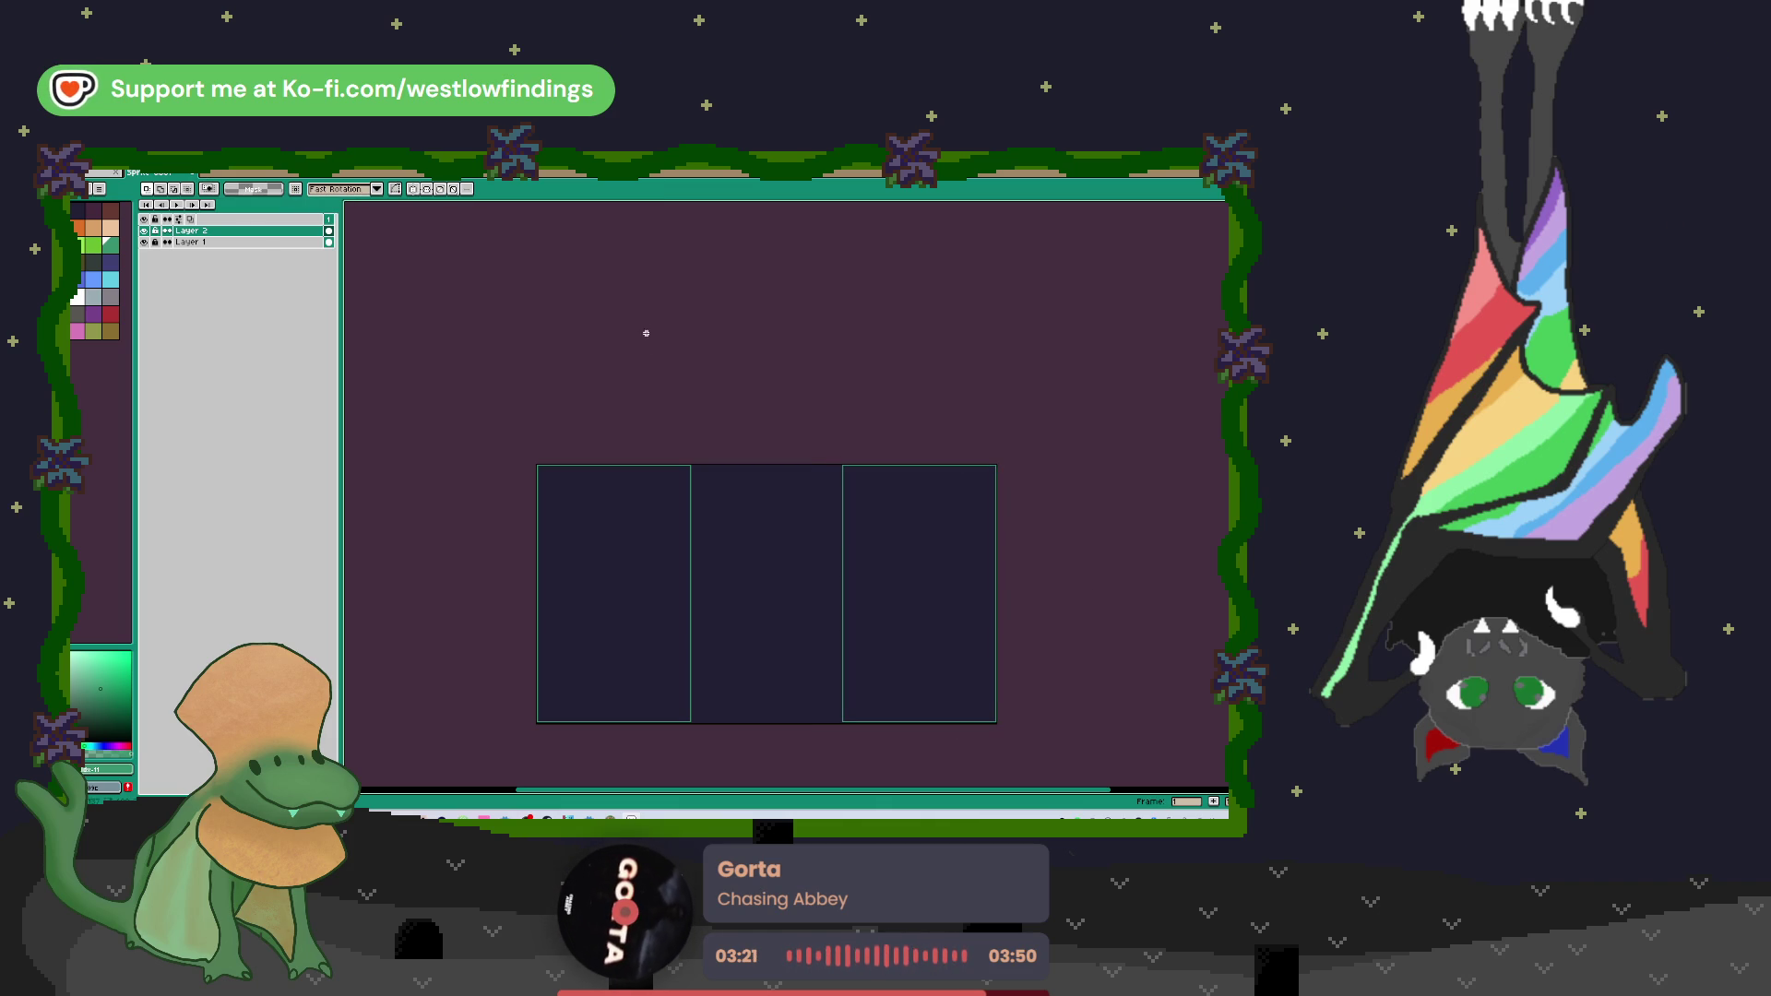
{"action": "scroll", "coordinate": [981, 730], "scroll_direction": "up", "scroll_amount": 3}
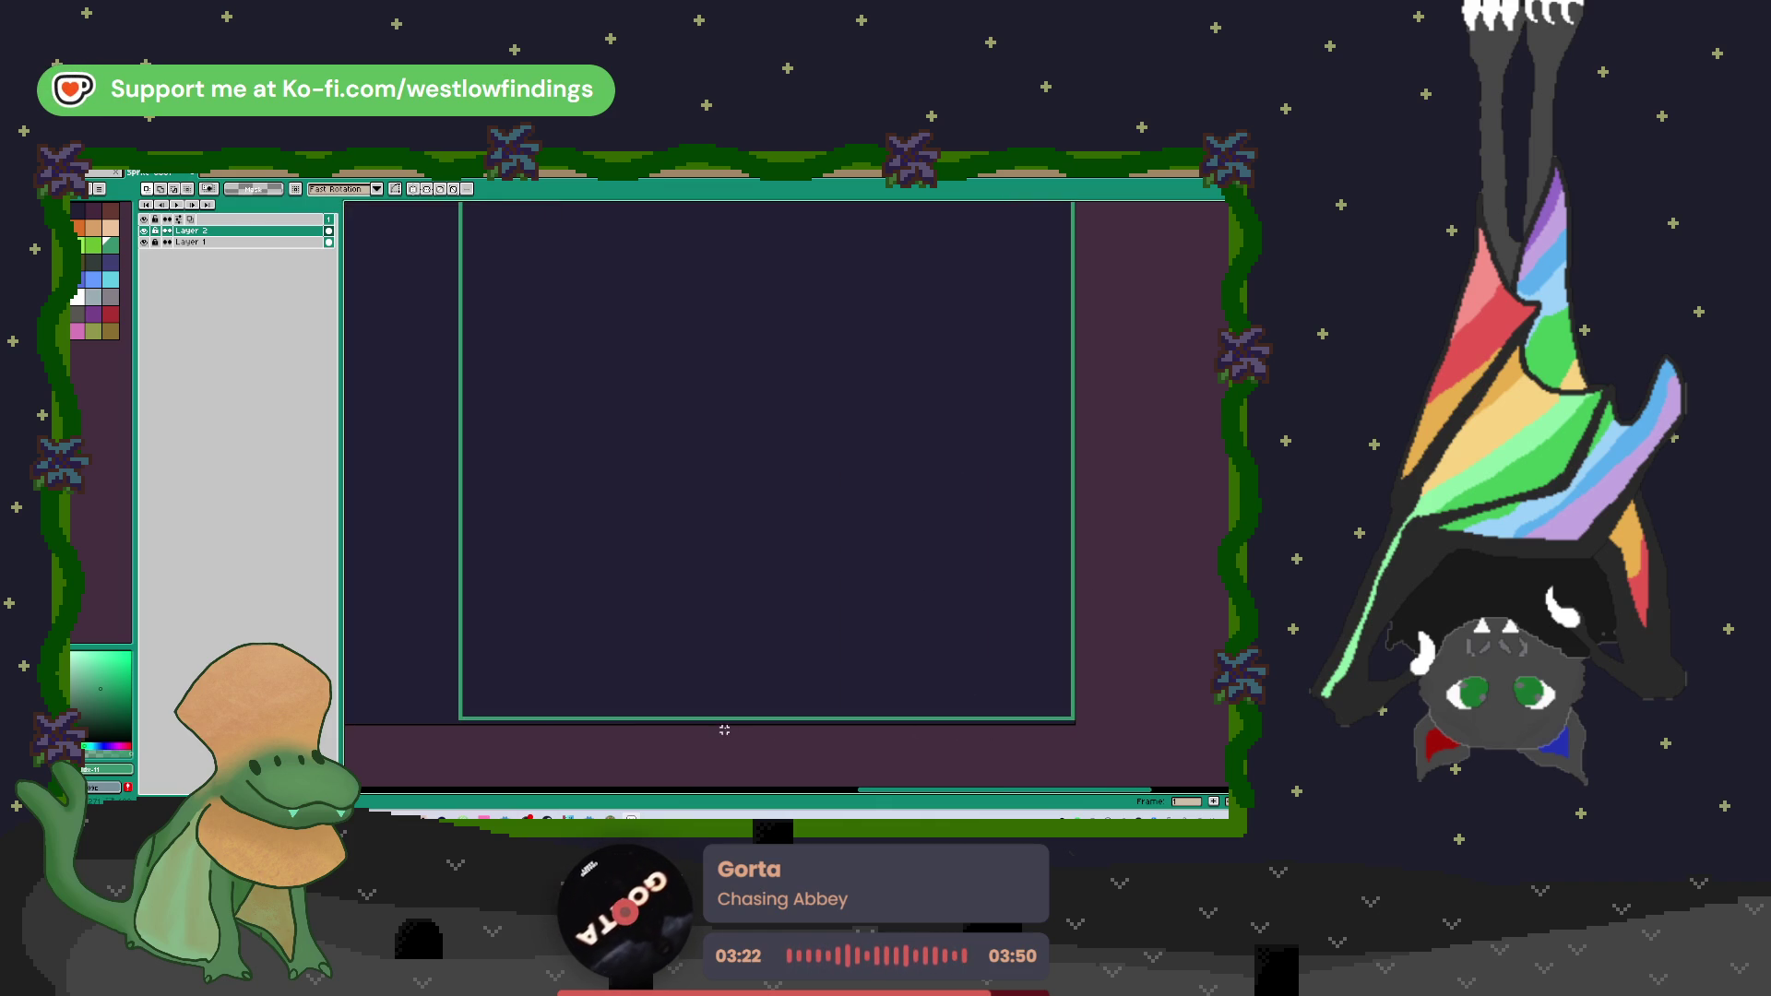
{"action": "scroll", "coordinate": [724, 729], "scroll_direction": "up", "scroll_amount": 5}
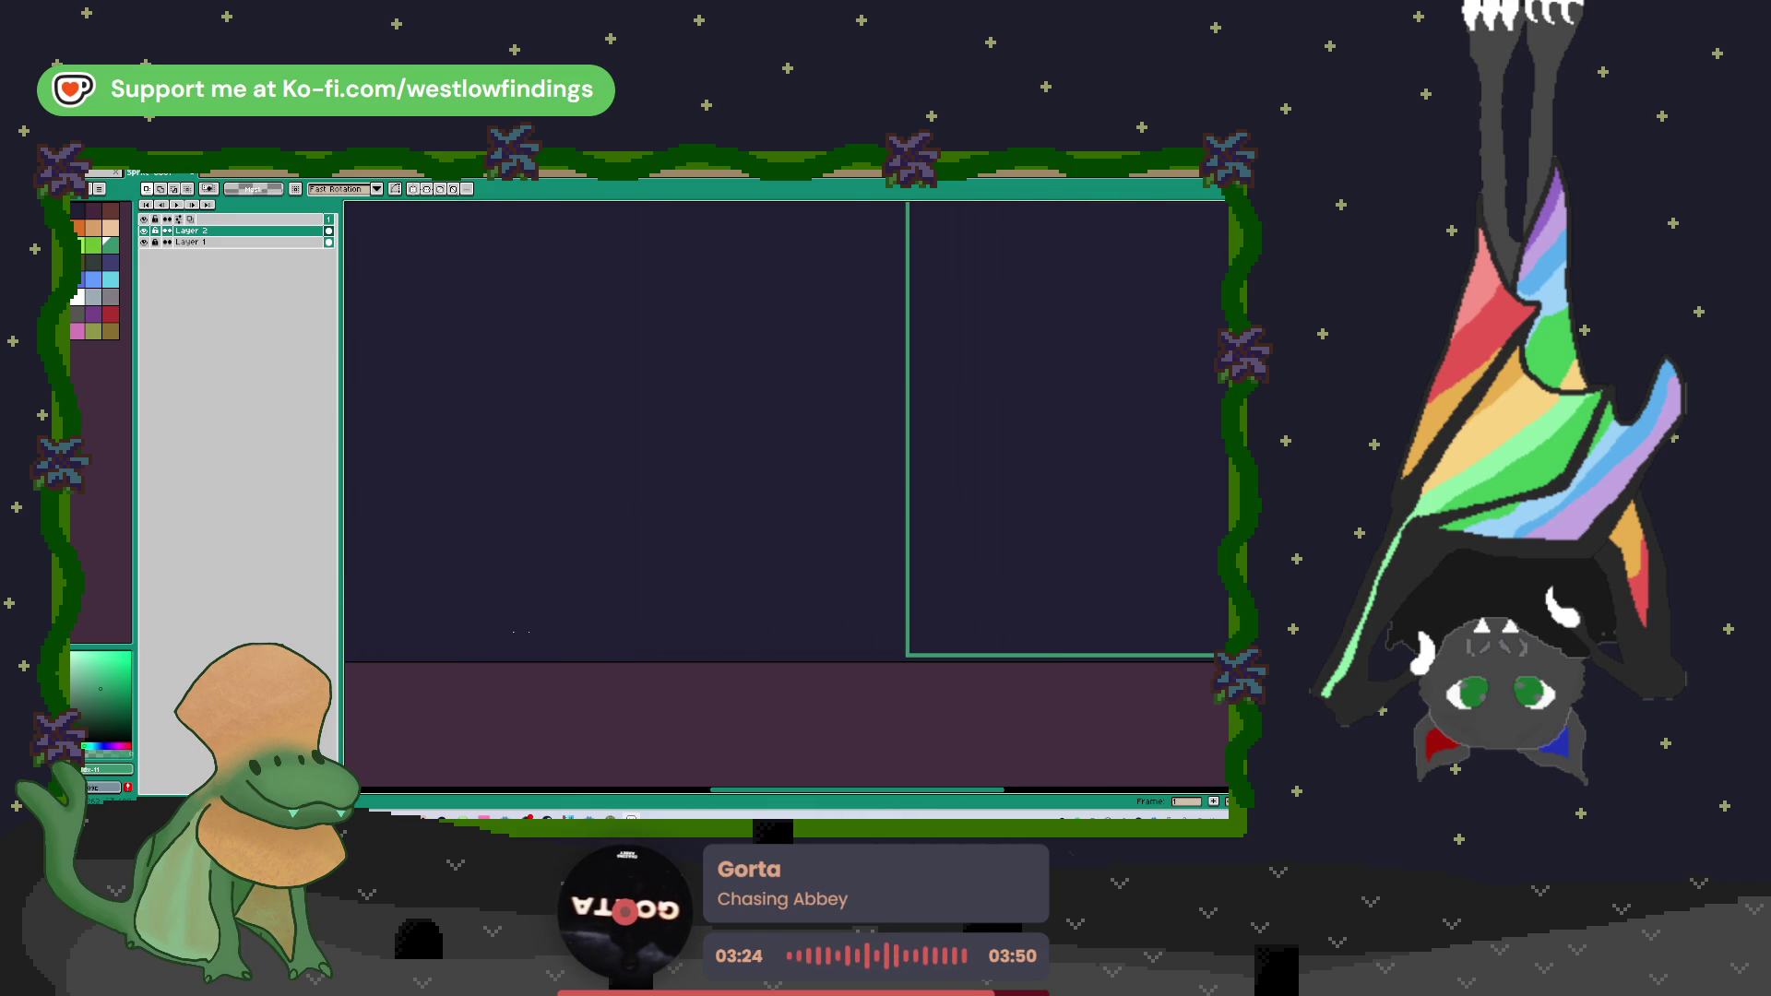
{"action": "scroll", "coordinate": [644, 664], "scroll_direction": "down", "scroll_amount": 3}
{"action": "scroll", "coordinate": [813, 548], "scroll_direction": "down", "scroll_amount": 2}
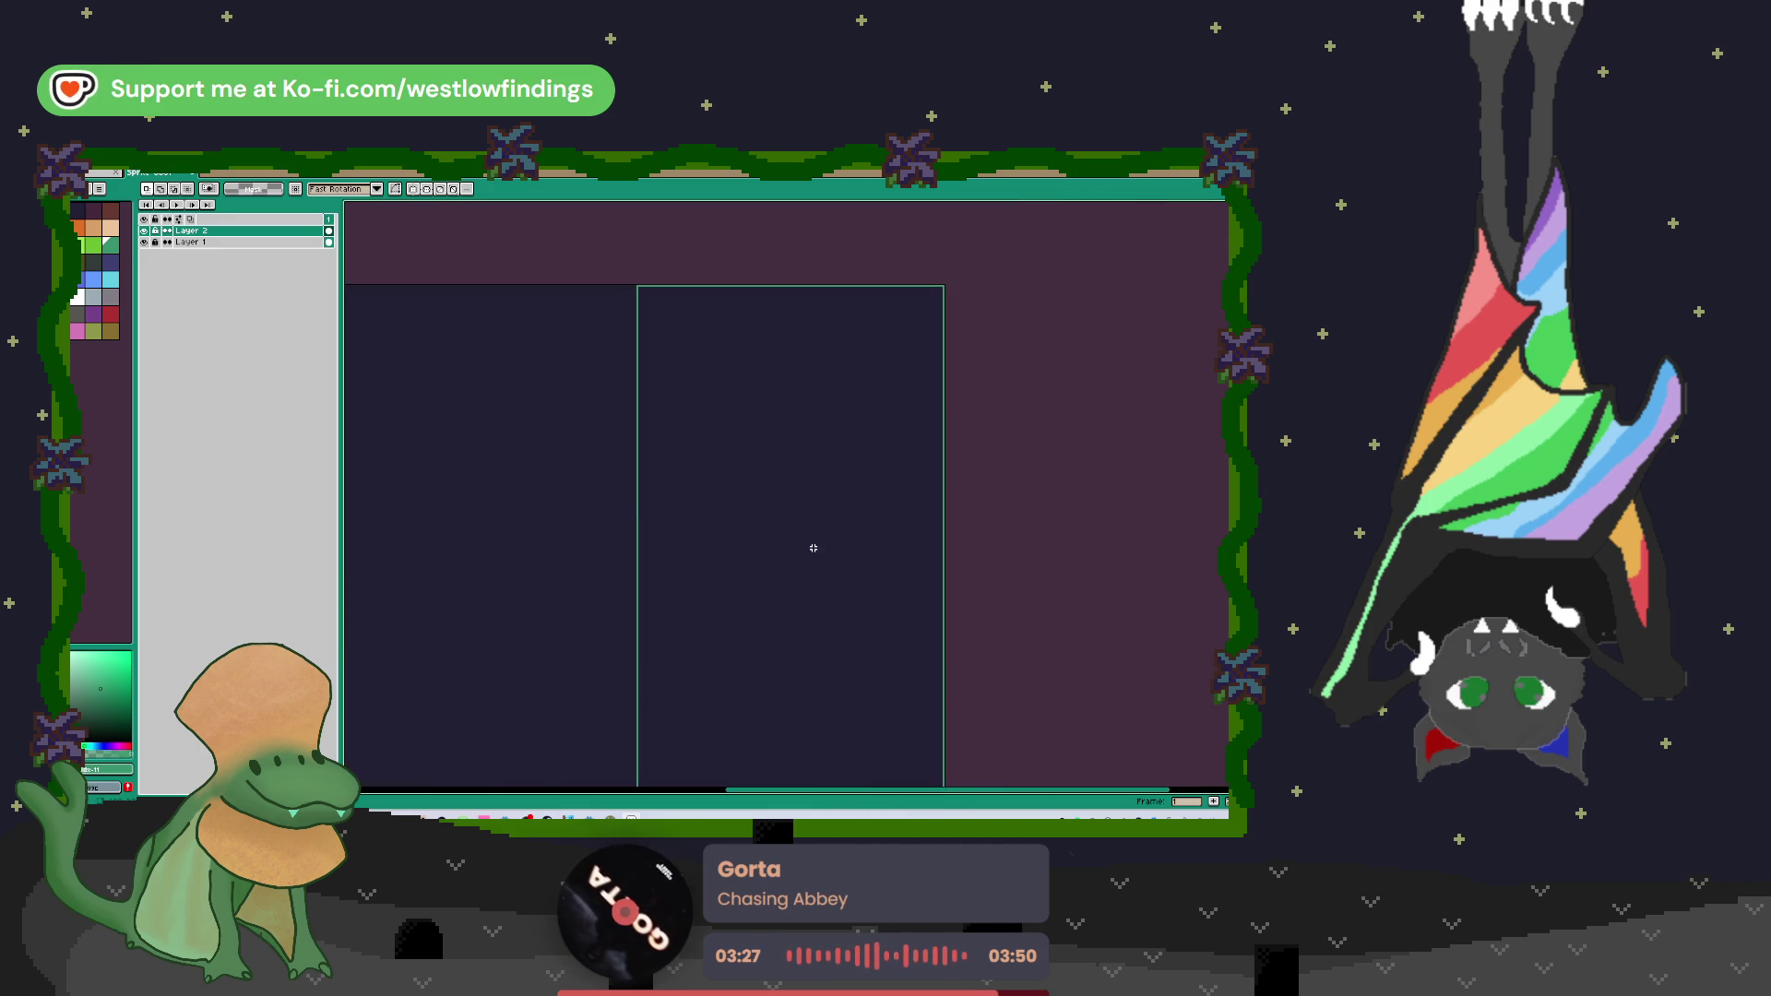
{"action": "scroll", "coordinate": [814, 548], "scroll_direction": "down", "scroll_amount": 3}
{"action": "scroll", "coordinate": [849, 516], "scroll_direction": "left", "scroll_amount": 3}
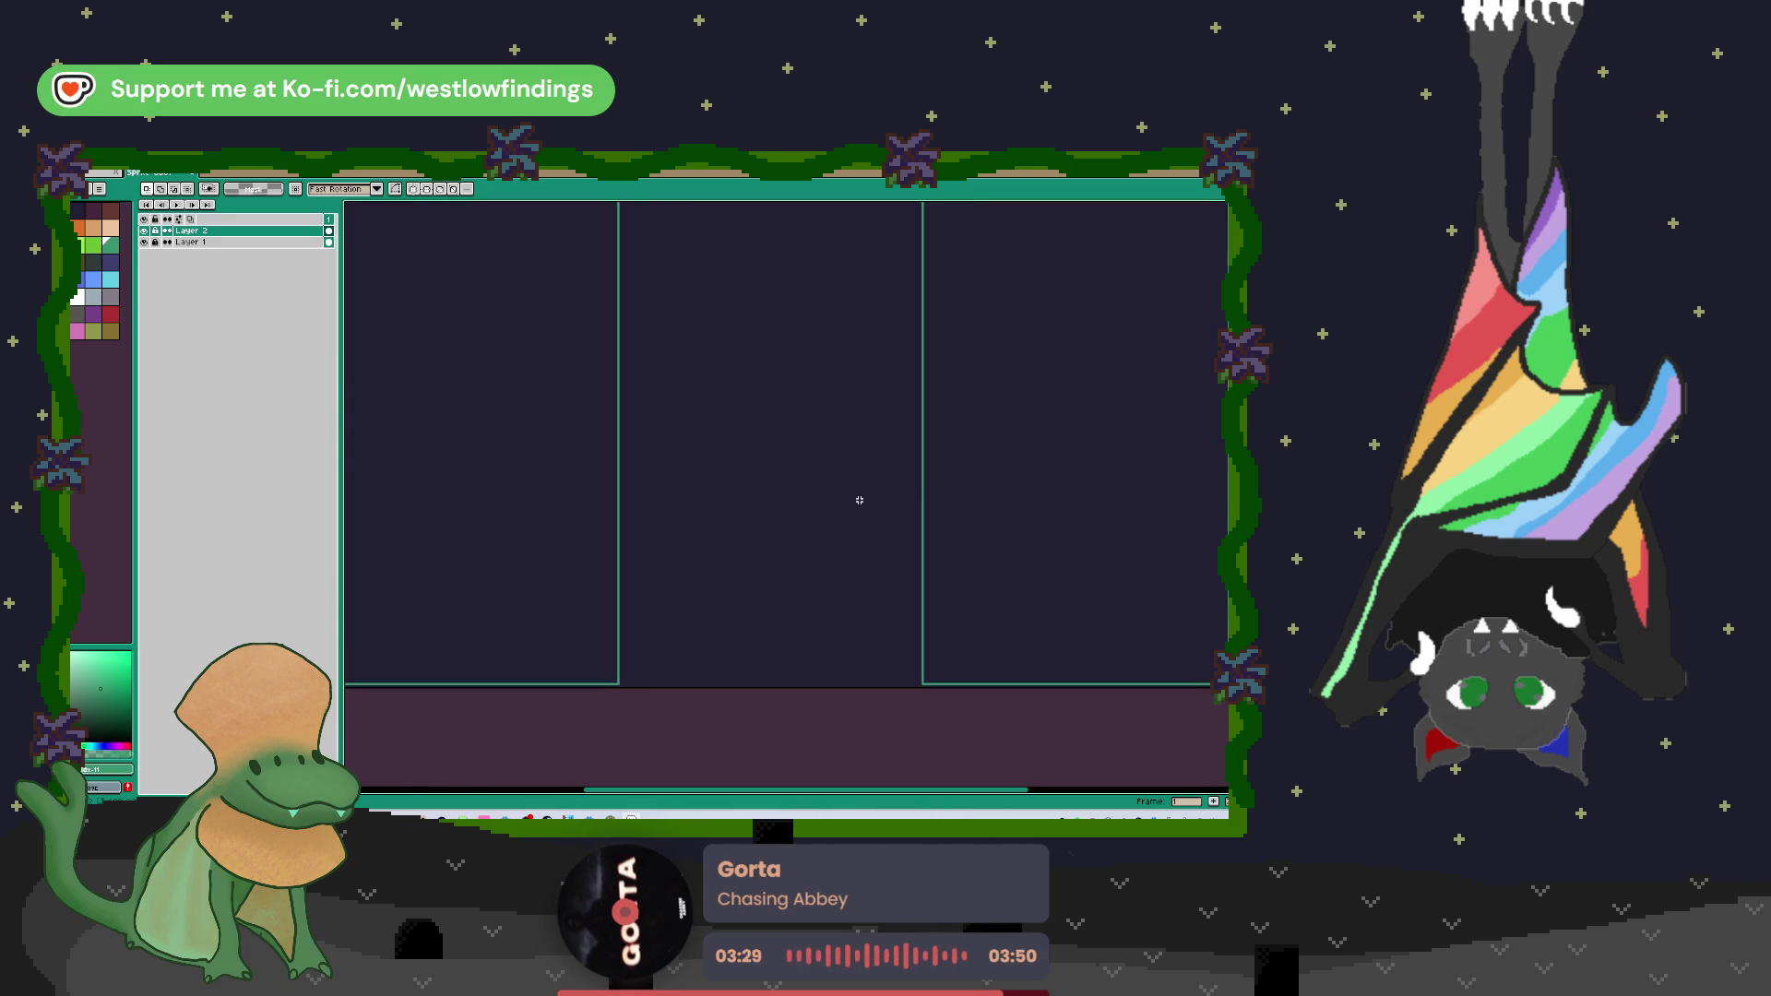
{"action": "scroll", "coordinate": [859, 500], "scroll_direction": "down", "scroll_amount": 3}
{"action": "scroll", "coordinate": [844, 471], "scroll_direction": "up", "scroll_amount": 2}
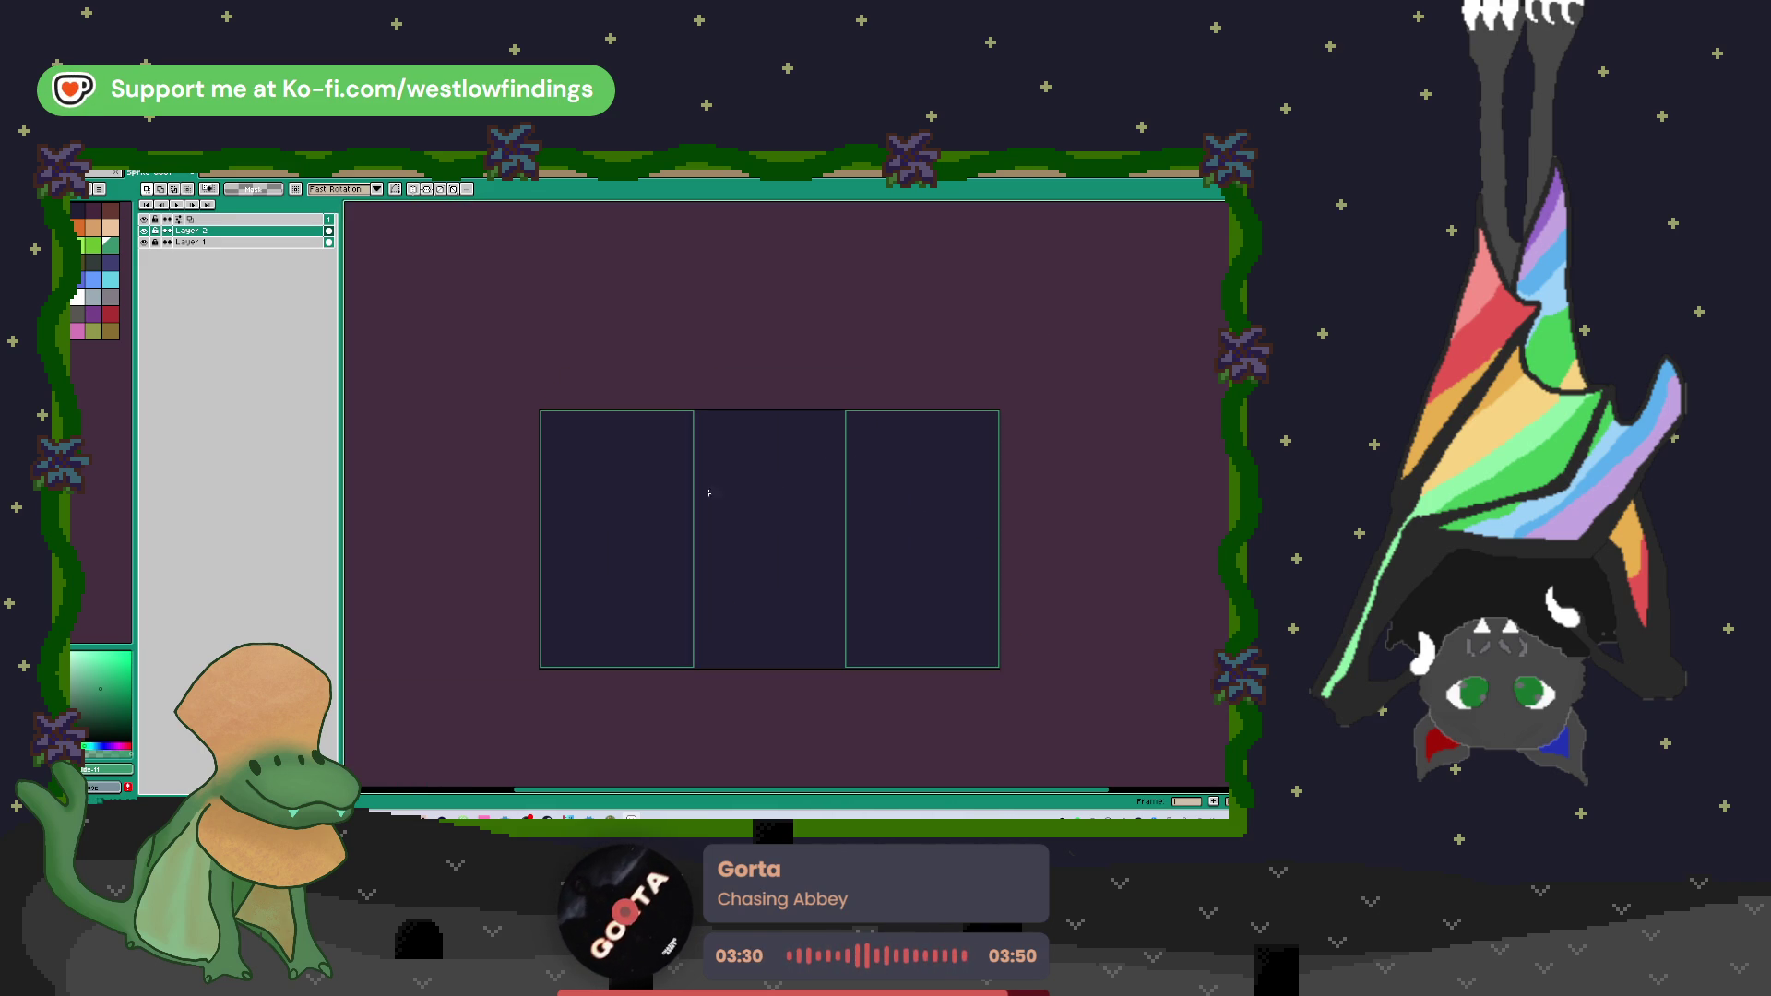
Step: Flood-fill the left and right panels with green
{"action": "key", "text": "w"}
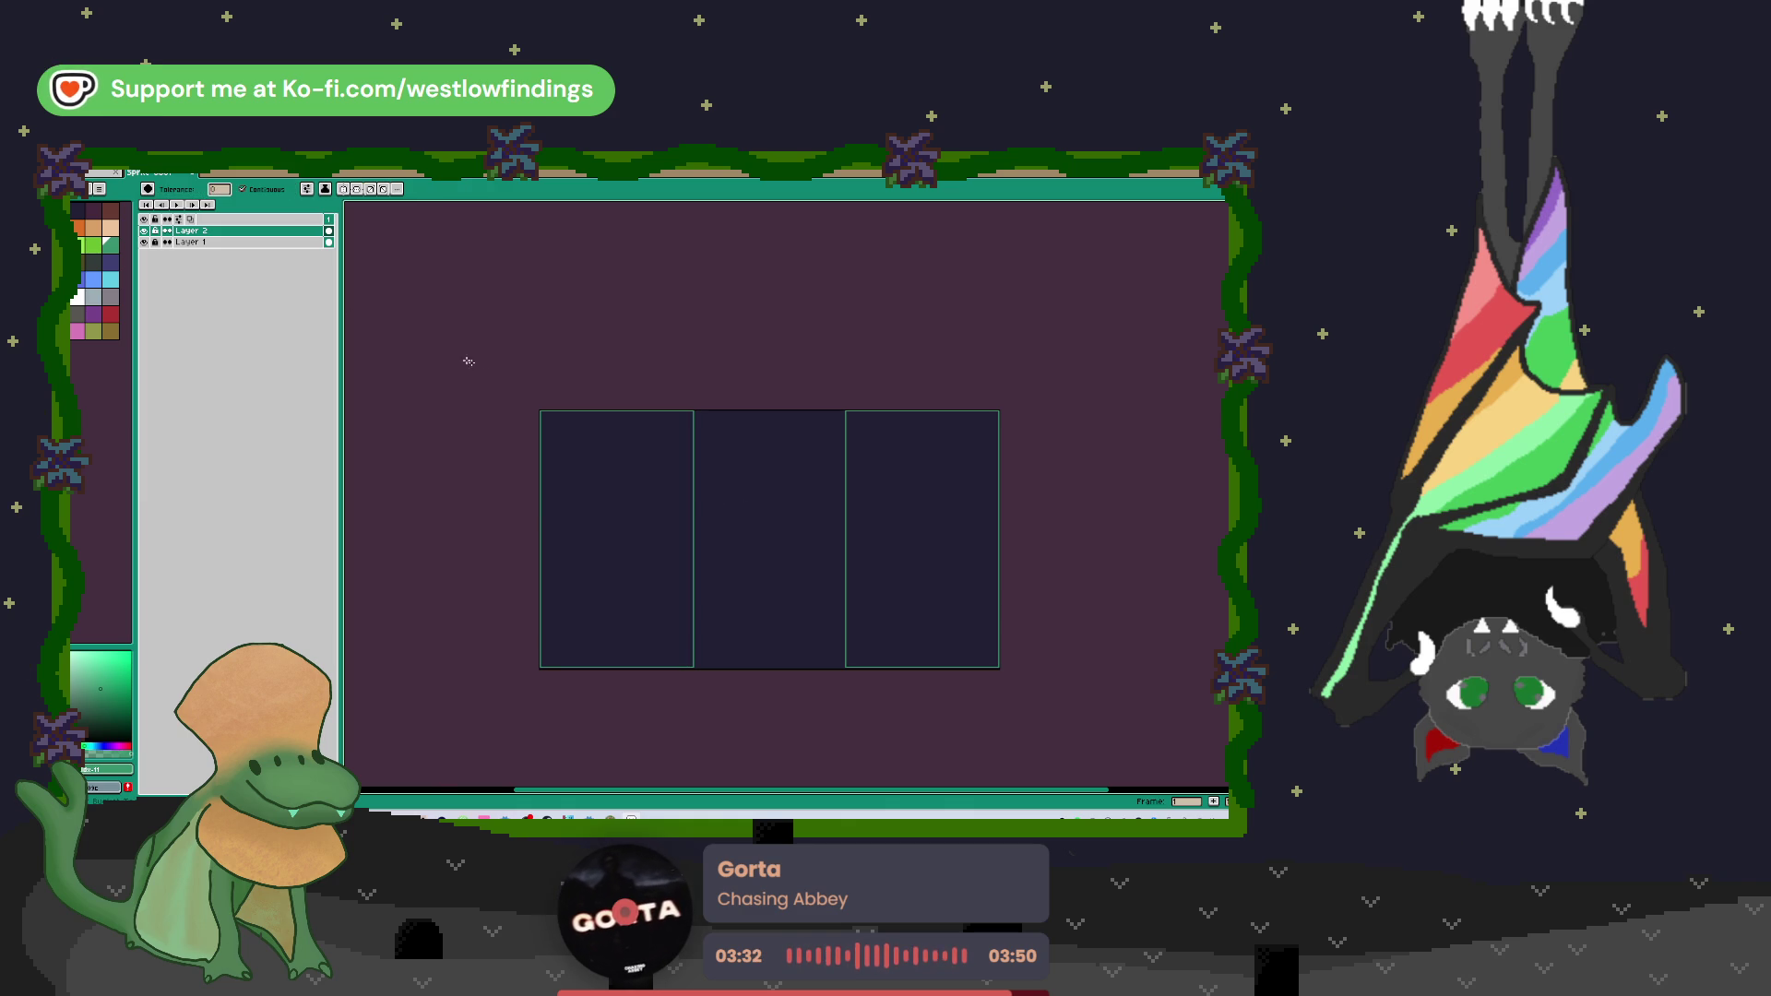
{"action": "left_click", "coordinate": [618, 461]}
{"action": "left_click", "coordinate": [856, 546]}
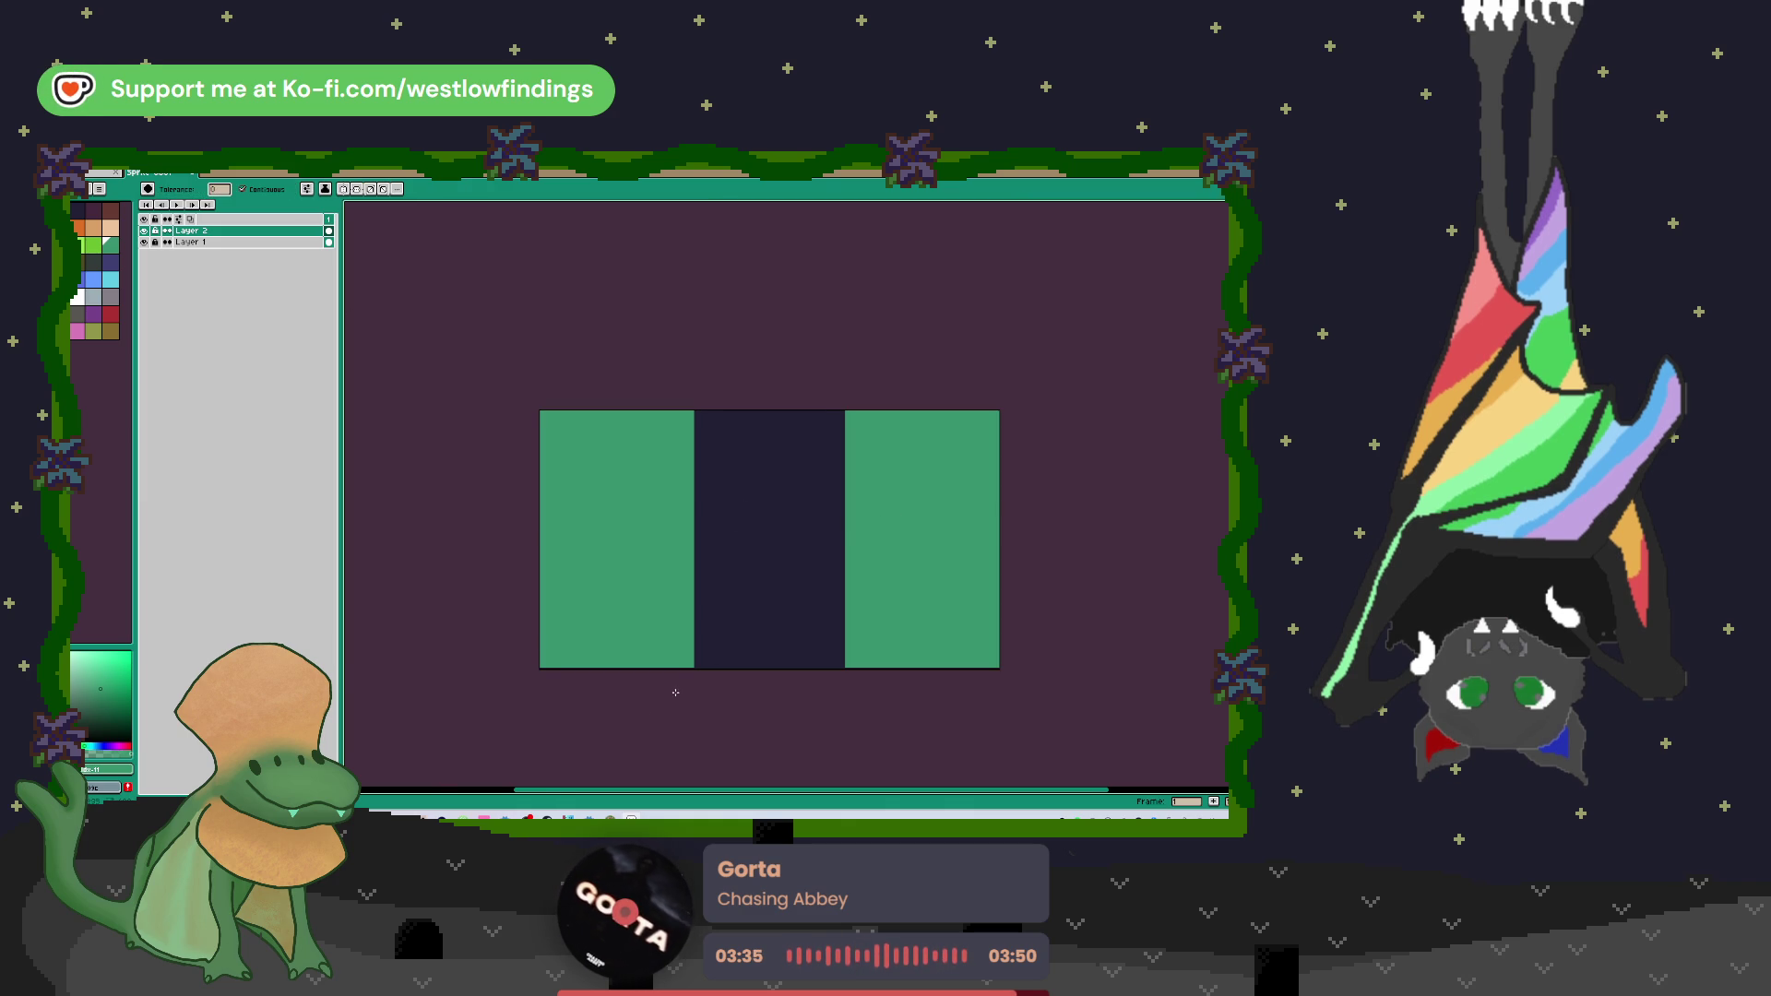
Step: Recolour the left and right panels steel blue, keeping the middle panel dark navy
{"action": "scroll", "coordinate": [675, 694], "scroll_direction": "up", "scroll_amount": 4}
{"action": "key", "text": "b"}
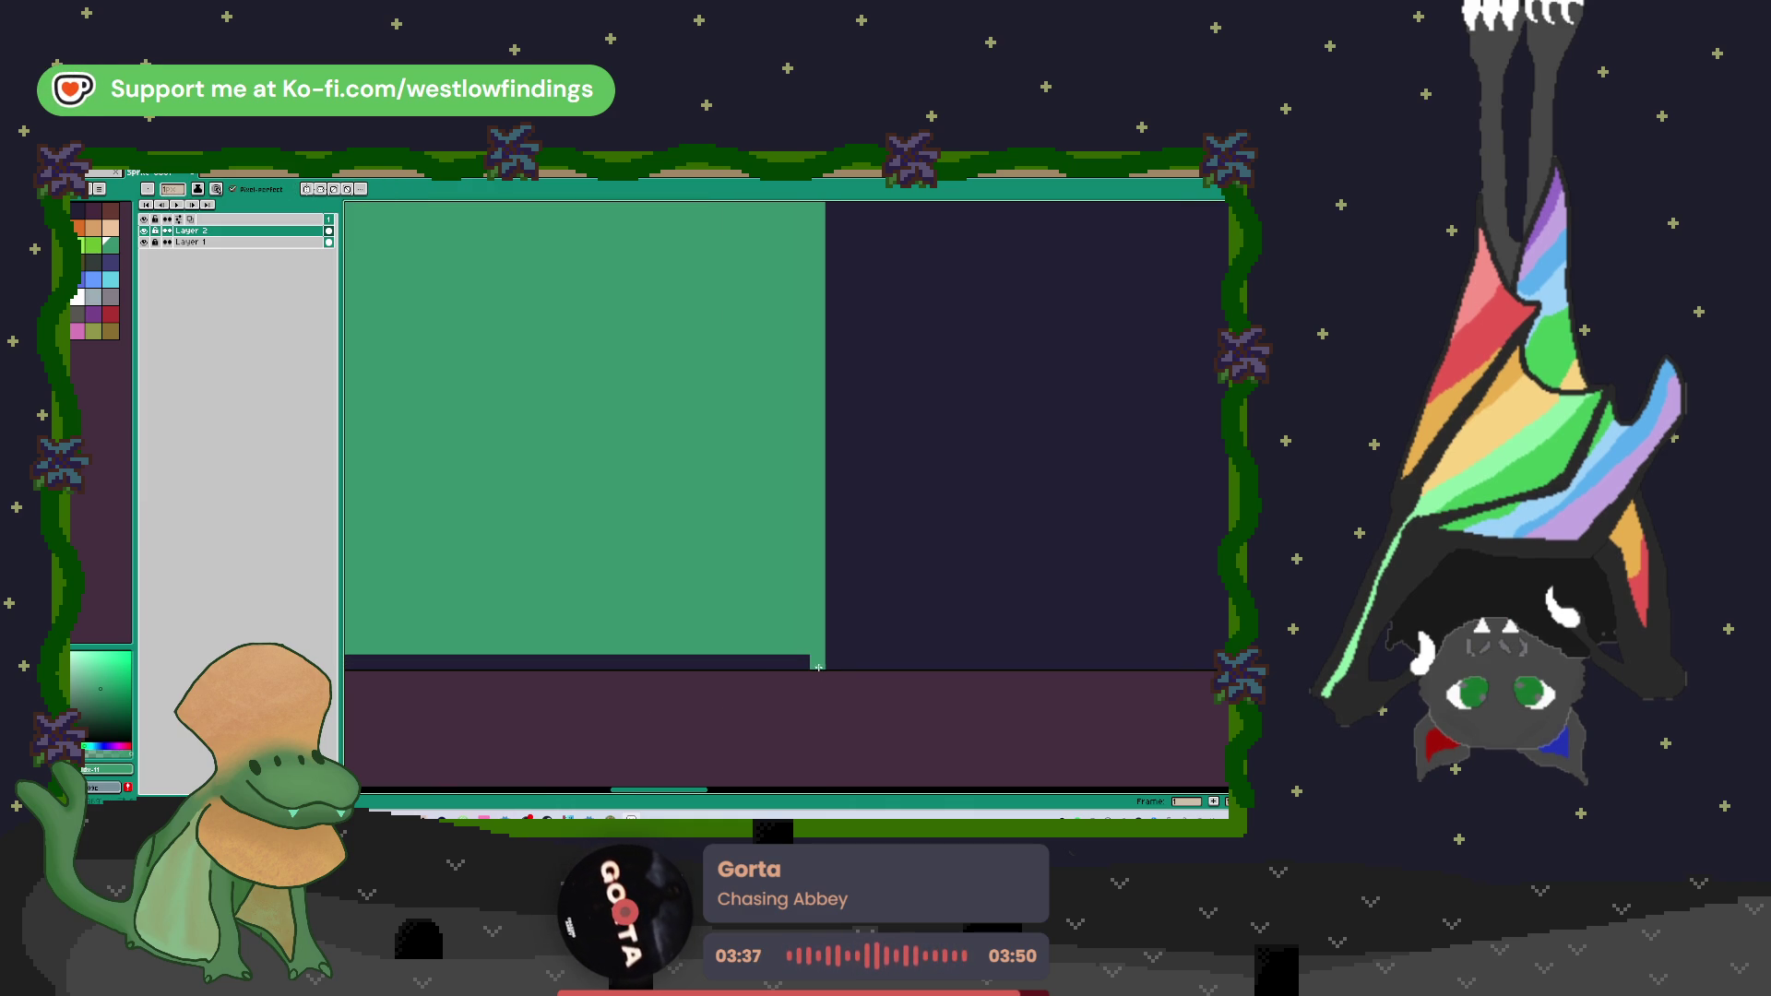
{"action": "key", "text": "w"}
{"action": "scroll", "coordinate": [791, 650], "scroll_direction": "down", "scroll_amount": 4}
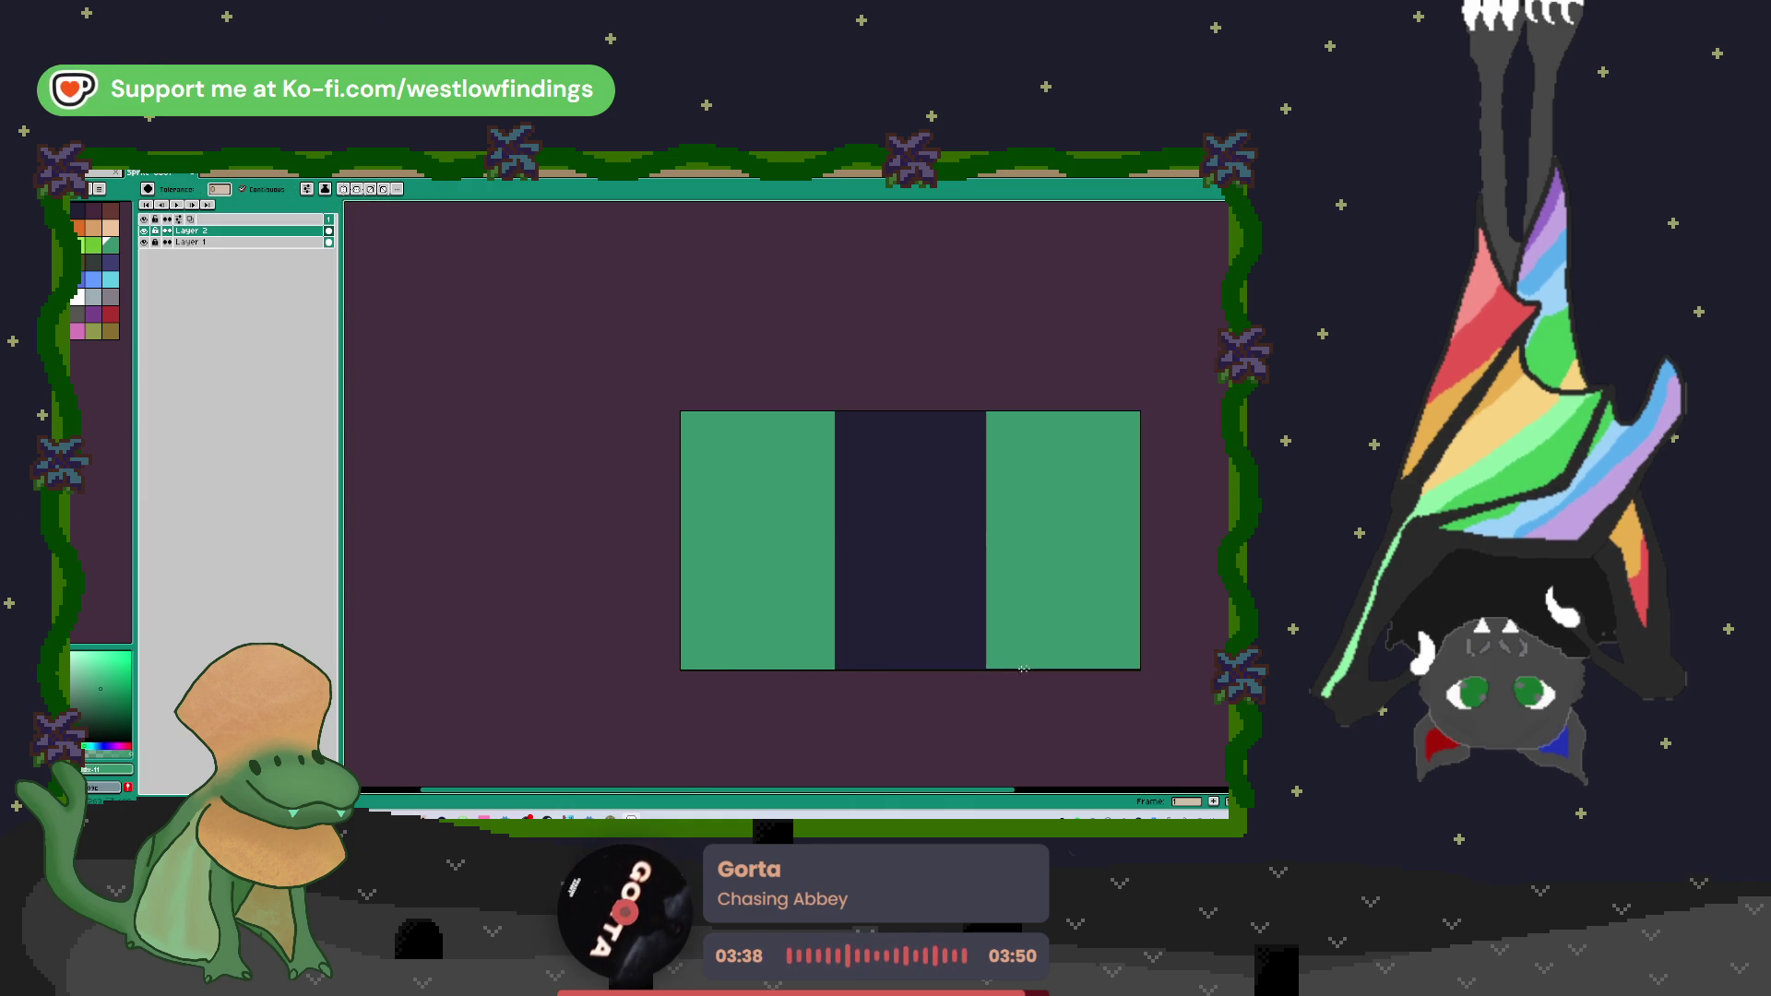
{"action": "scroll", "coordinate": [785, 638], "scroll_direction": "up", "scroll_amount": 4}
{"action": "scroll", "coordinate": [571, 624], "scroll_direction": "down", "scroll_amount": 1}
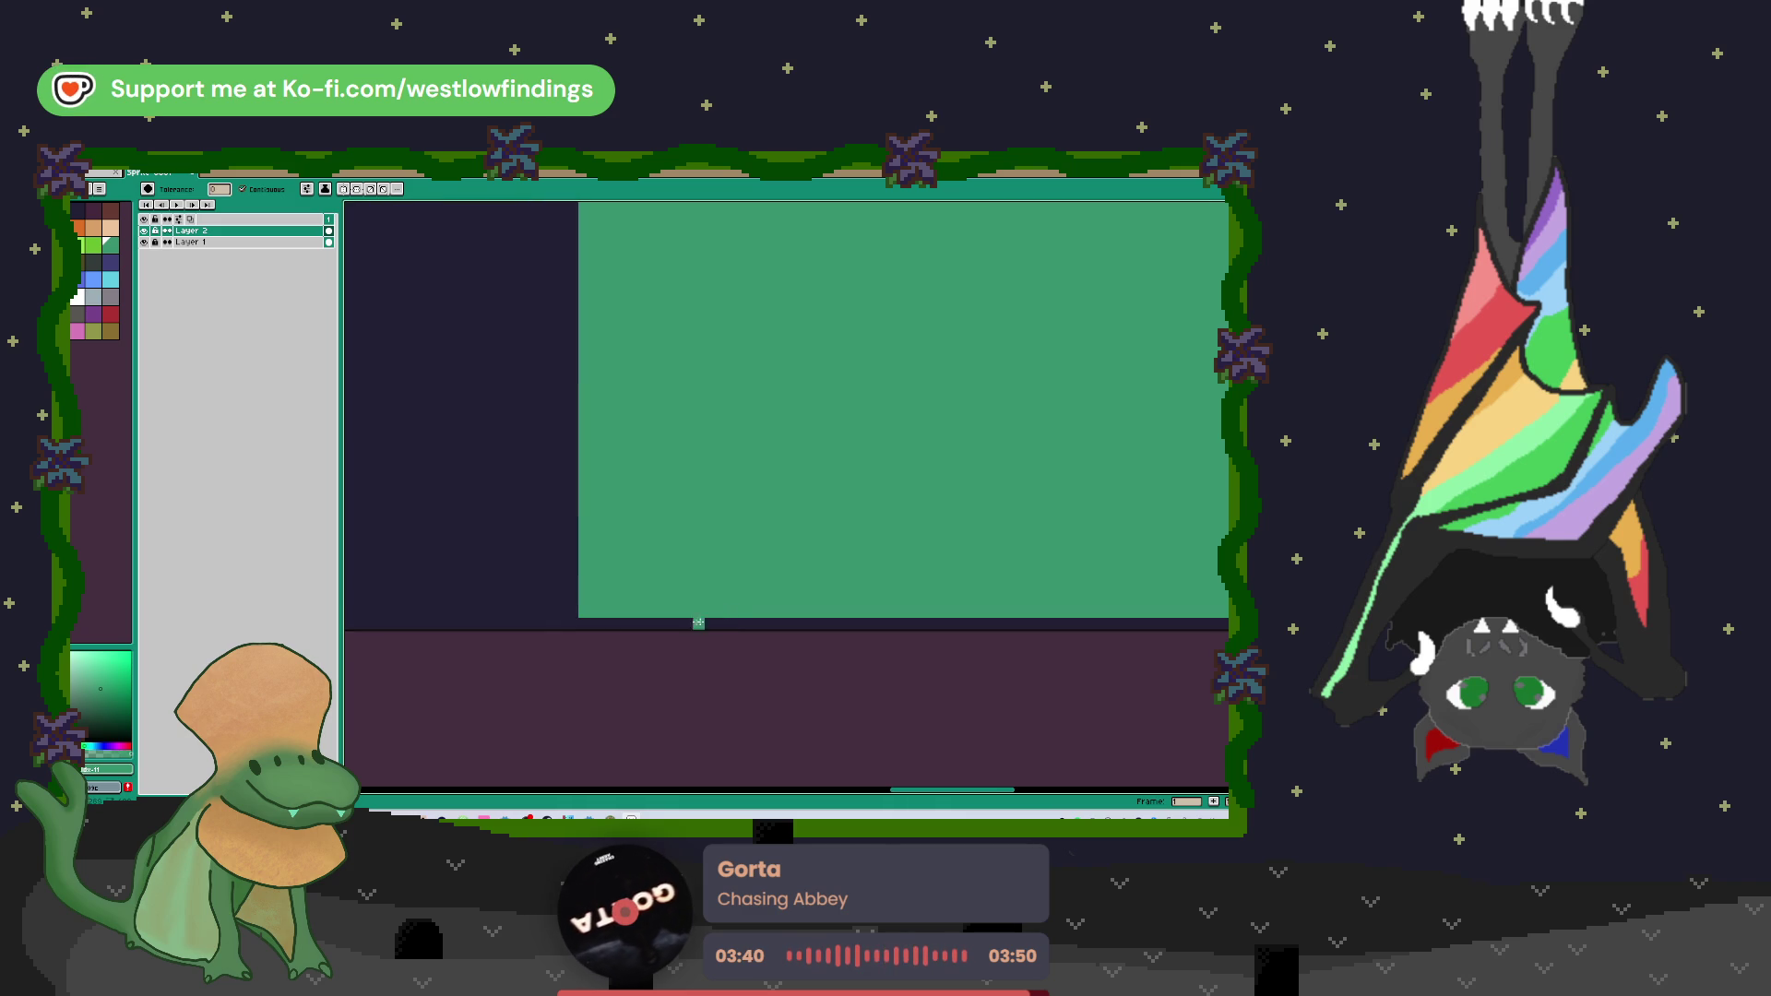
{"action": "key", "text": "b"}
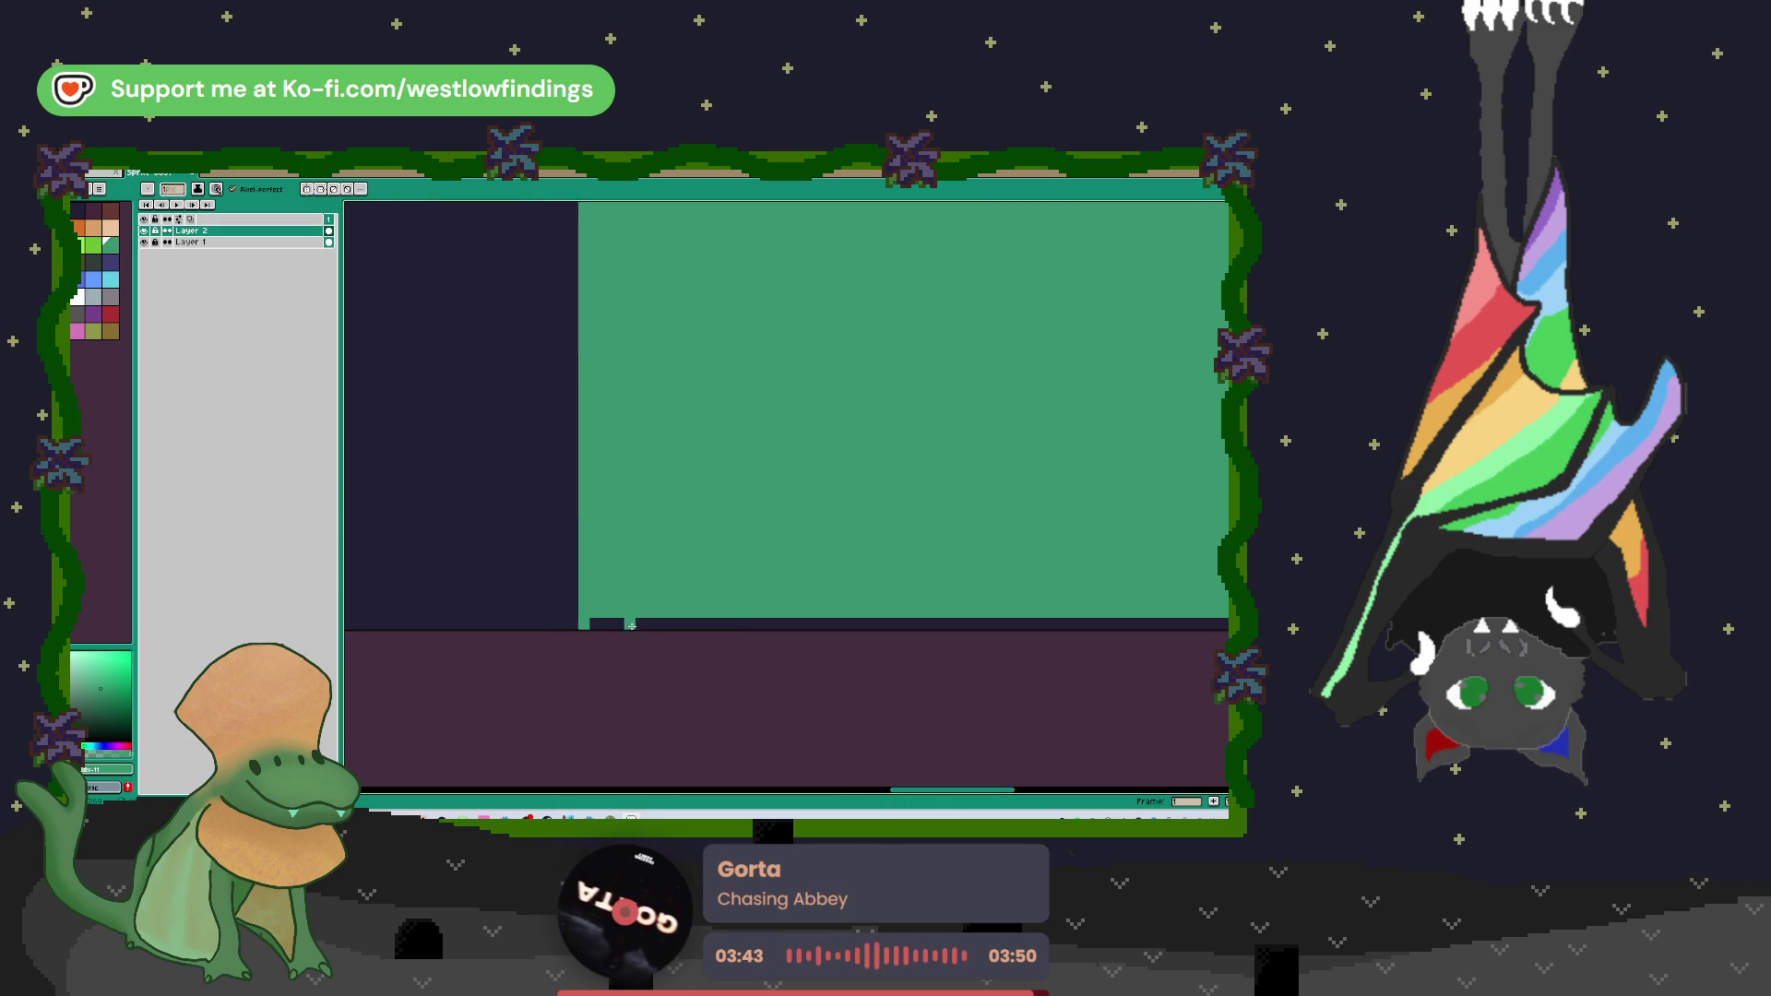
{"action": "key", "text": "w"}
{"action": "scroll", "coordinate": [497, 457], "scroll_direction": "down", "scroll_amount": 3}
{"action": "left_click_drag", "start_coordinate": [498, 456], "coordinate": [682, 491]}
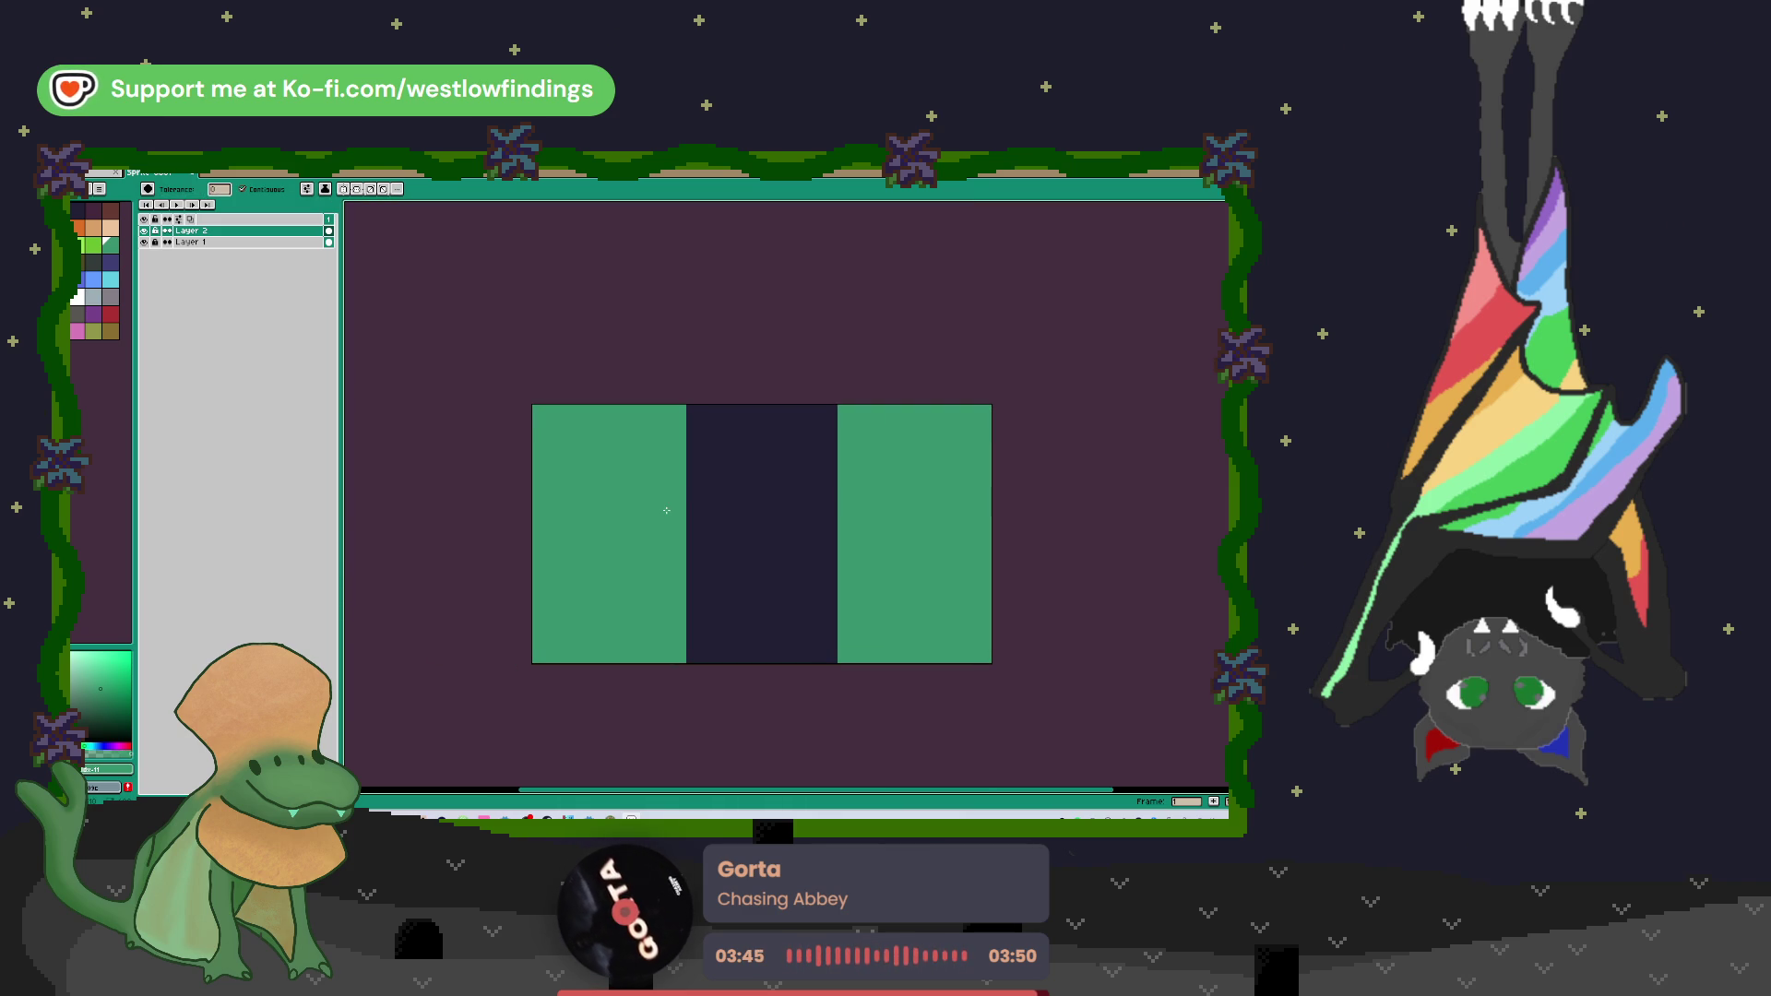
{"action": "left_click", "coordinate": [611, 485]}
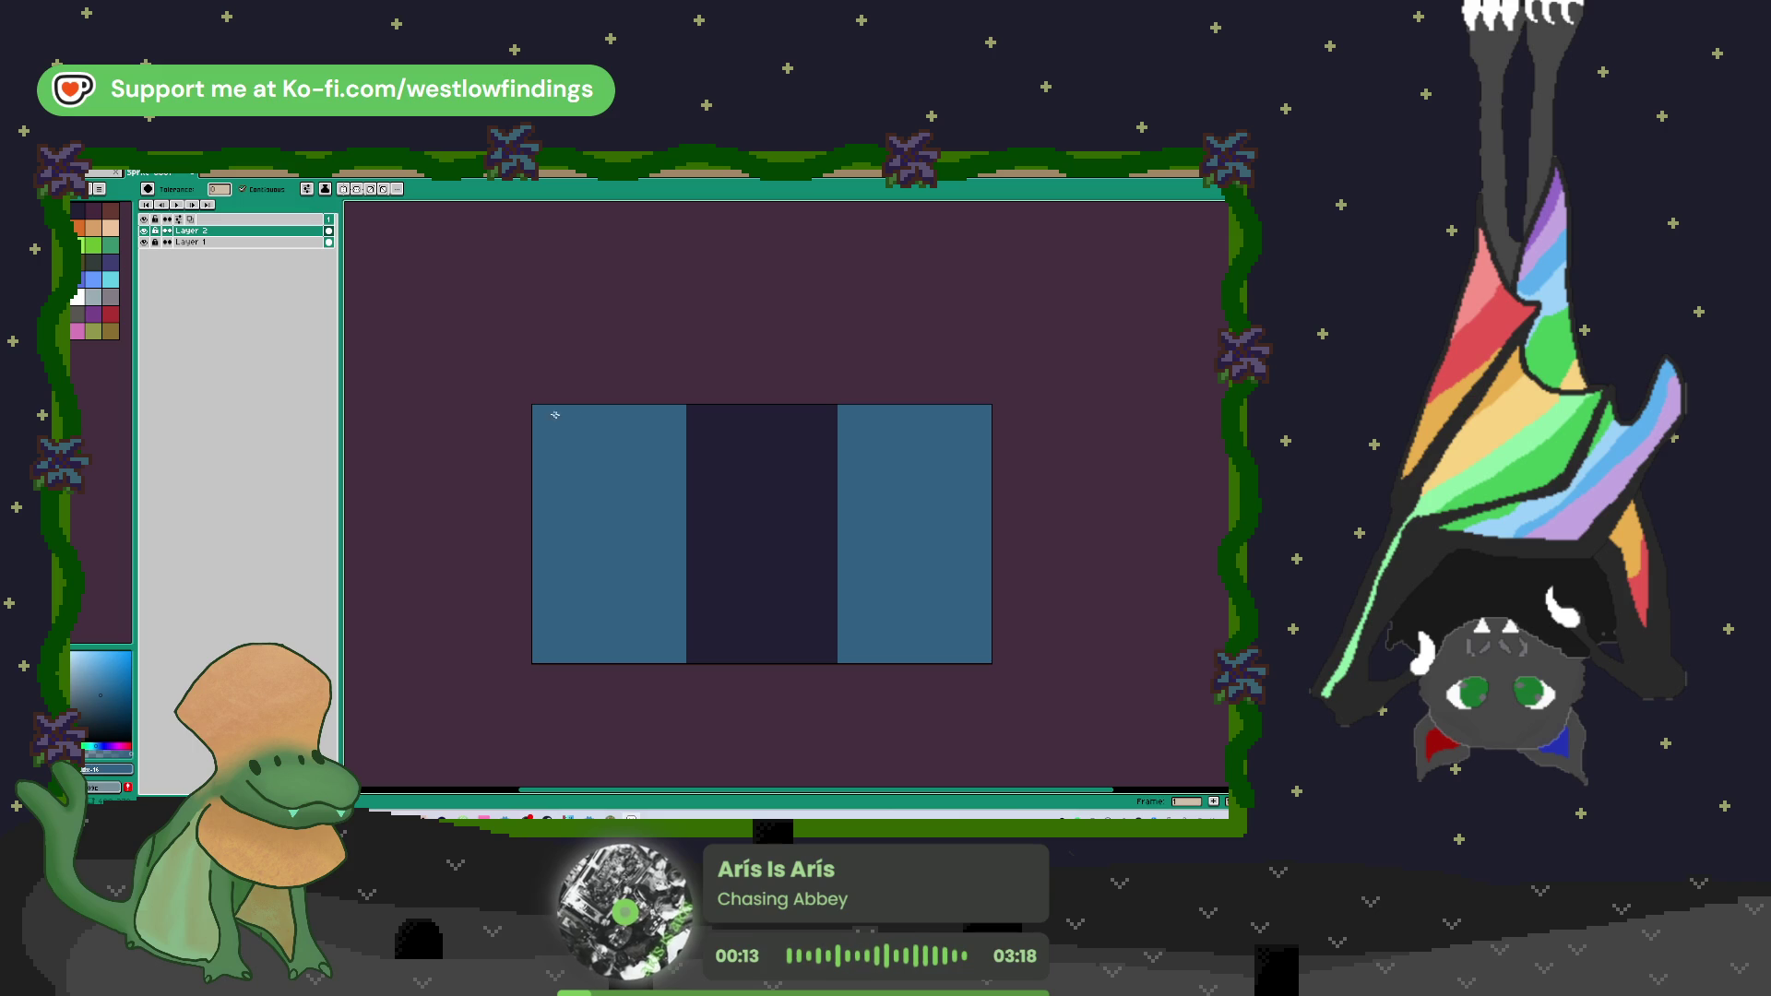
Step: Add Layer 3 above Layer 2 and choose the green palette swatch as drawing colour
{"action": "left_click_drag", "start_coordinate": [816, 513], "coordinate": [757, 493]}
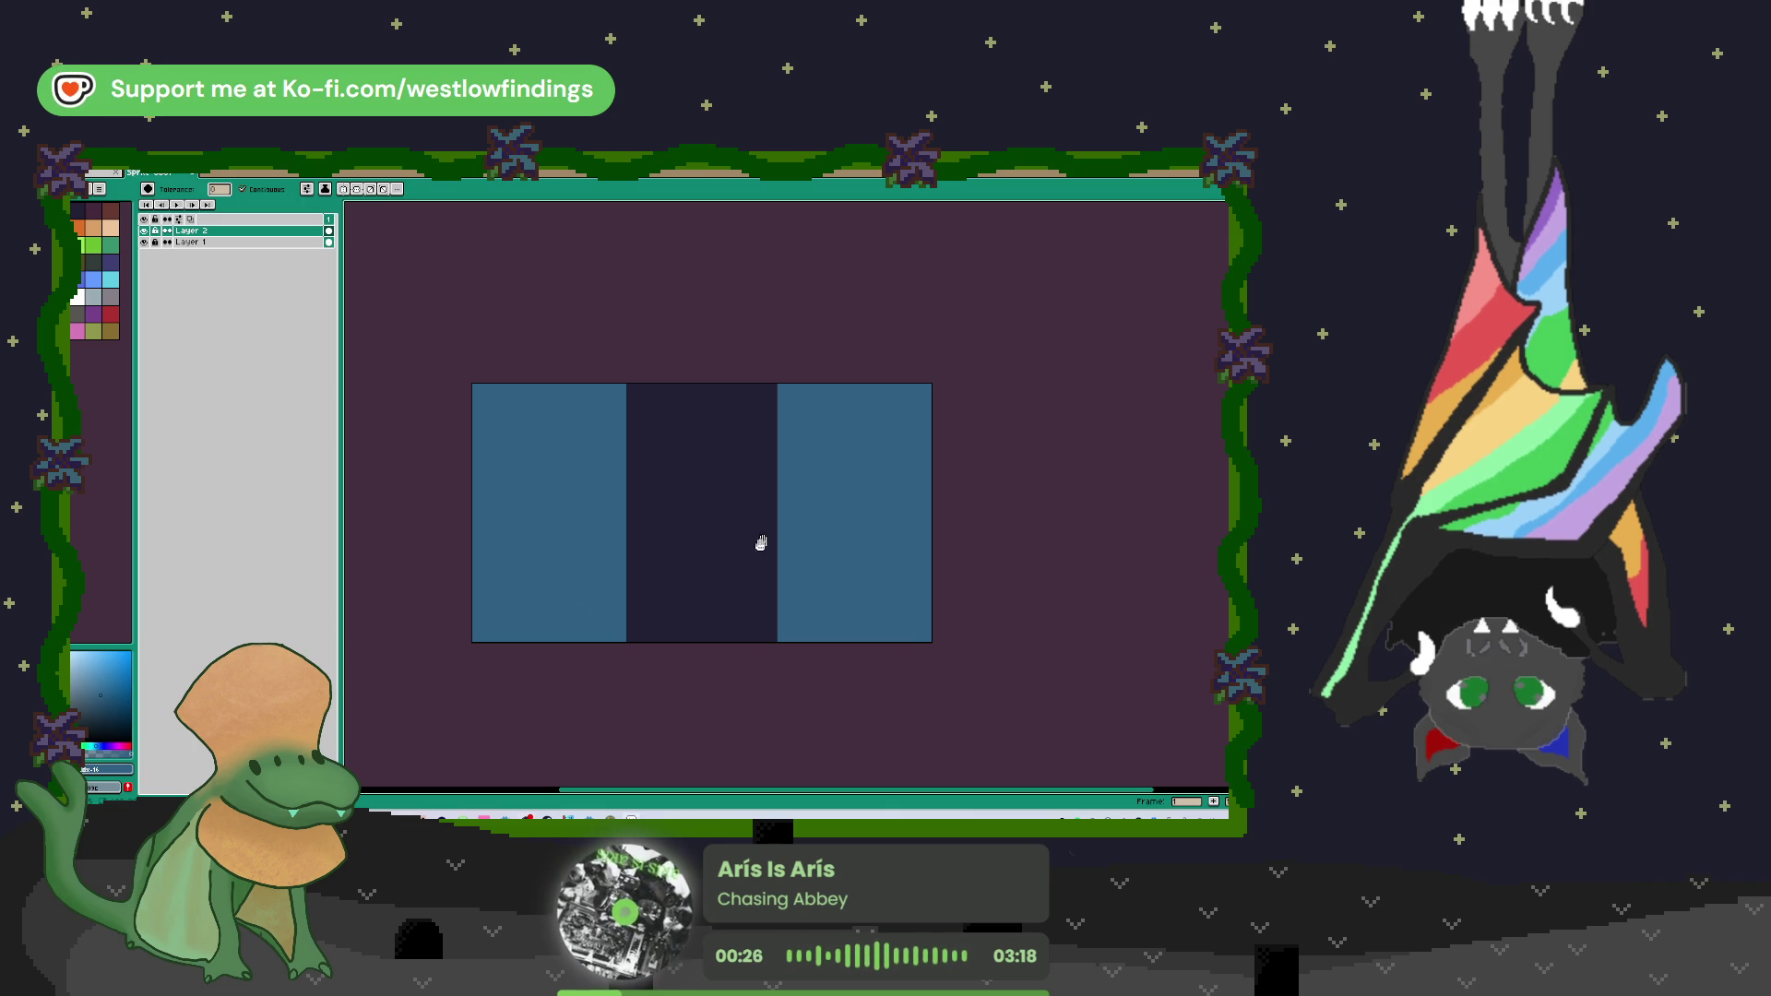
{"action": "left_click_drag", "start_coordinate": [763, 541], "coordinate": [750, 572]}
{"action": "scroll", "coordinate": [657, 534], "scroll_direction": "up", "scroll_amount": 2}
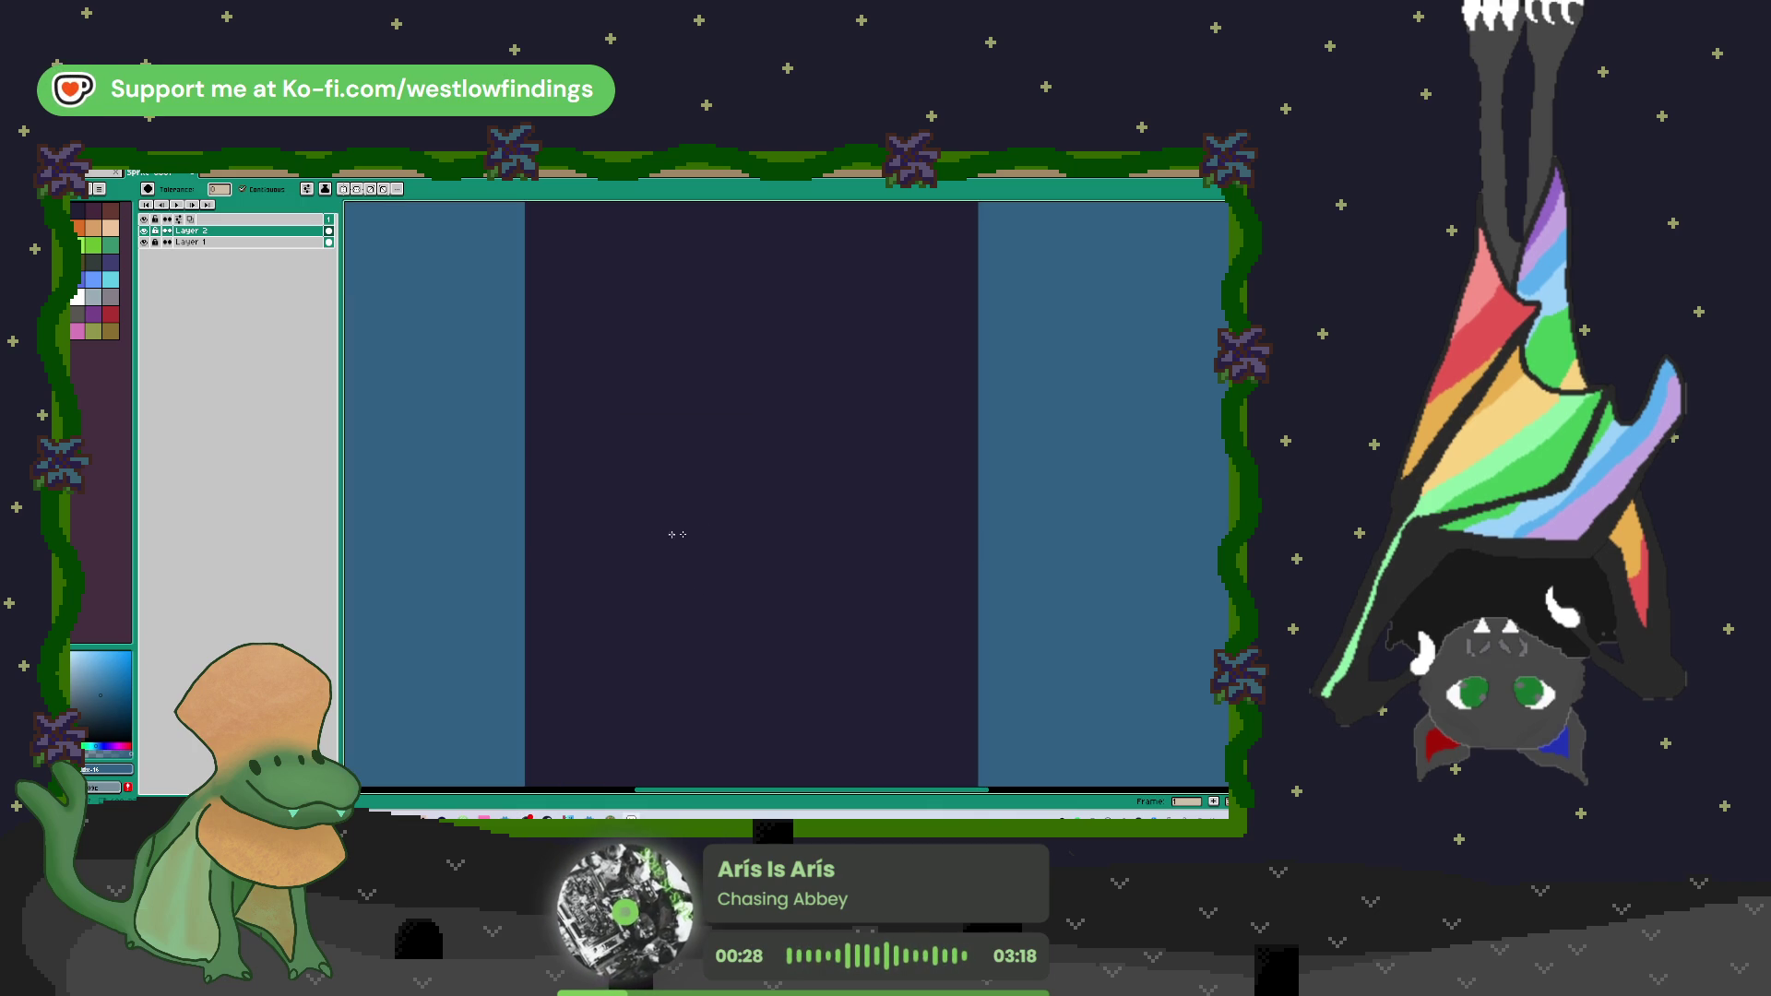
{"action": "key", "text": "shift+n"}
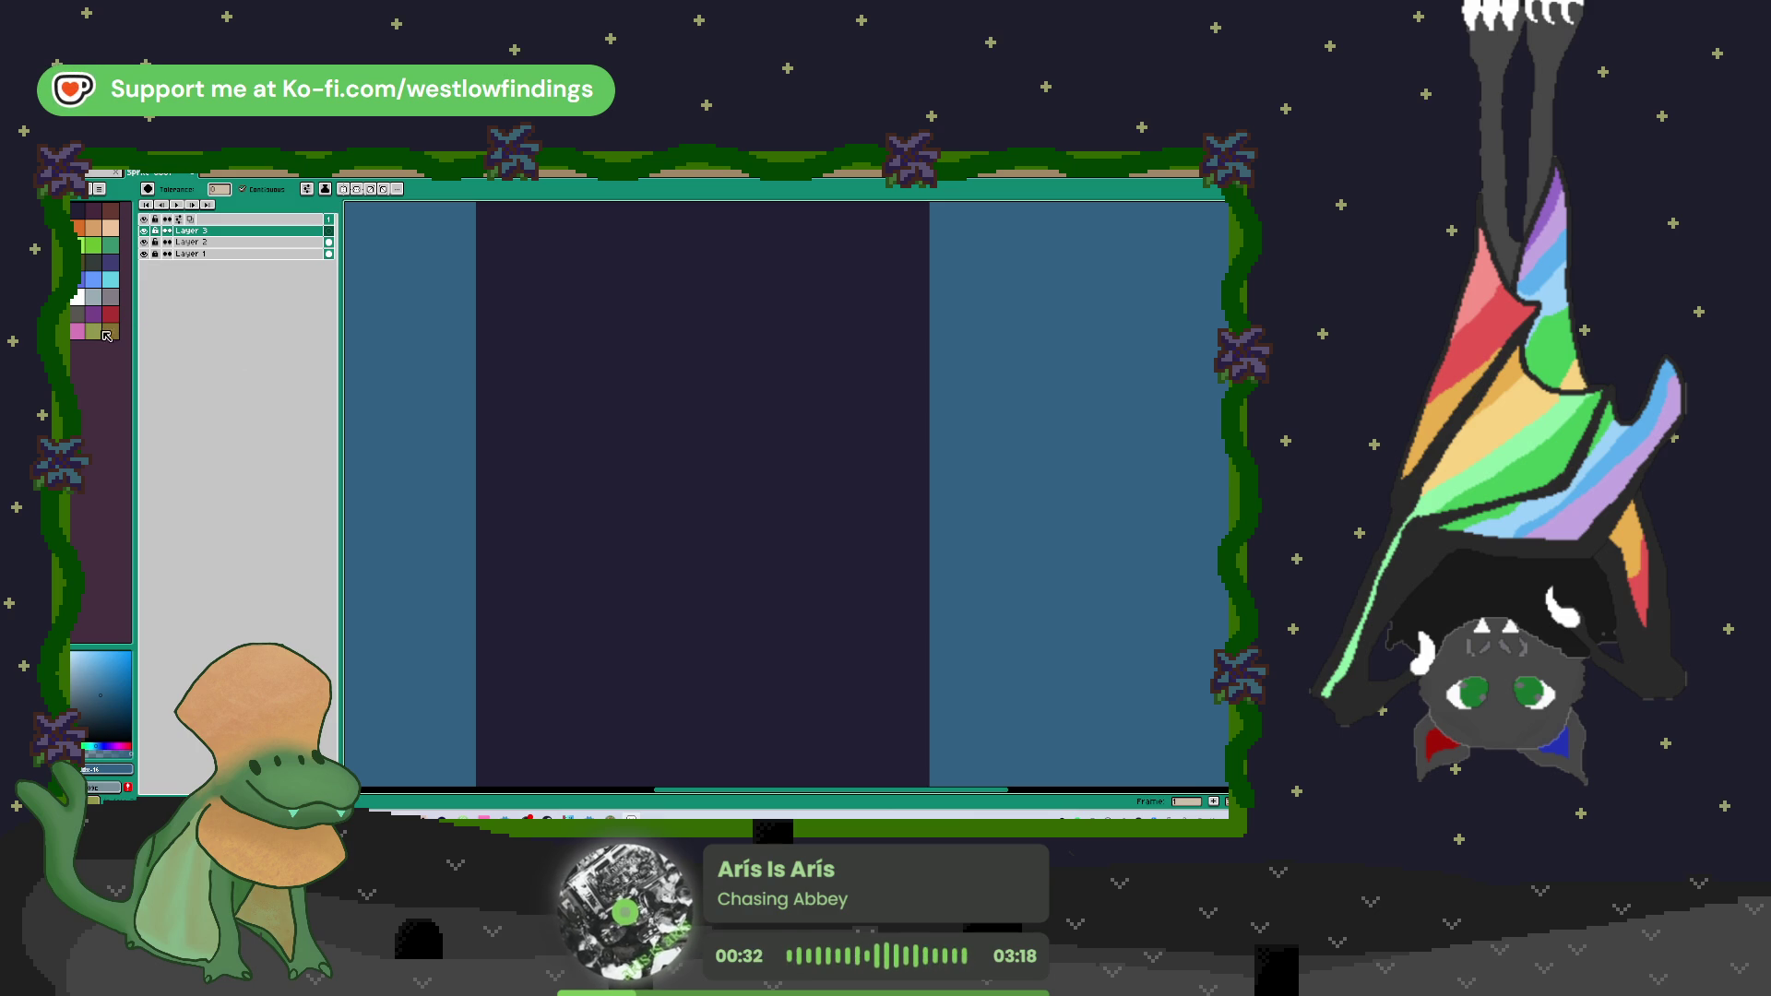
{"action": "left_click", "coordinate": [88, 247]}
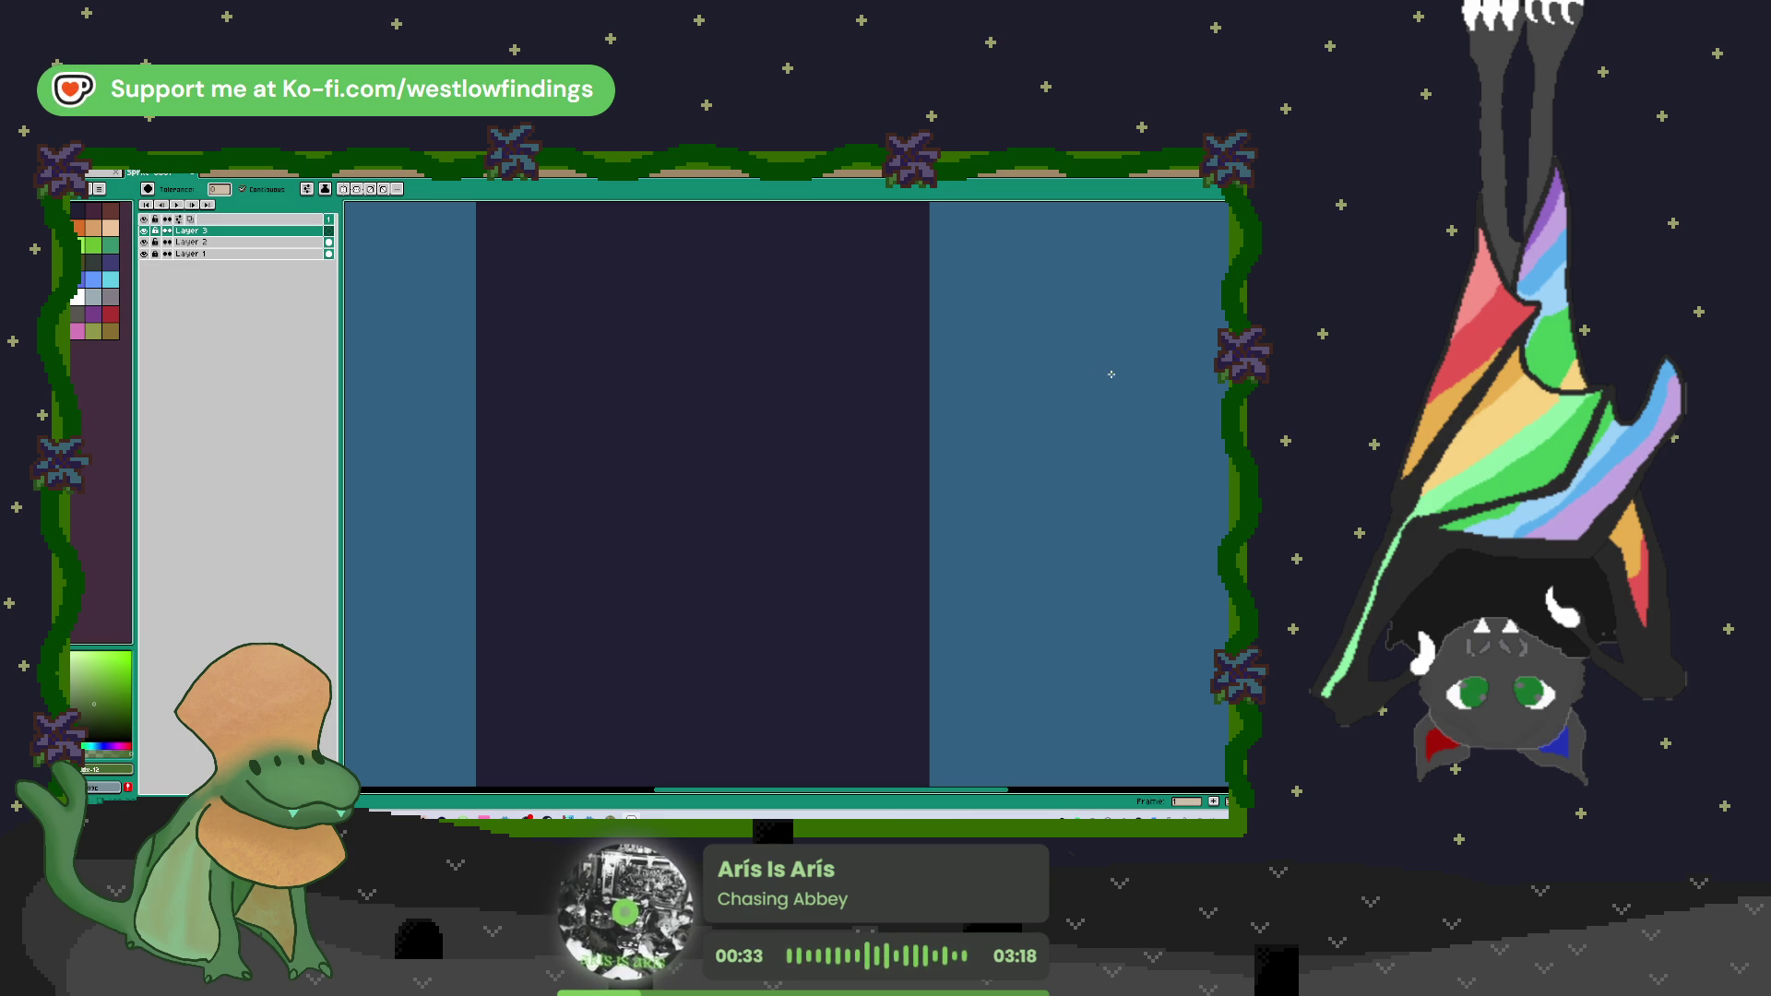
Step: Draw two green rectangles over the middle panel, undoing a stray small one
{"action": "key", "text": "b"}
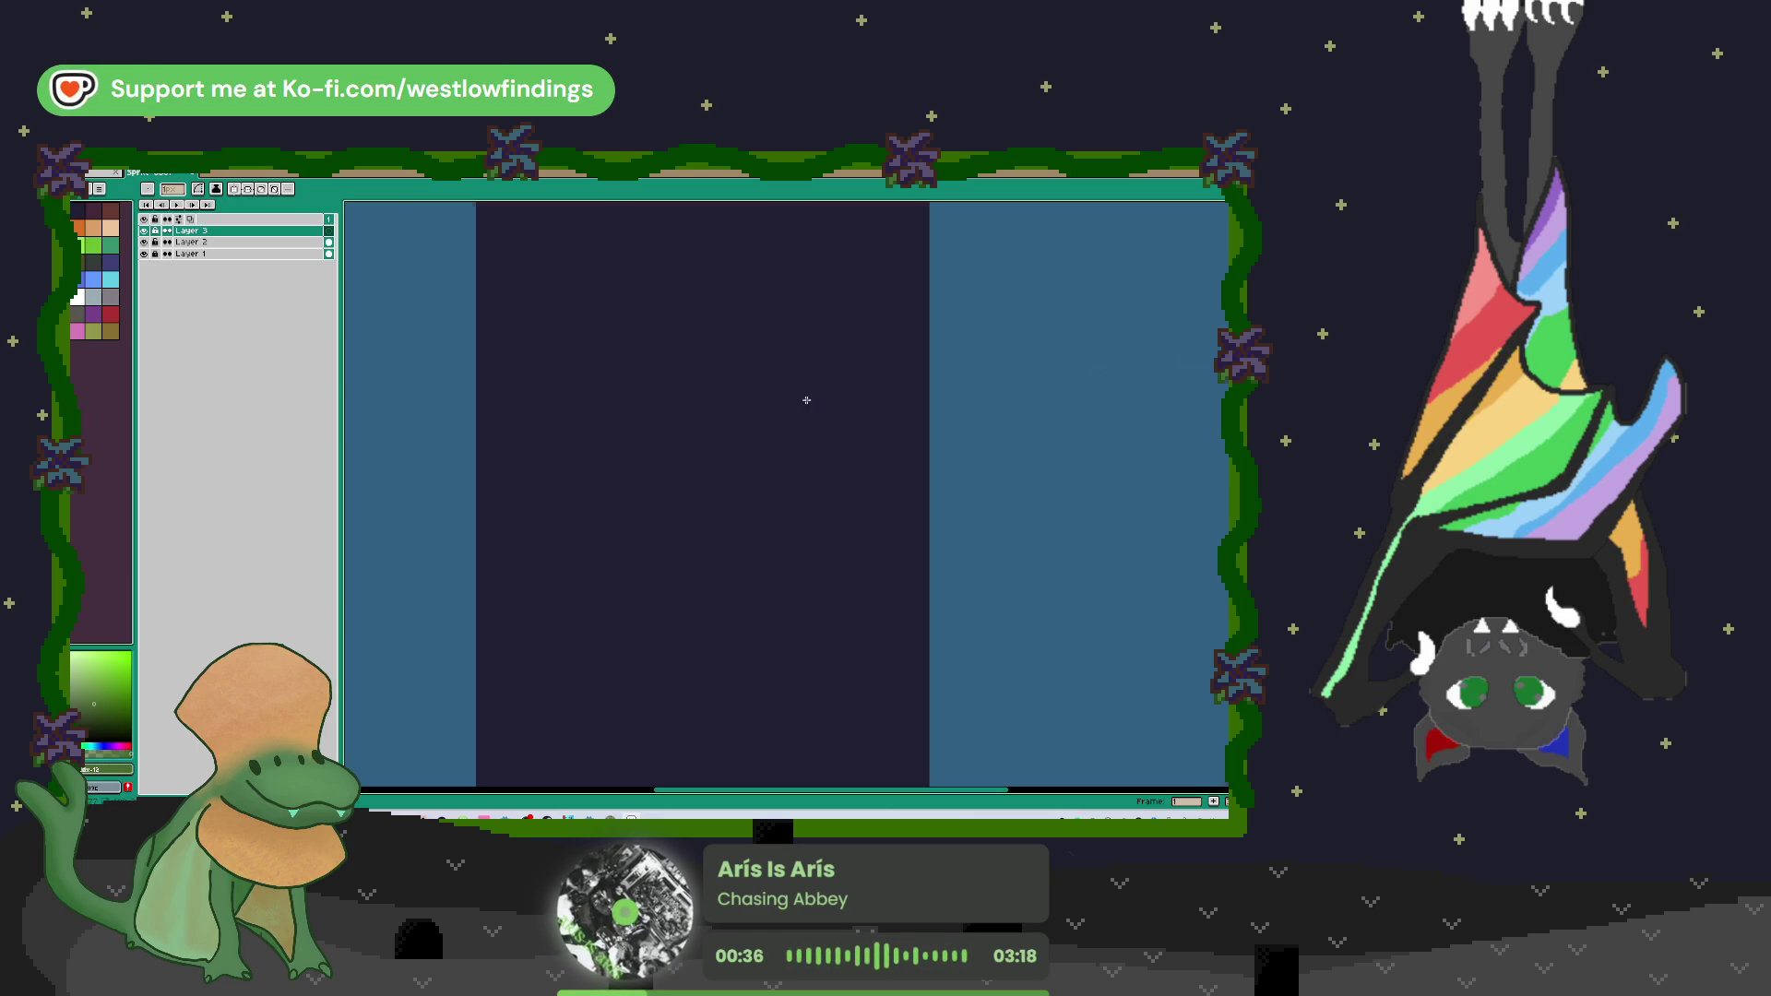
{"action": "scroll", "coordinate": [806, 400], "scroll_direction": "down", "scroll_amount": 2}
{"action": "scroll", "coordinate": [806, 400], "scroll_direction": "up", "scroll_amount": 3}
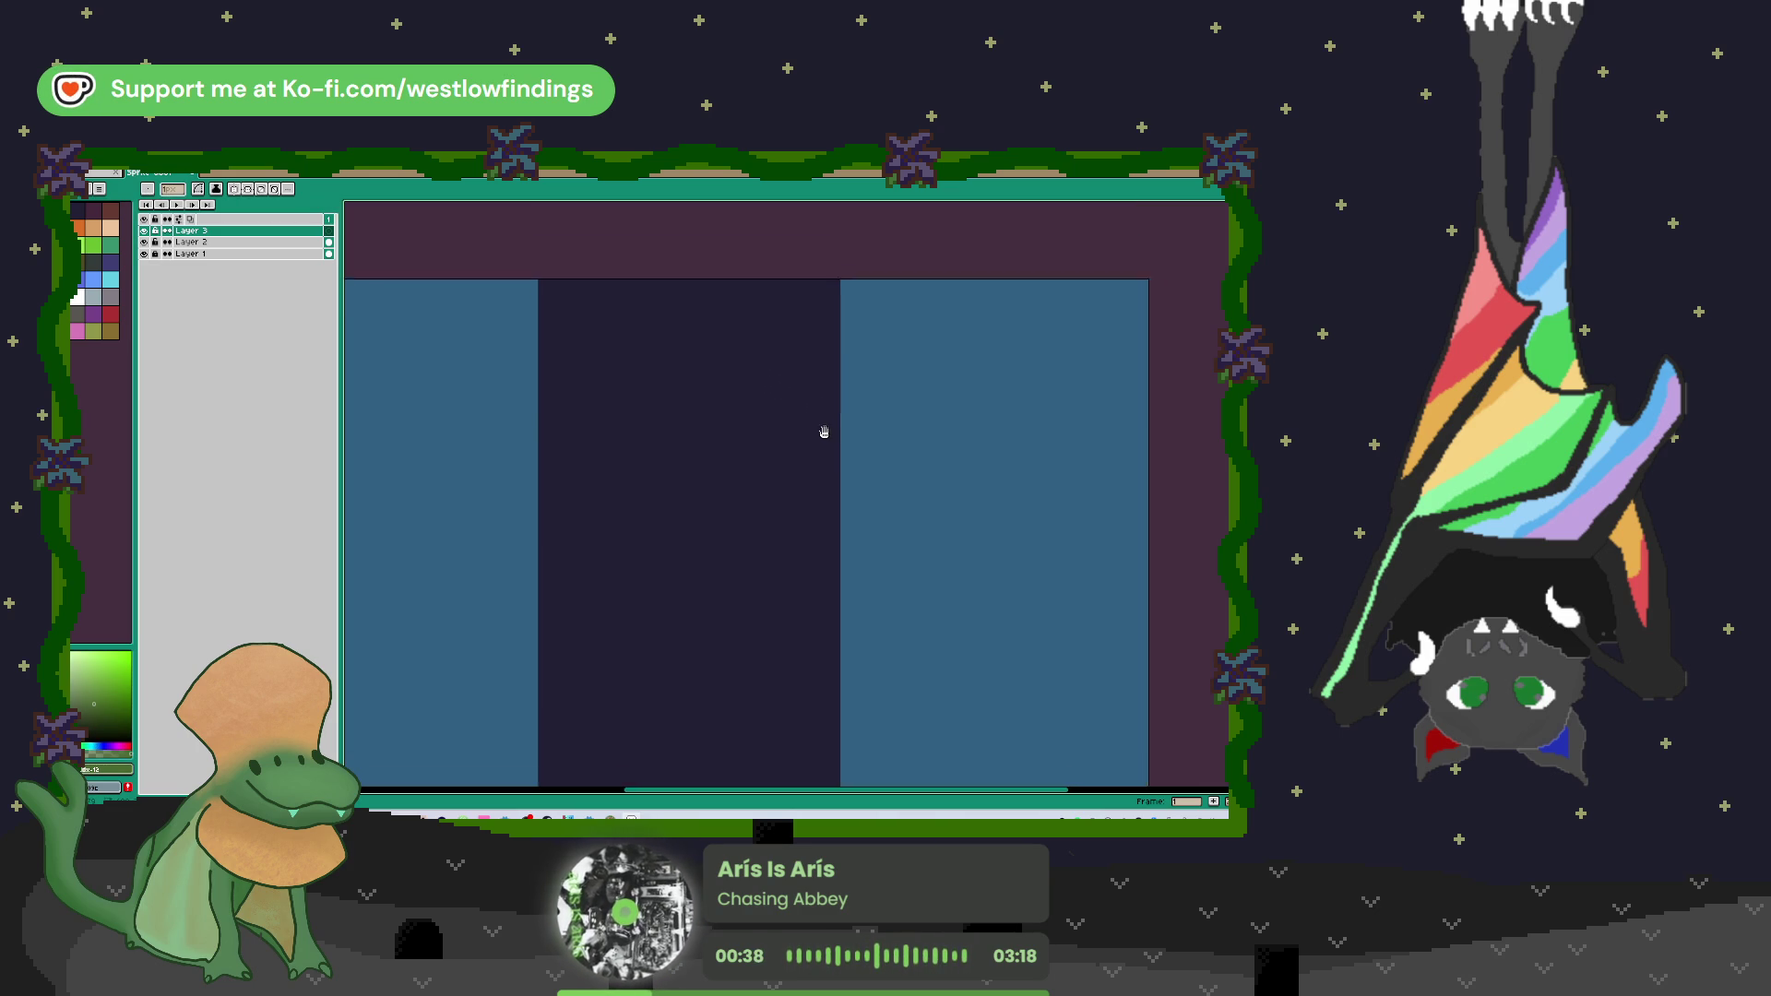
{"action": "mouse_move", "coordinate": [557, 308]}
{"action": "left_mouse_down"}
{"action": "mouse_move", "coordinate": [791, 442]}
{"action": "mouse_move", "coordinate": [842, 507]}
{"action": "left_mouse_up"}
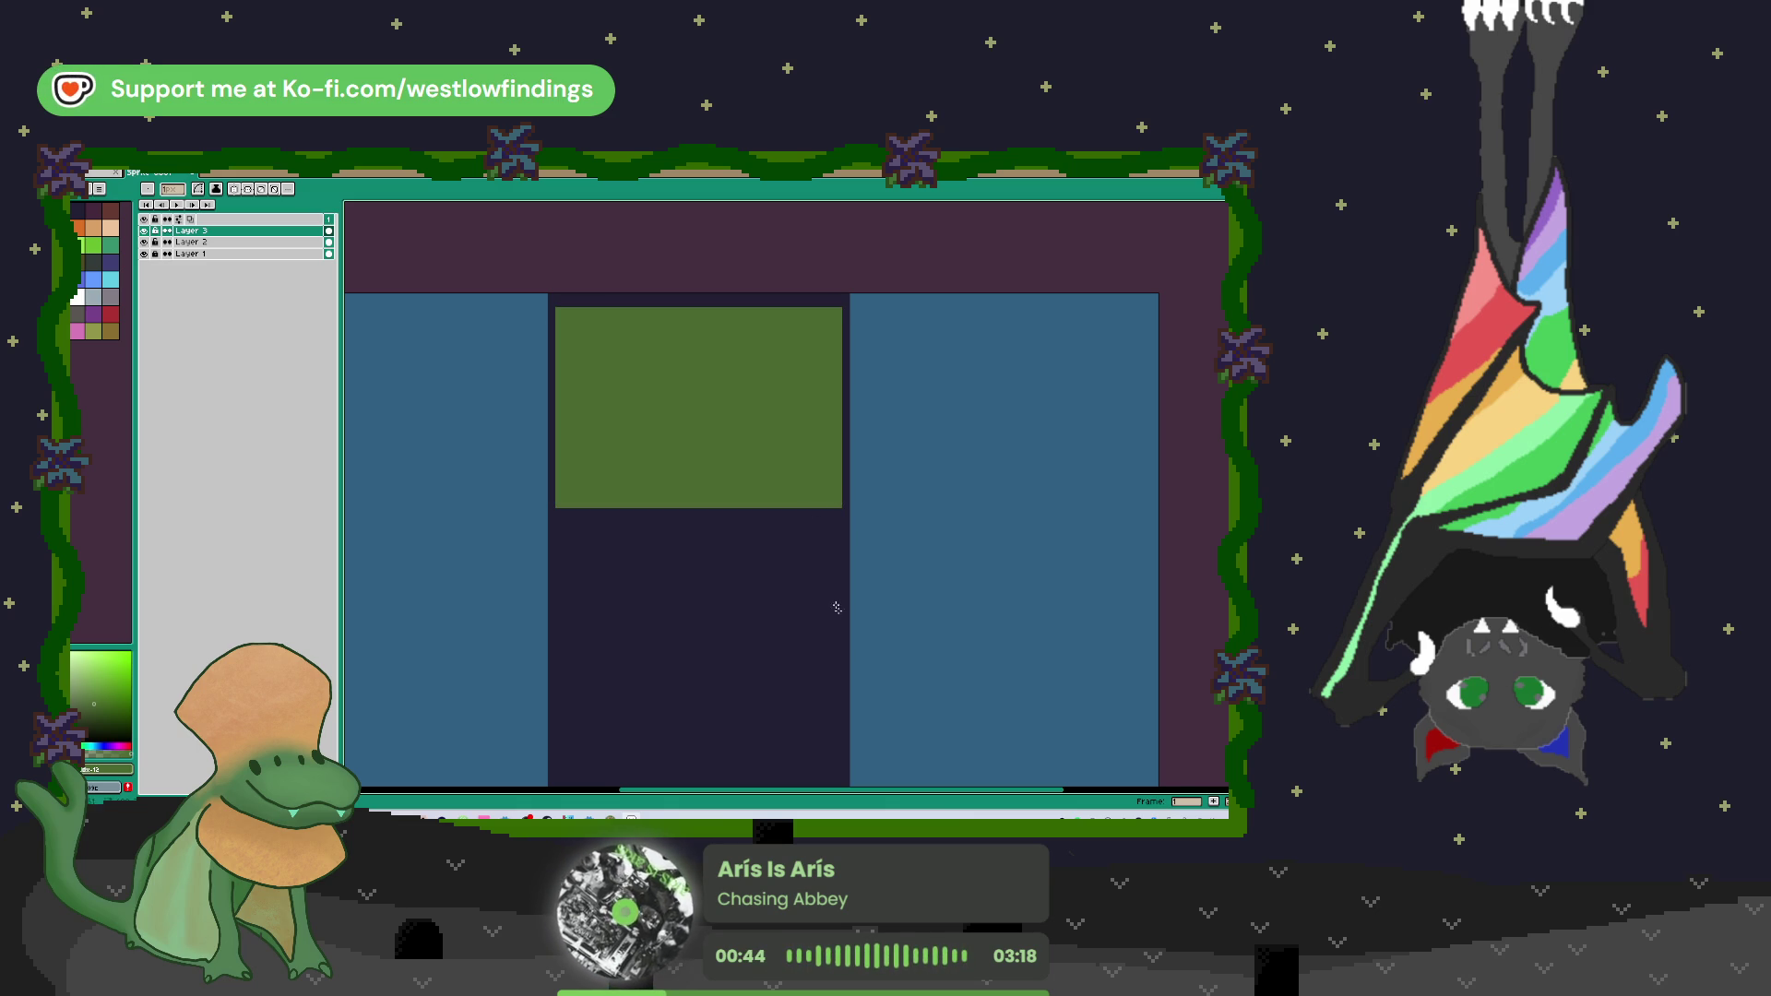
{"action": "scroll", "coordinate": [829, 572], "scroll_direction": "down", "scroll_amount": 4}
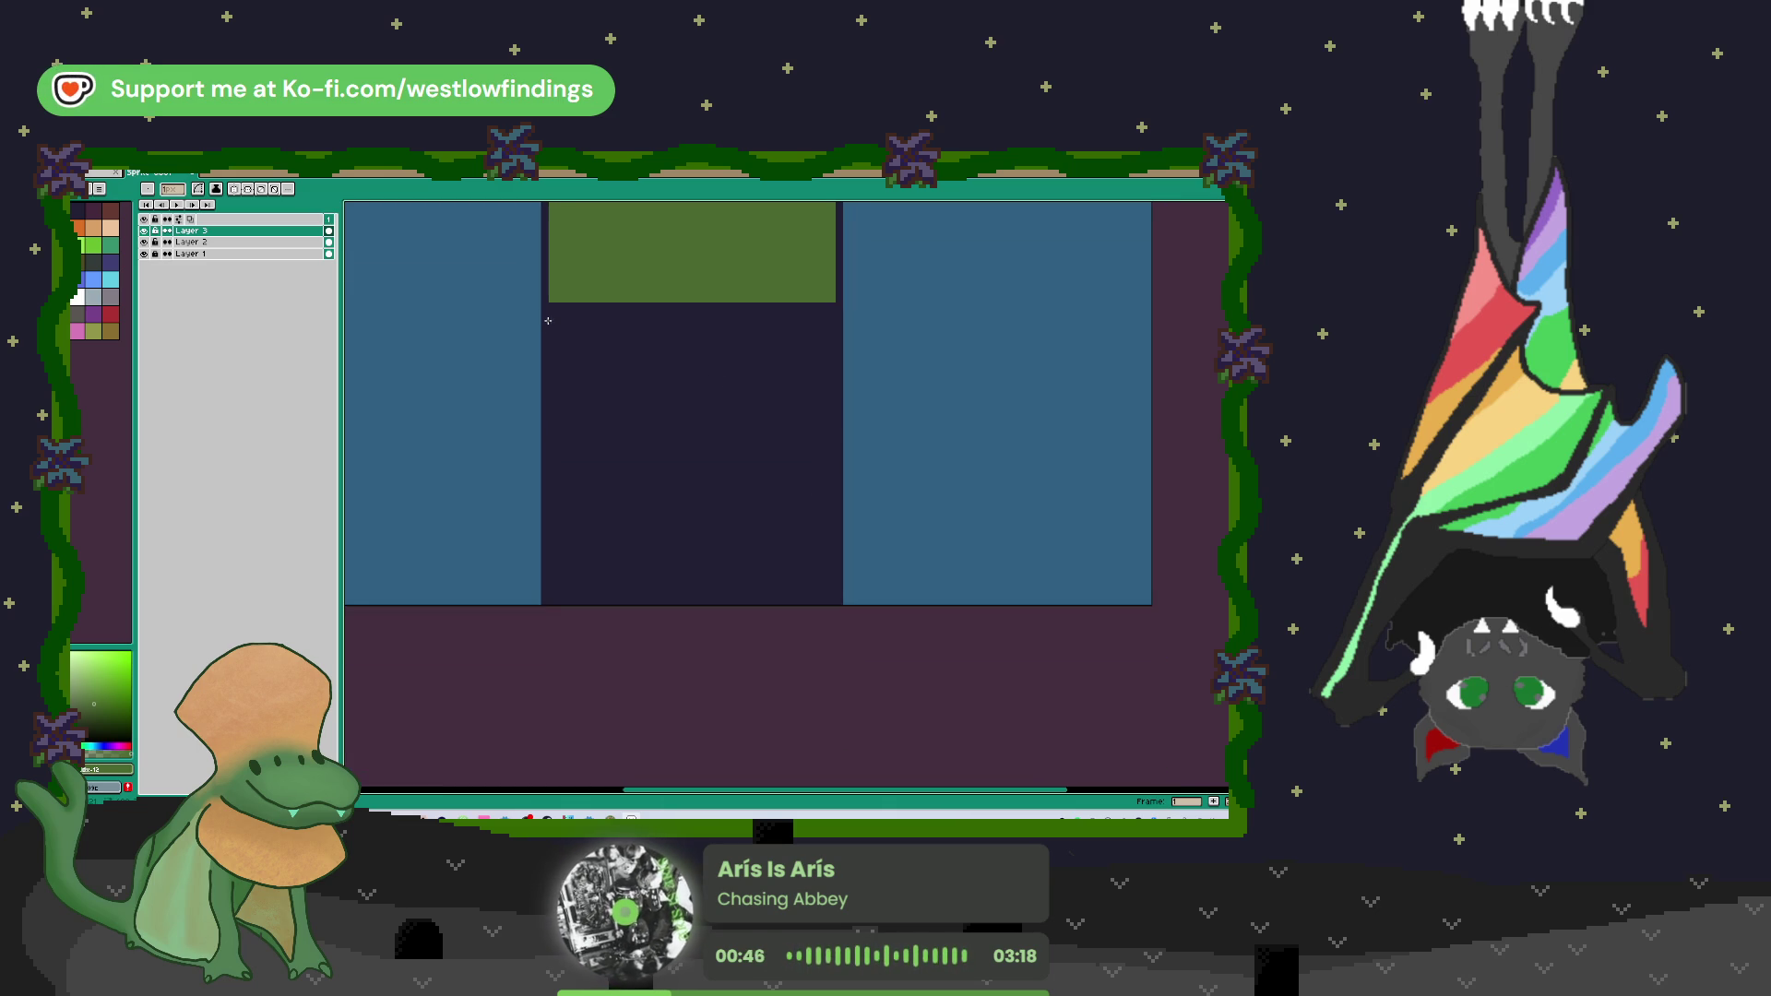
{"action": "mouse_move", "coordinate": [548, 320]}
{"action": "left_mouse_down"}
{"action": "mouse_move", "coordinate": [726, 397]}
{"action": "mouse_move", "coordinate": [836, 373]}
{"action": "mouse_move", "coordinate": [834, 395]}
{"action": "left_mouse_up"}
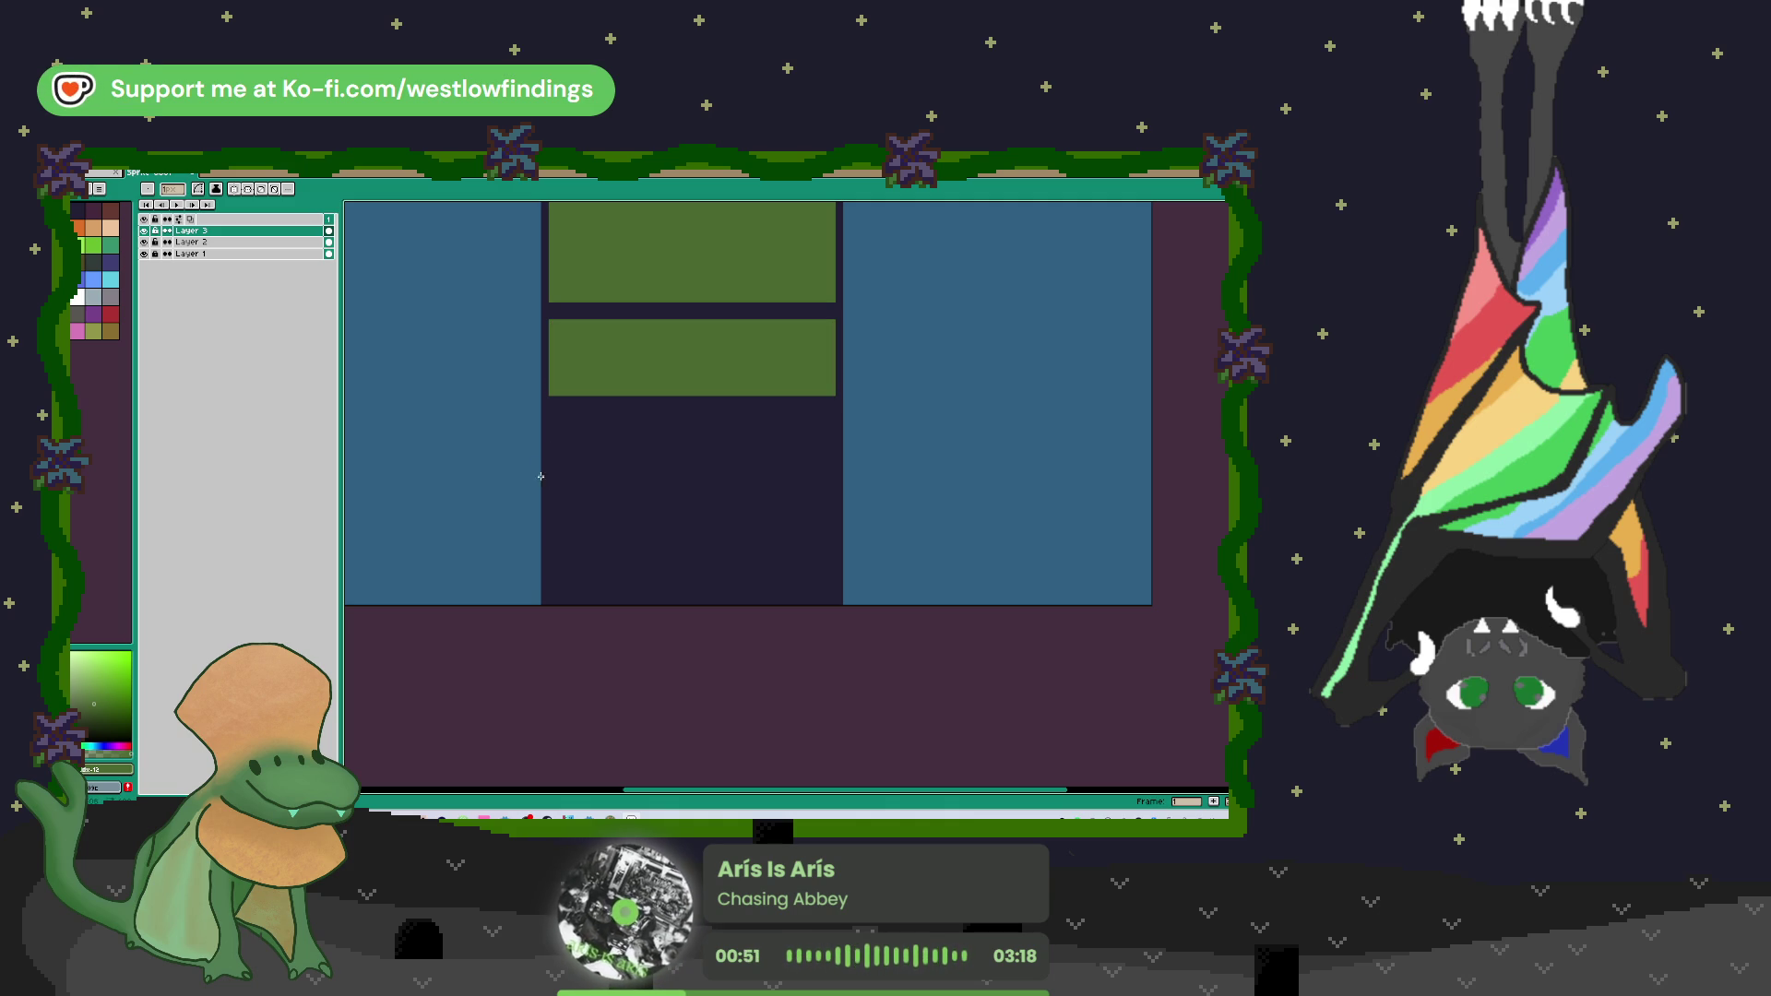
{"action": "left_click_drag", "start_coordinate": [551, 407], "coordinate": [615, 427]}
{"action": "key", "text": "ctrl+z"}
Step: Copy the lower green rectangle downward, then copy the resulting pair further down
{"action": "key", "text": "m"}
{"action": "left_click_drag", "start_coordinate": [543, 314], "coordinate": [857, 411]}
{"action": "left_click_drag", "start_coordinate": [755, 371], "coordinate": [754, 461]}
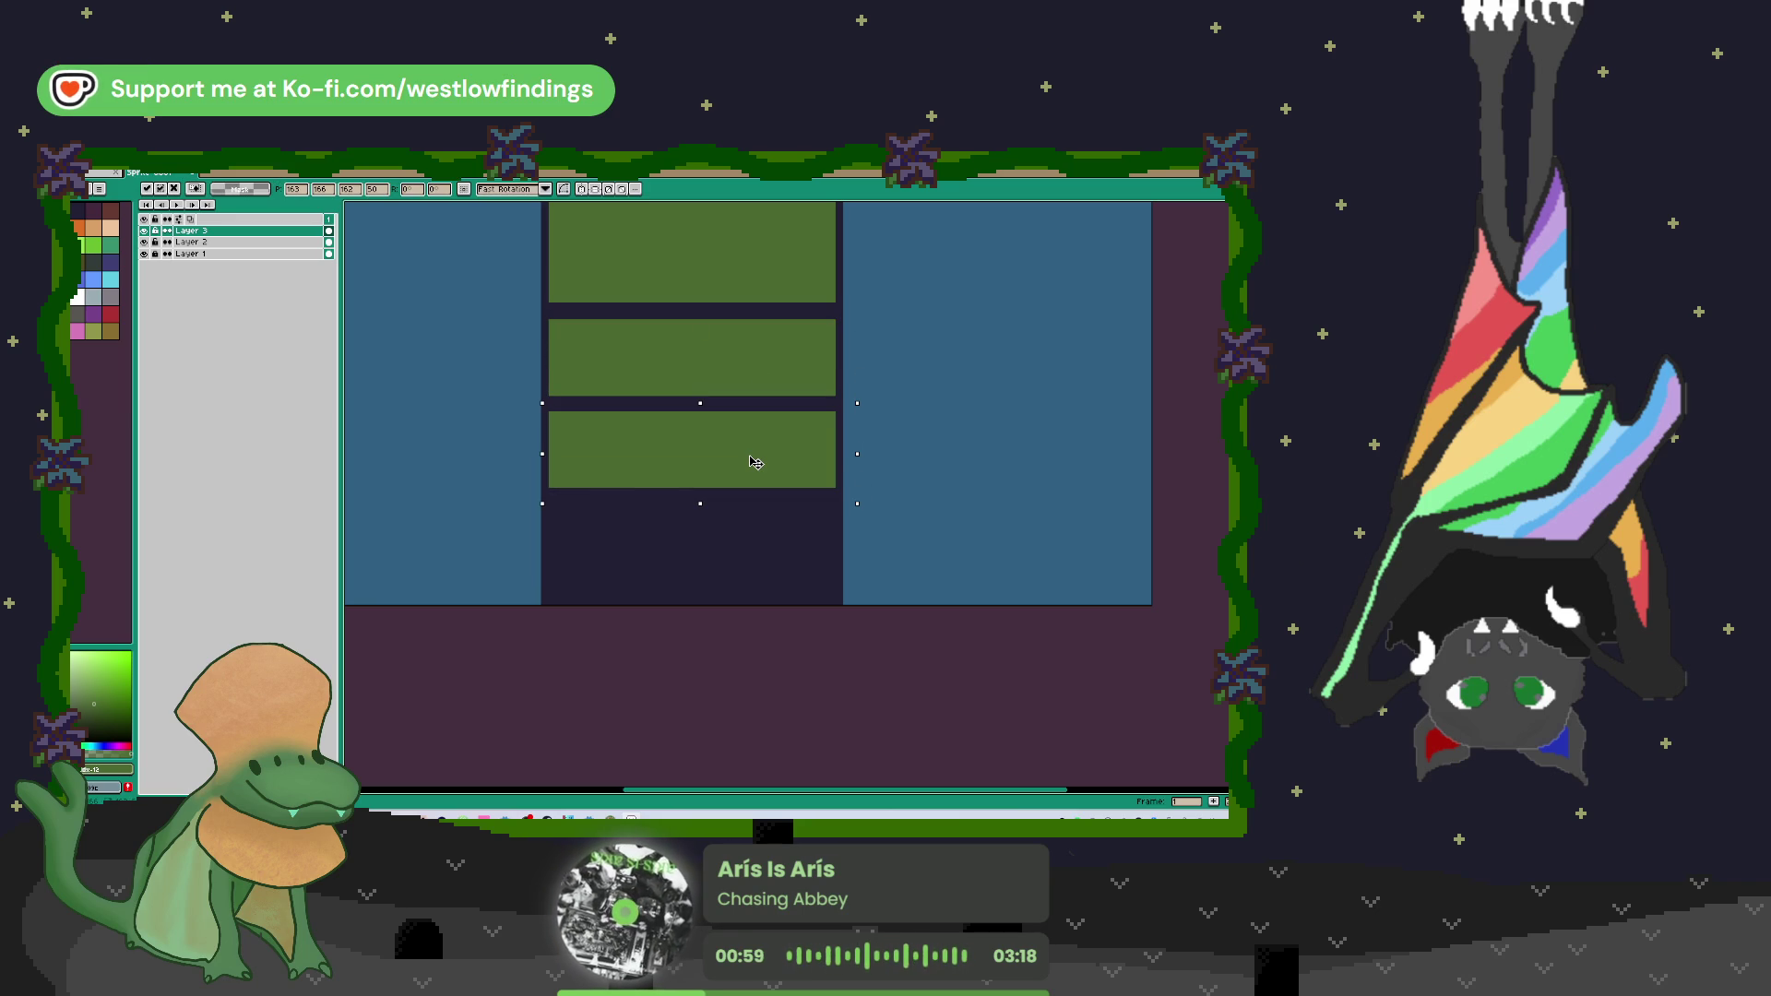
{"action": "left_click", "coordinate": [801, 388]}
{"action": "left_click_drag", "start_coordinate": [543, 316], "coordinate": [920, 523]}
{"action": "mouse_move", "coordinate": [760, 423]}
{"action": "left_mouse_down"}
{"action": "mouse_move", "coordinate": [735, 569]}
{"action": "mouse_move", "coordinate": [737, 546]}
{"action": "left_mouse_up"}
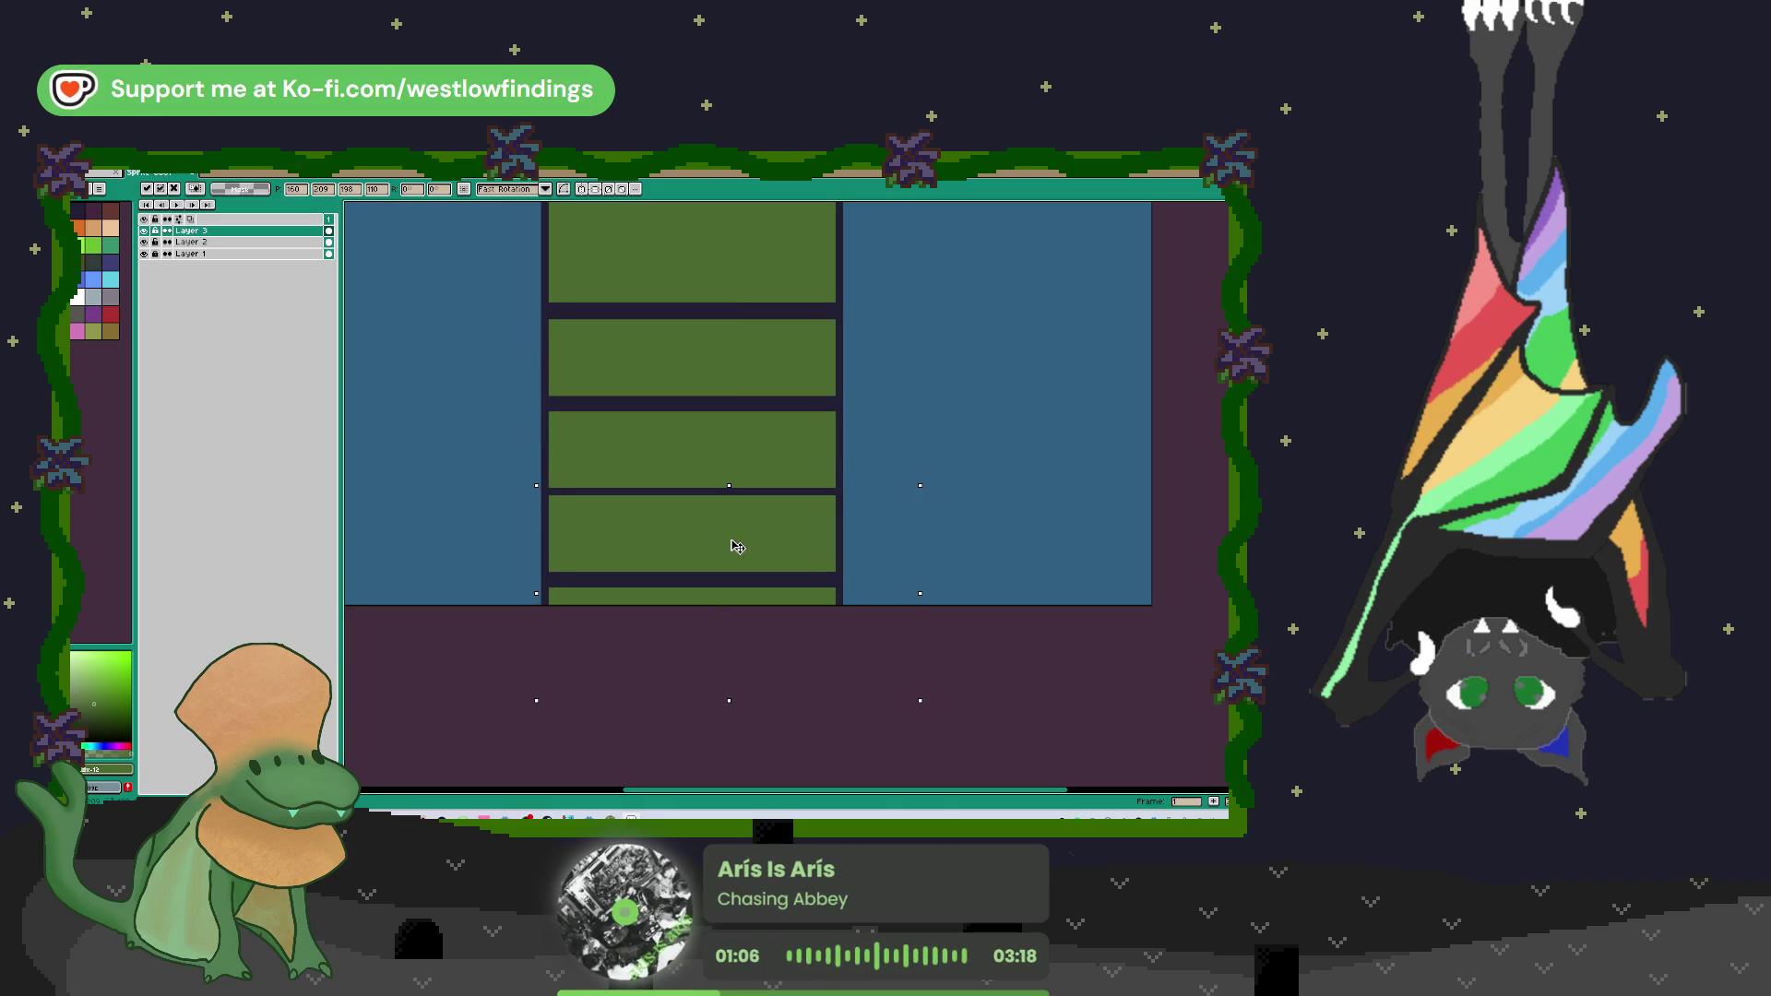
{"action": "left_click", "coordinate": [878, 503]}
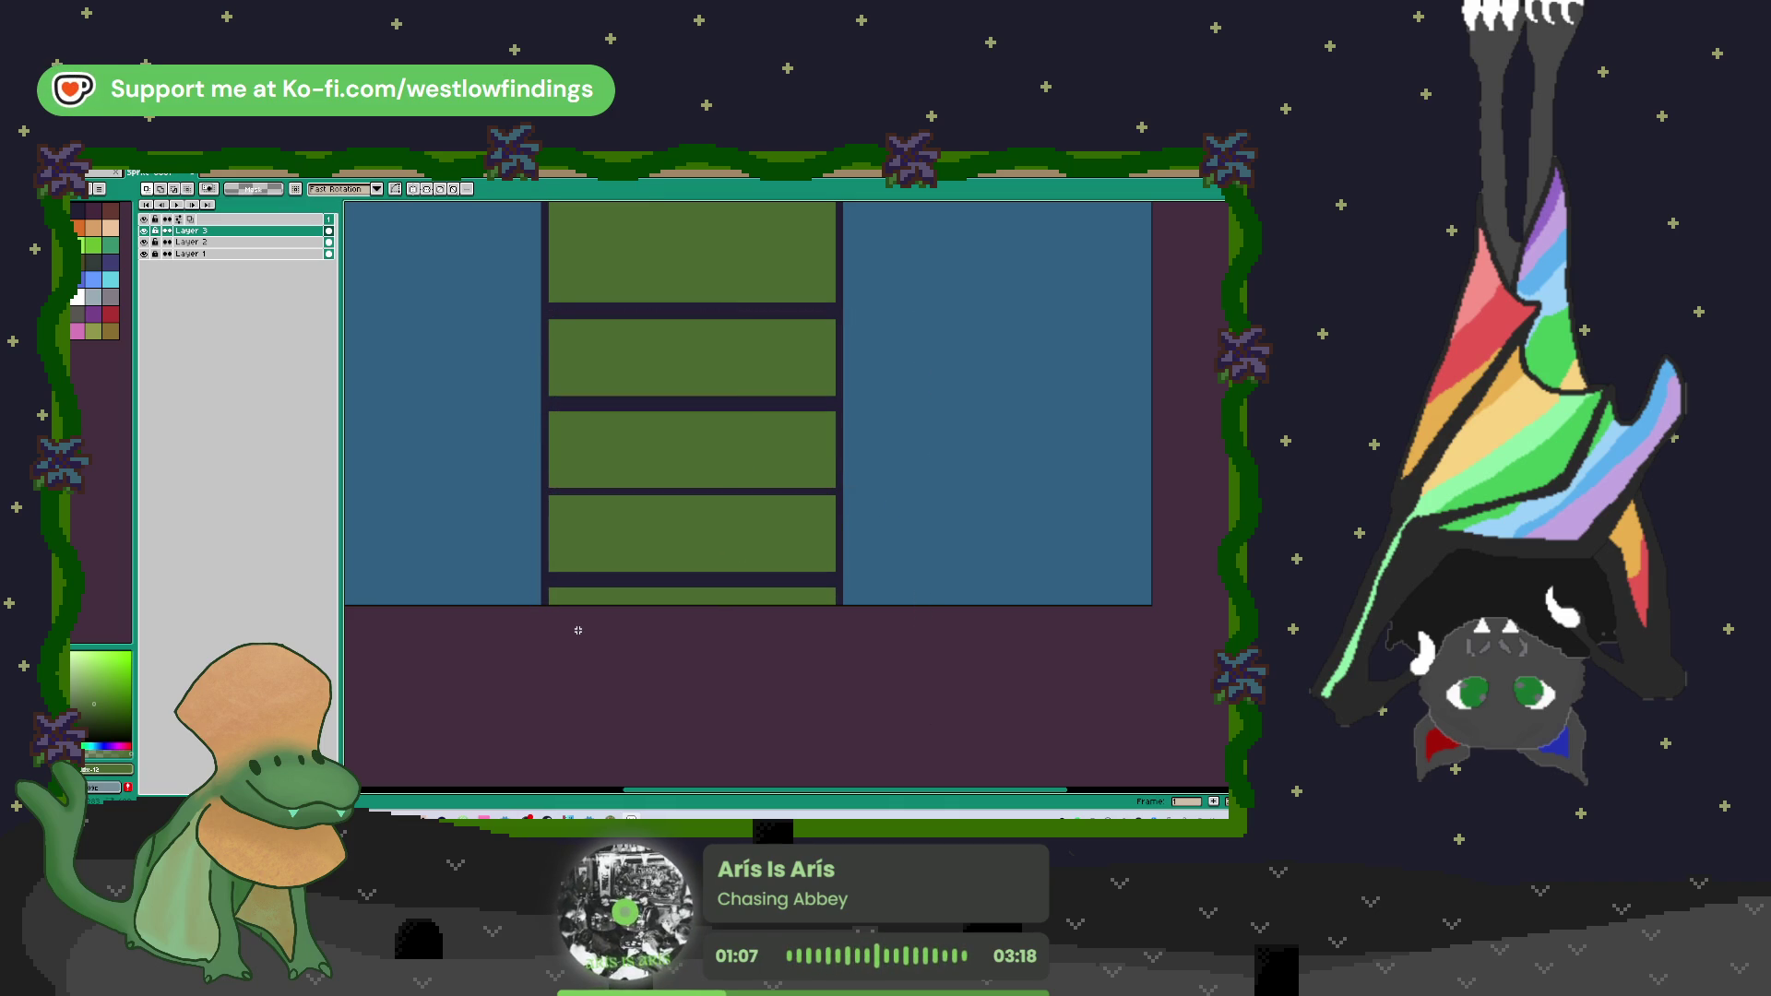
Step: Try painting over the bottom strip and shifting the bars, undoing each attempt
{"action": "key", "text": "b"}
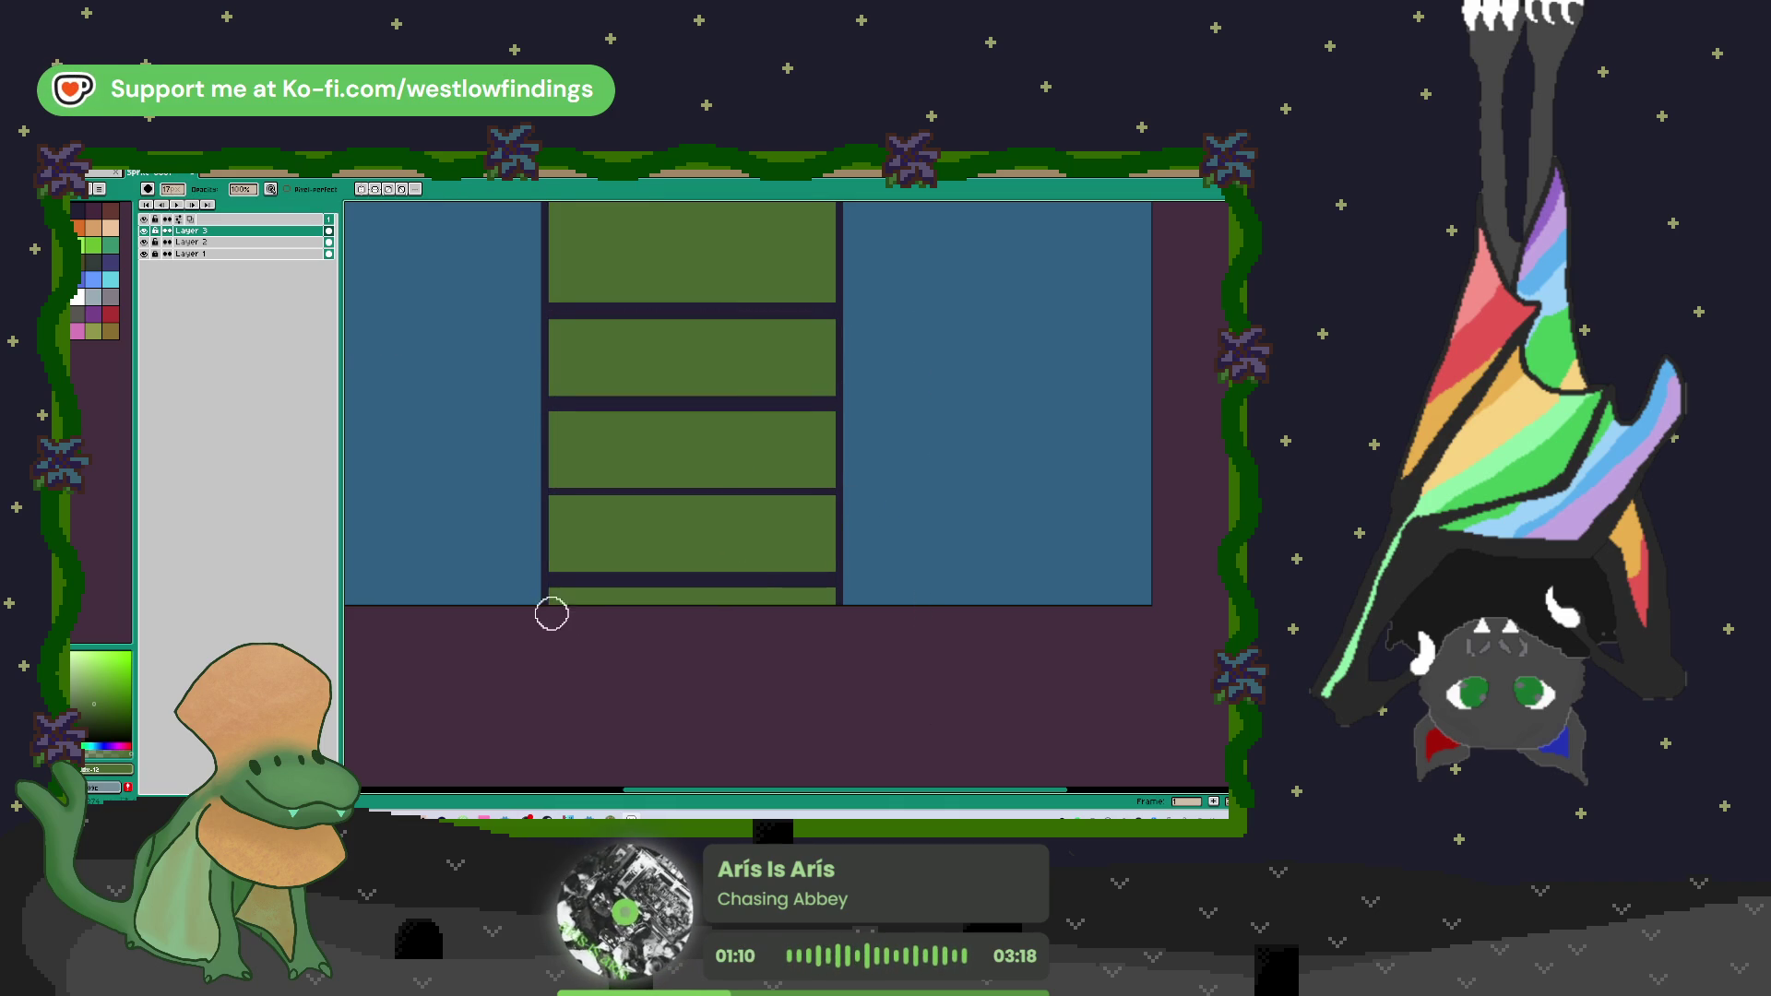
{"action": "left_click_drag", "start_coordinate": [559, 600], "coordinate": [836, 597]}
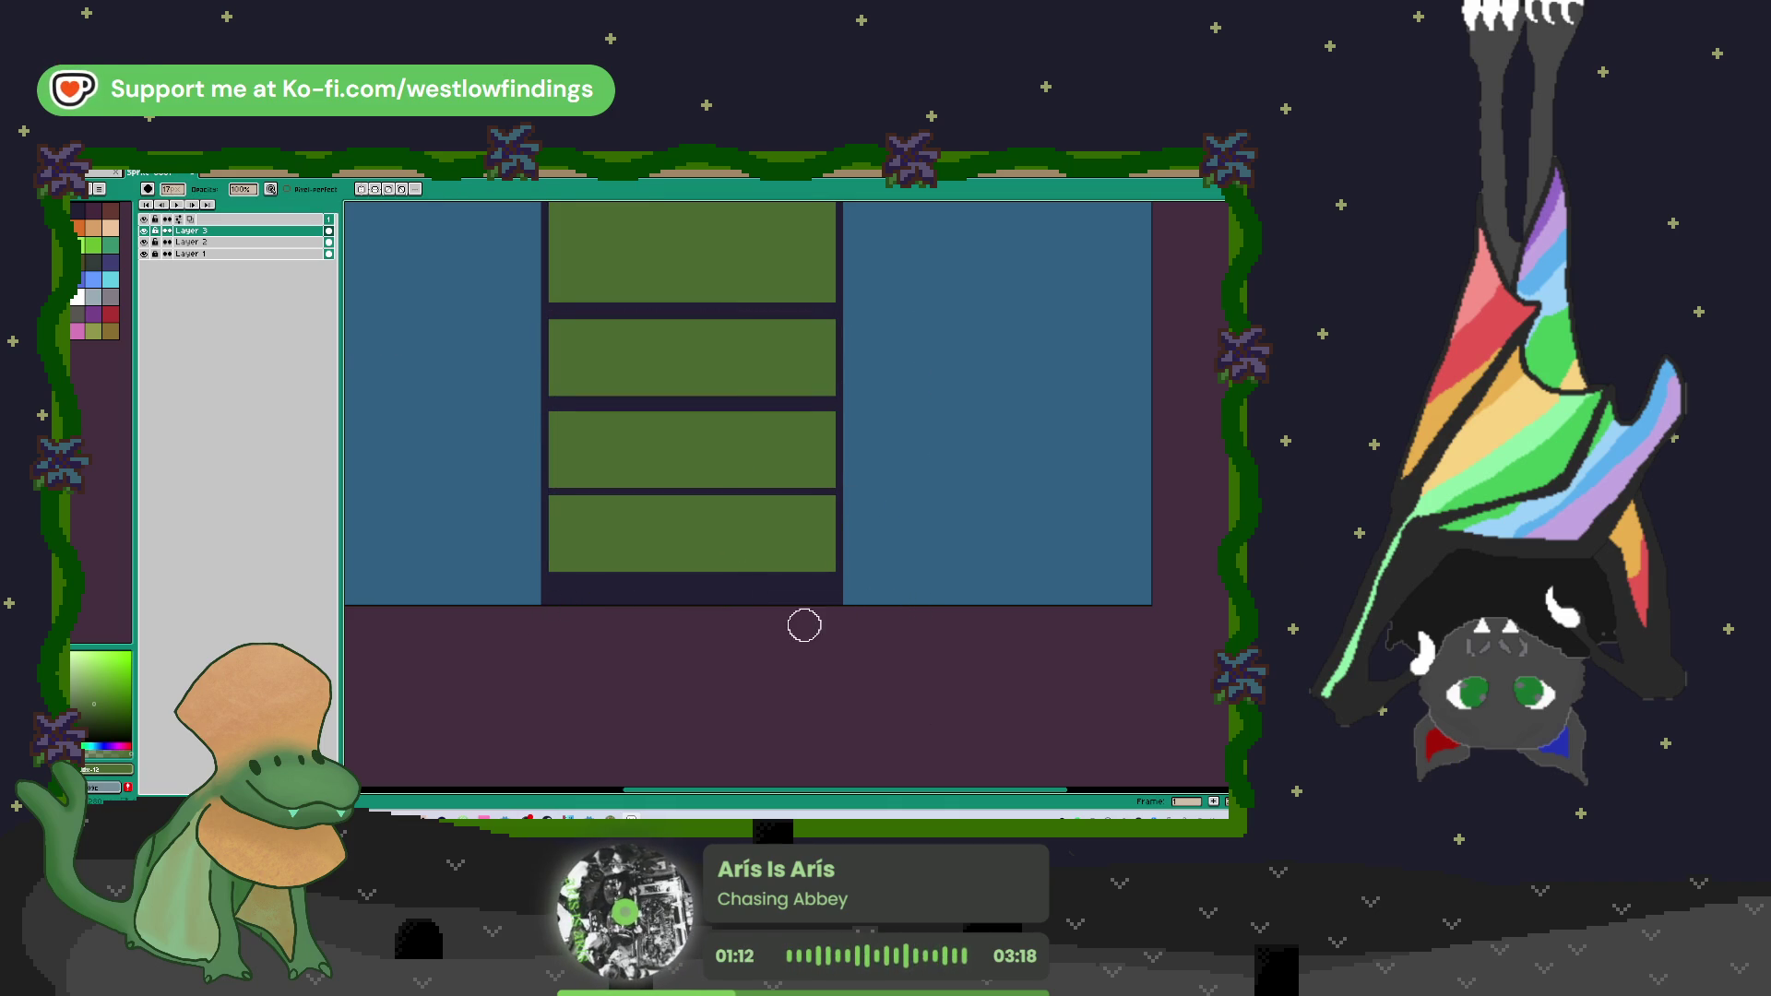
{"action": "key", "text": "v"}
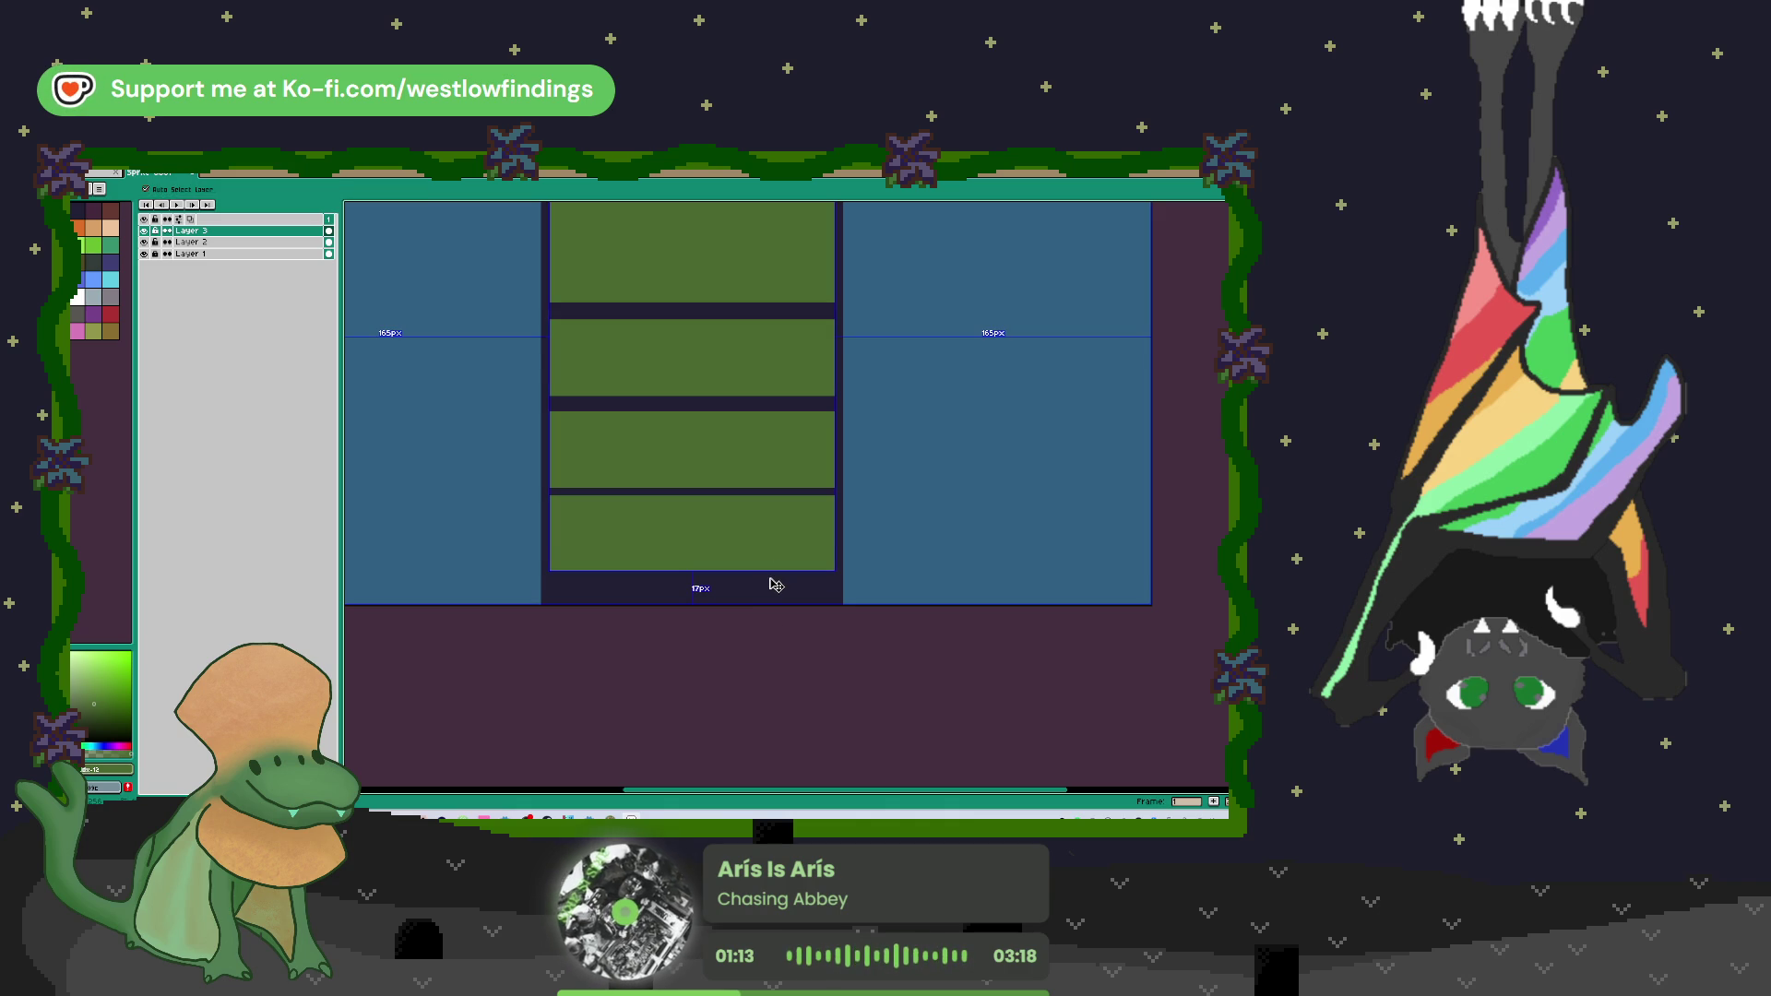
{"action": "key", "text": "ctrl+z"}
{"action": "key", "text": "b"}
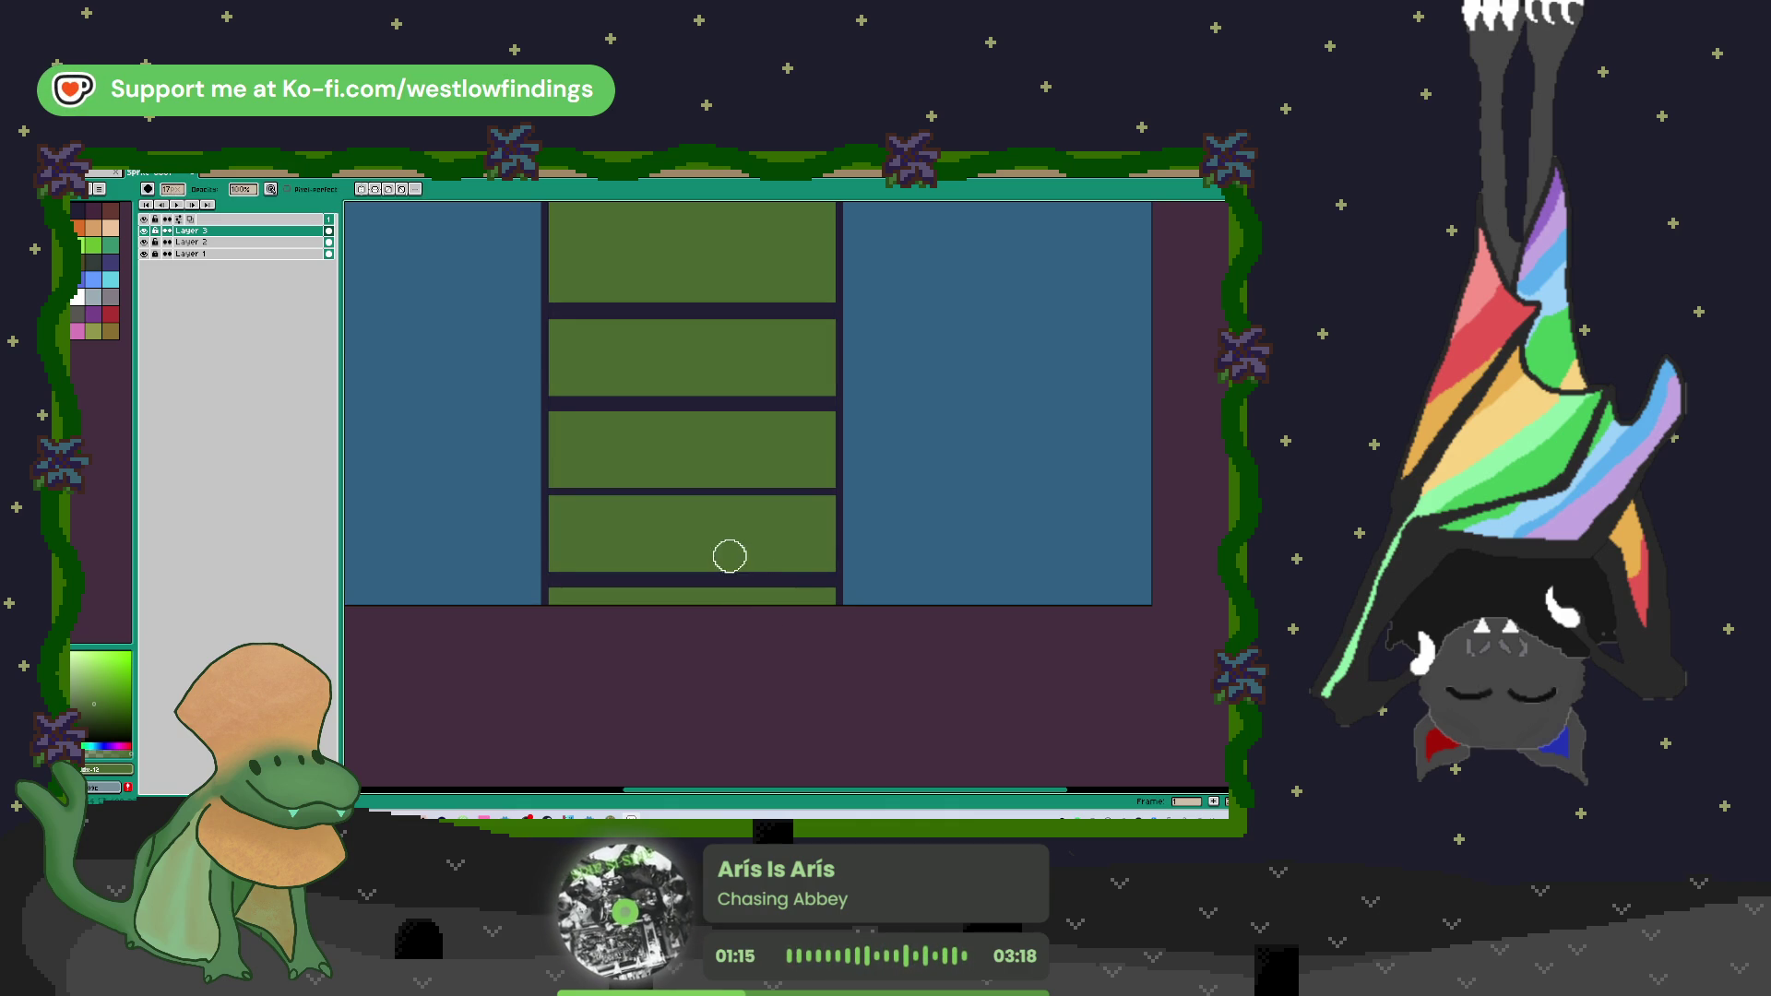
{"action": "key", "text": "ctrl+z"}
{"action": "mouse_move", "coordinate": [701, 547]}
{"action": "left_mouse_down"}
{"action": "mouse_move", "coordinate": [704, 526]}
{"action": "mouse_move", "coordinate": [715, 539]}
{"action": "left_mouse_up"}
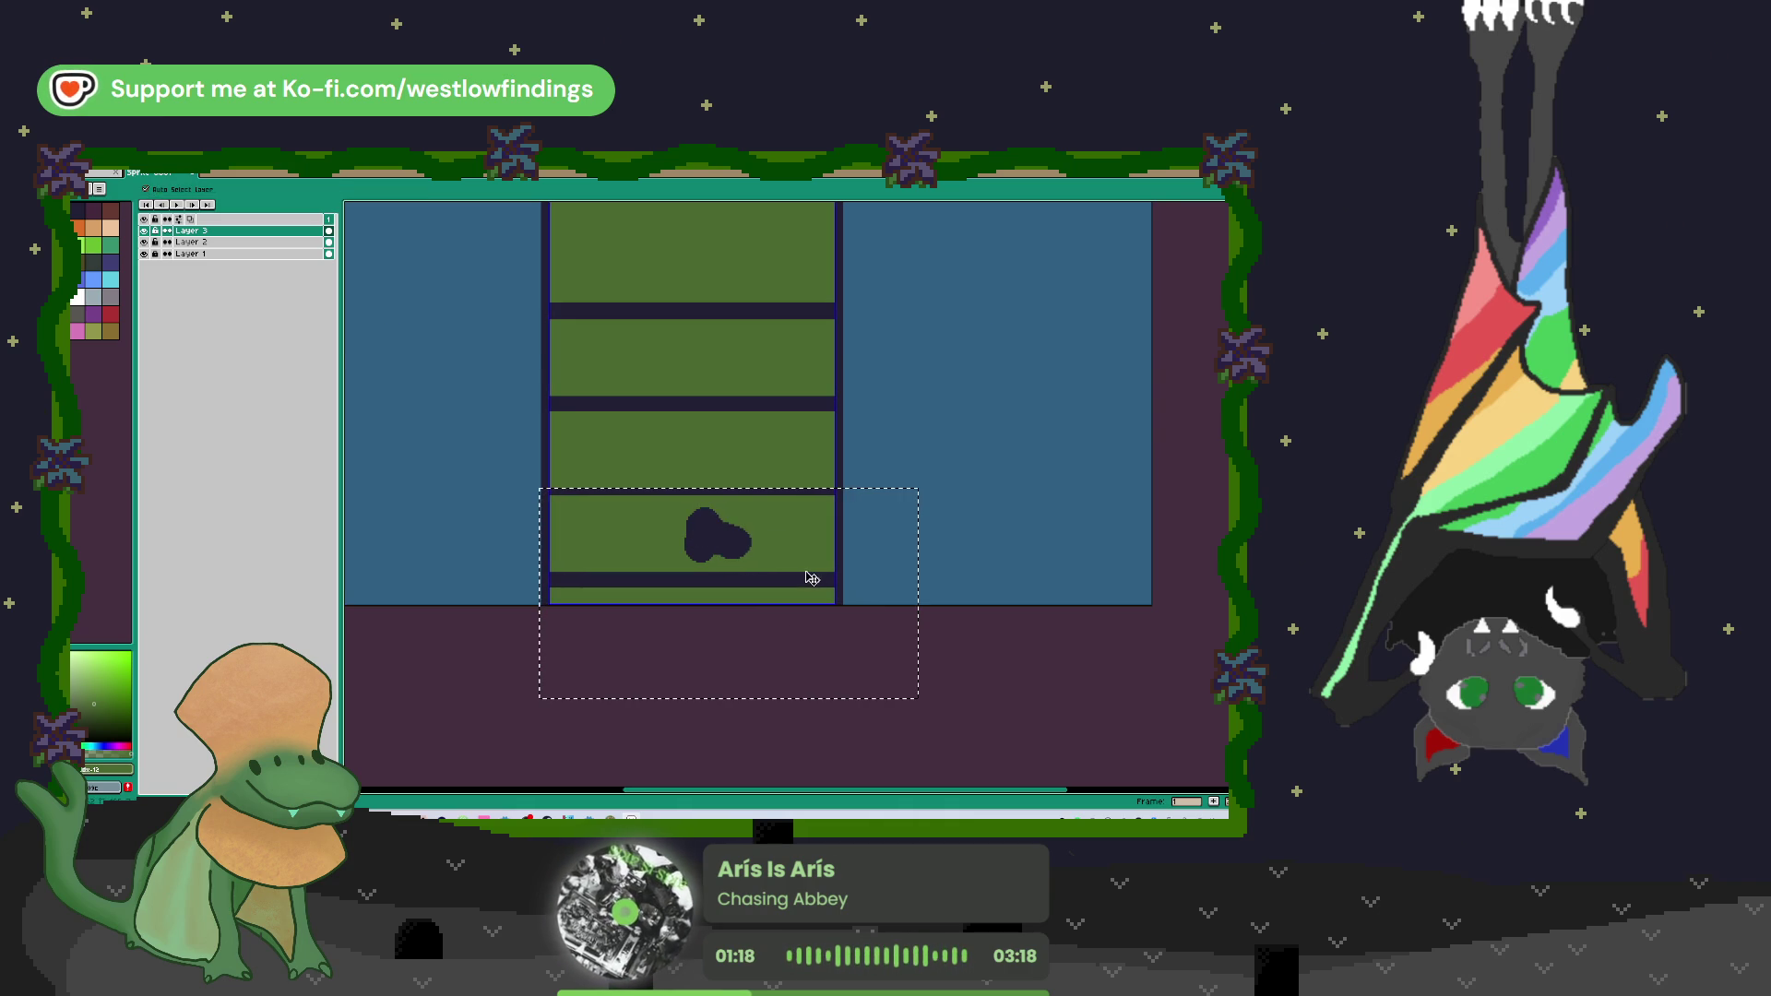
{"action": "key", "text": "ctrl+z"}
{"action": "key", "text": "v"}
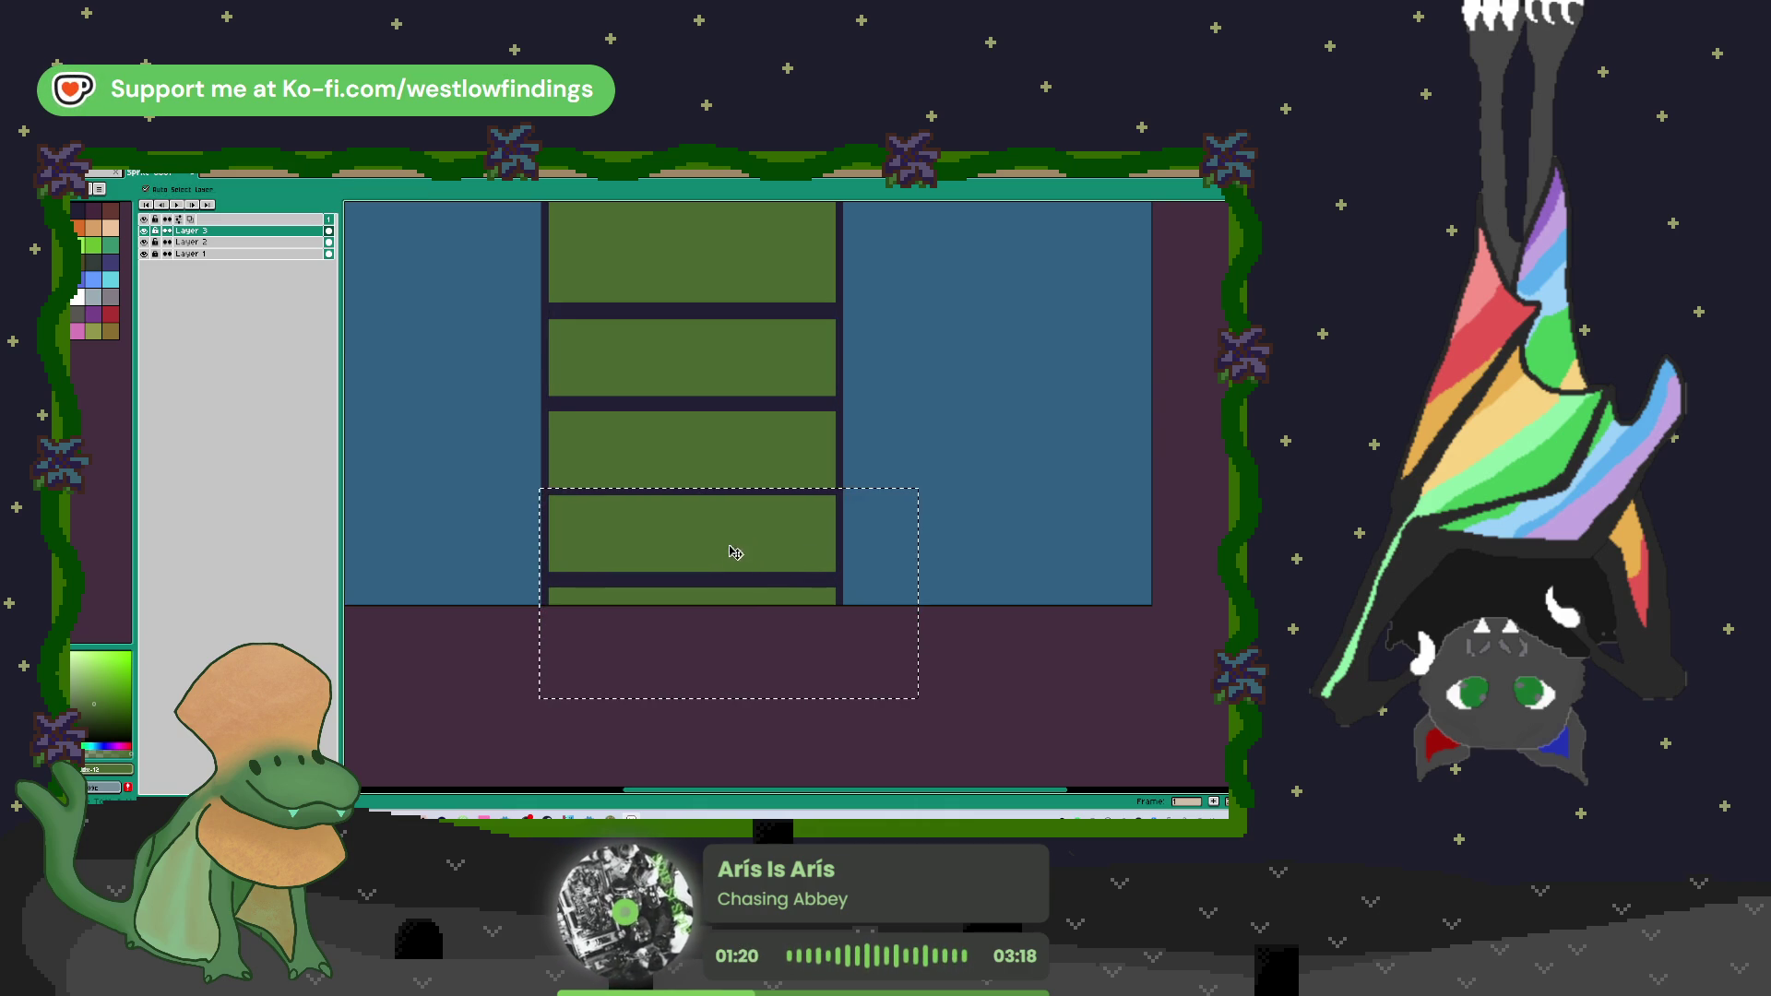
{"action": "left_click_drag", "start_coordinate": [729, 553], "coordinate": [719, 464]}
{"action": "key", "text": "ctrl+z"}
Step: Lower the copied rectangles to Y 216 and paint the bottom green strip dark
{"action": "key", "text": "ctrl+t"}
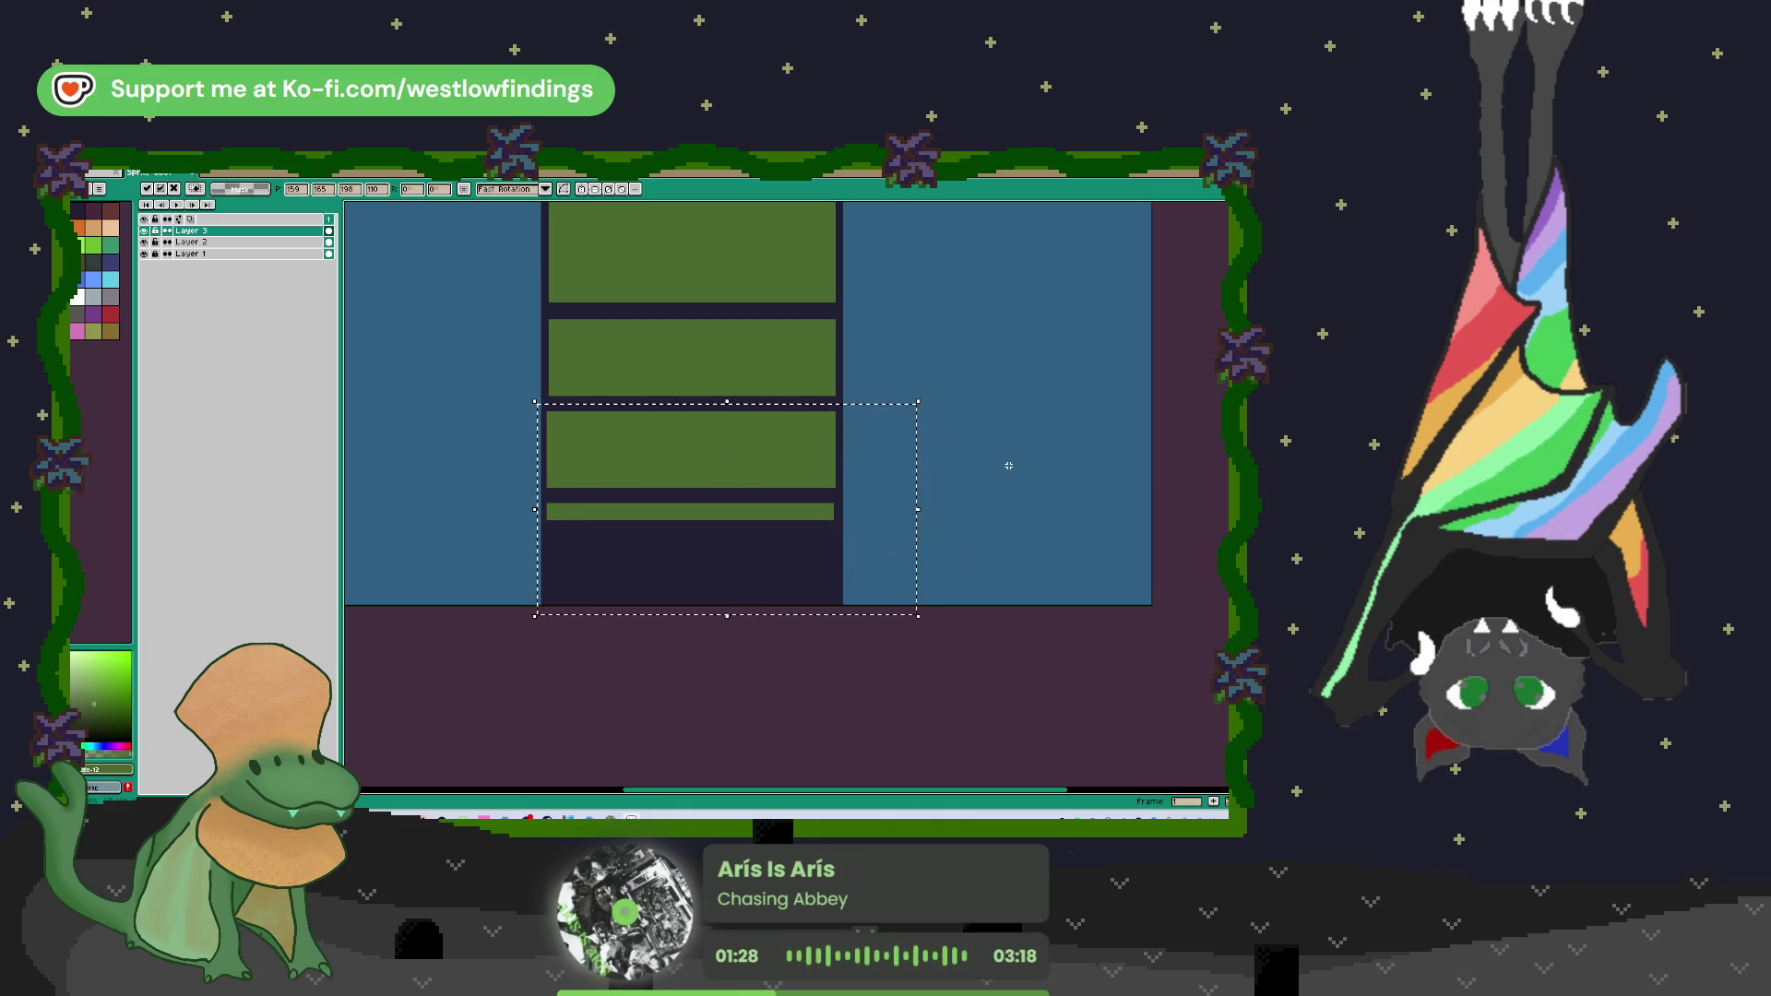
{"action": "left_click_drag", "start_coordinate": [749, 547], "coordinate": [747, 636]}
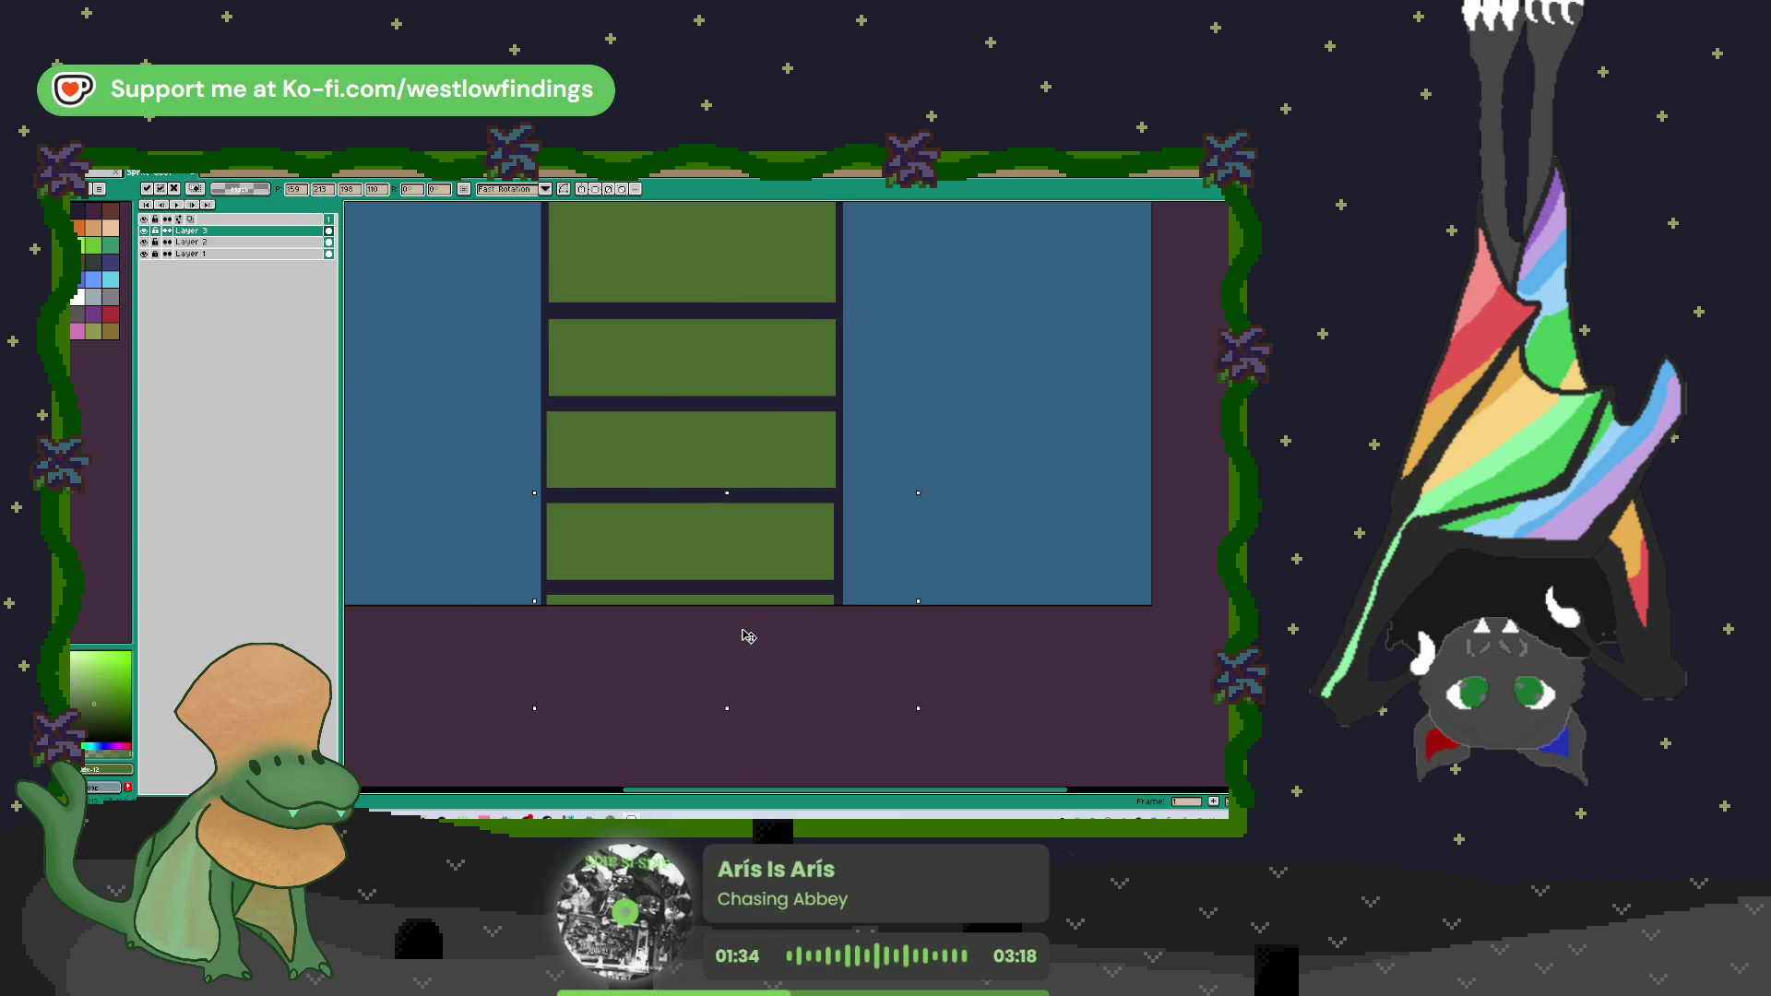
{"action": "key", "text": "Return"}
{"action": "key", "text": "b"}
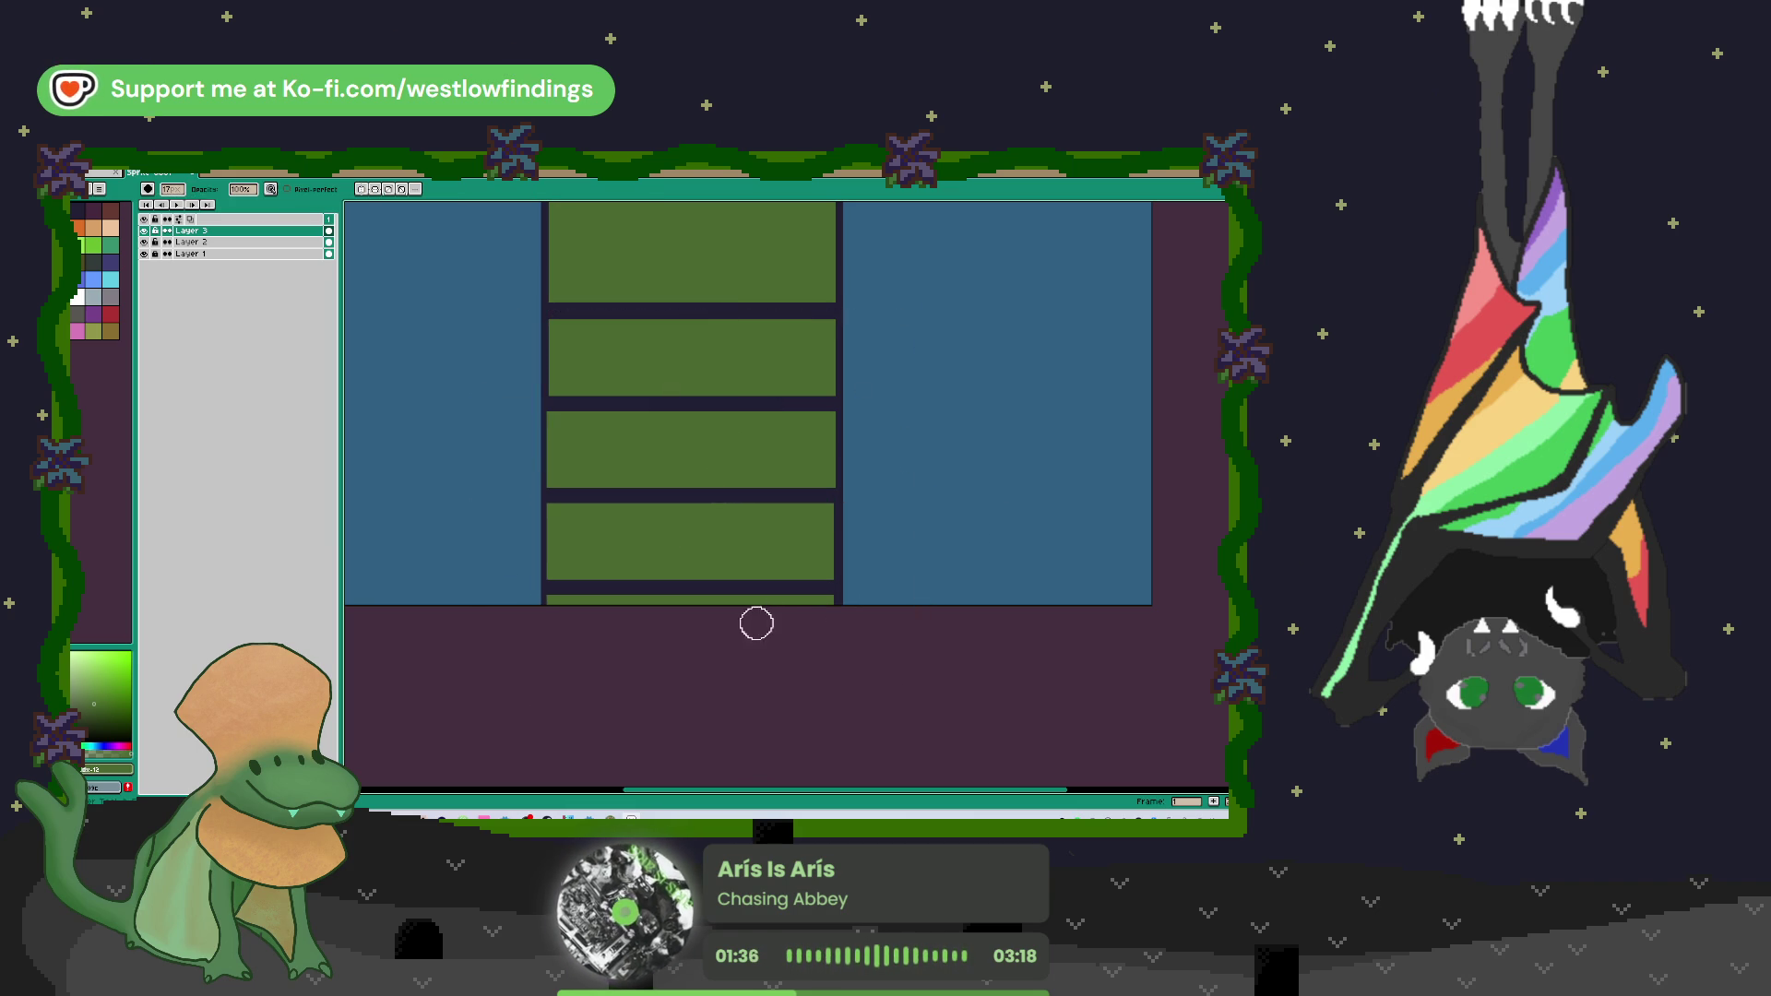
{"action": "left_click_drag", "start_coordinate": [834, 606], "coordinate": [648, 608]}
{"action": "scroll", "coordinate": [518, 508], "scroll_direction": "down", "scroll_amount": 4}
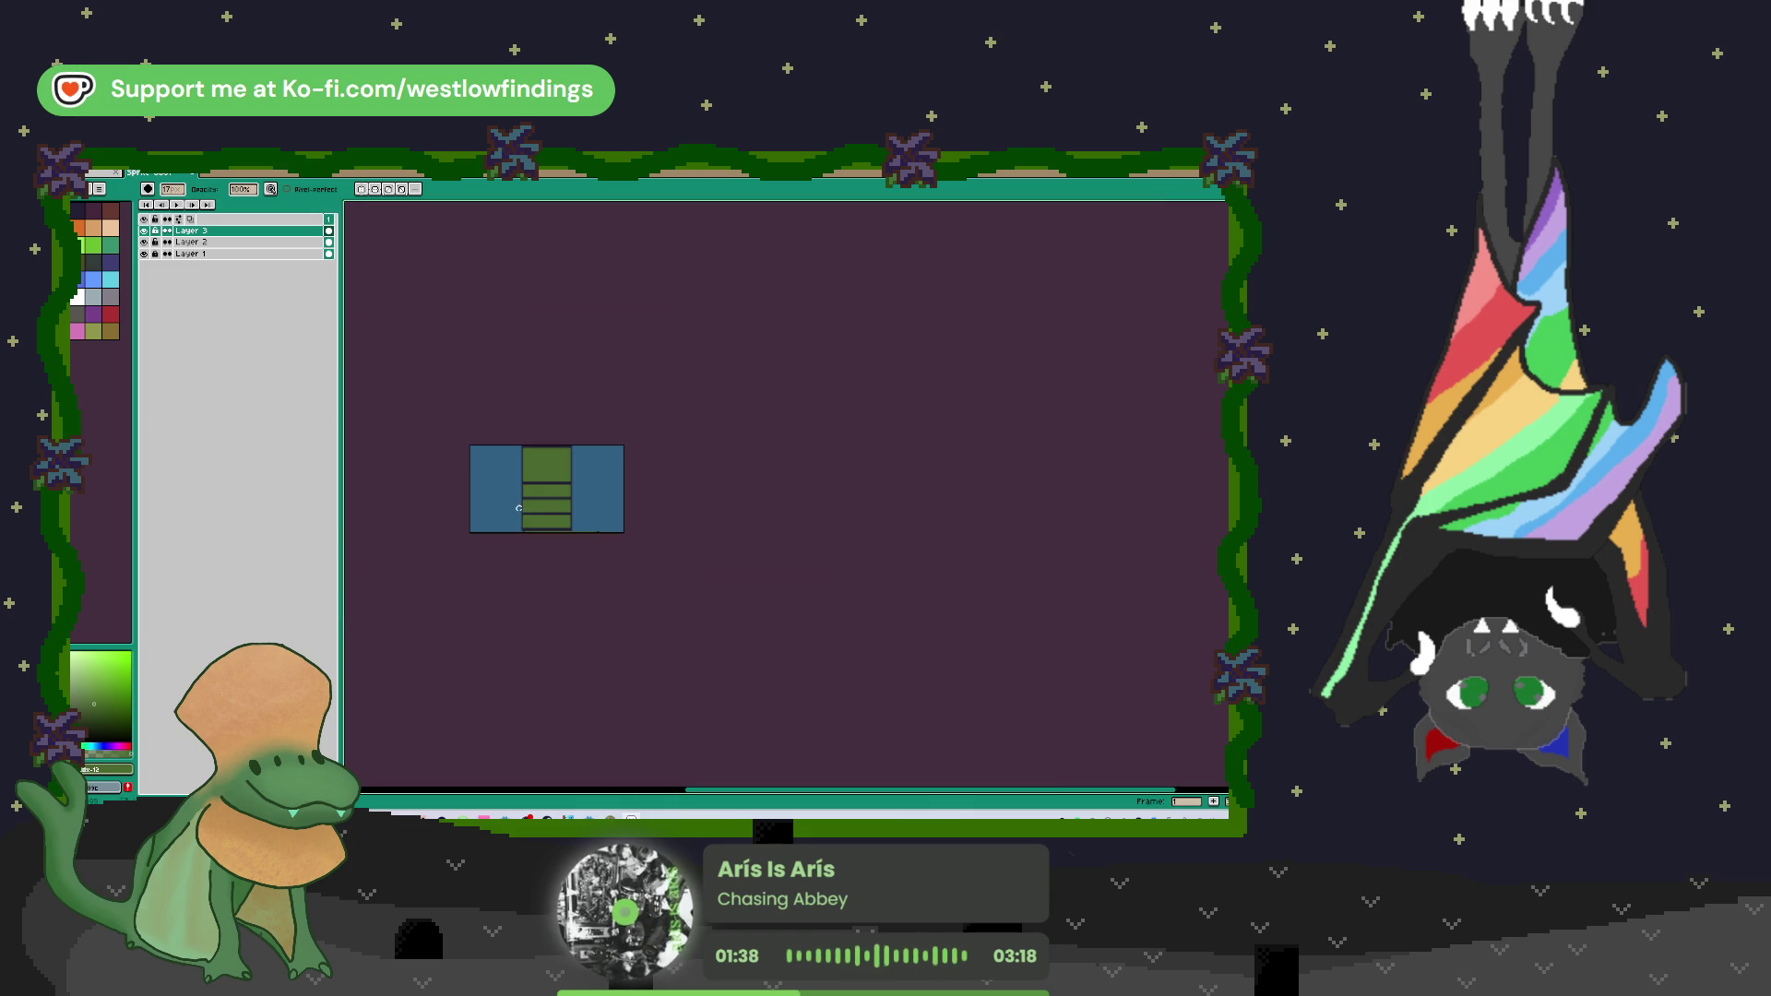
Step: Select the green blocks and nudge them one pixel to the right
{"action": "scroll", "coordinate": [498, 493], "scroll_direction": "up", "scroll_amount": 4}
{"action": "left_click_drag", "start_coordinate": [814, 537], "coordinate": [714, 518]}
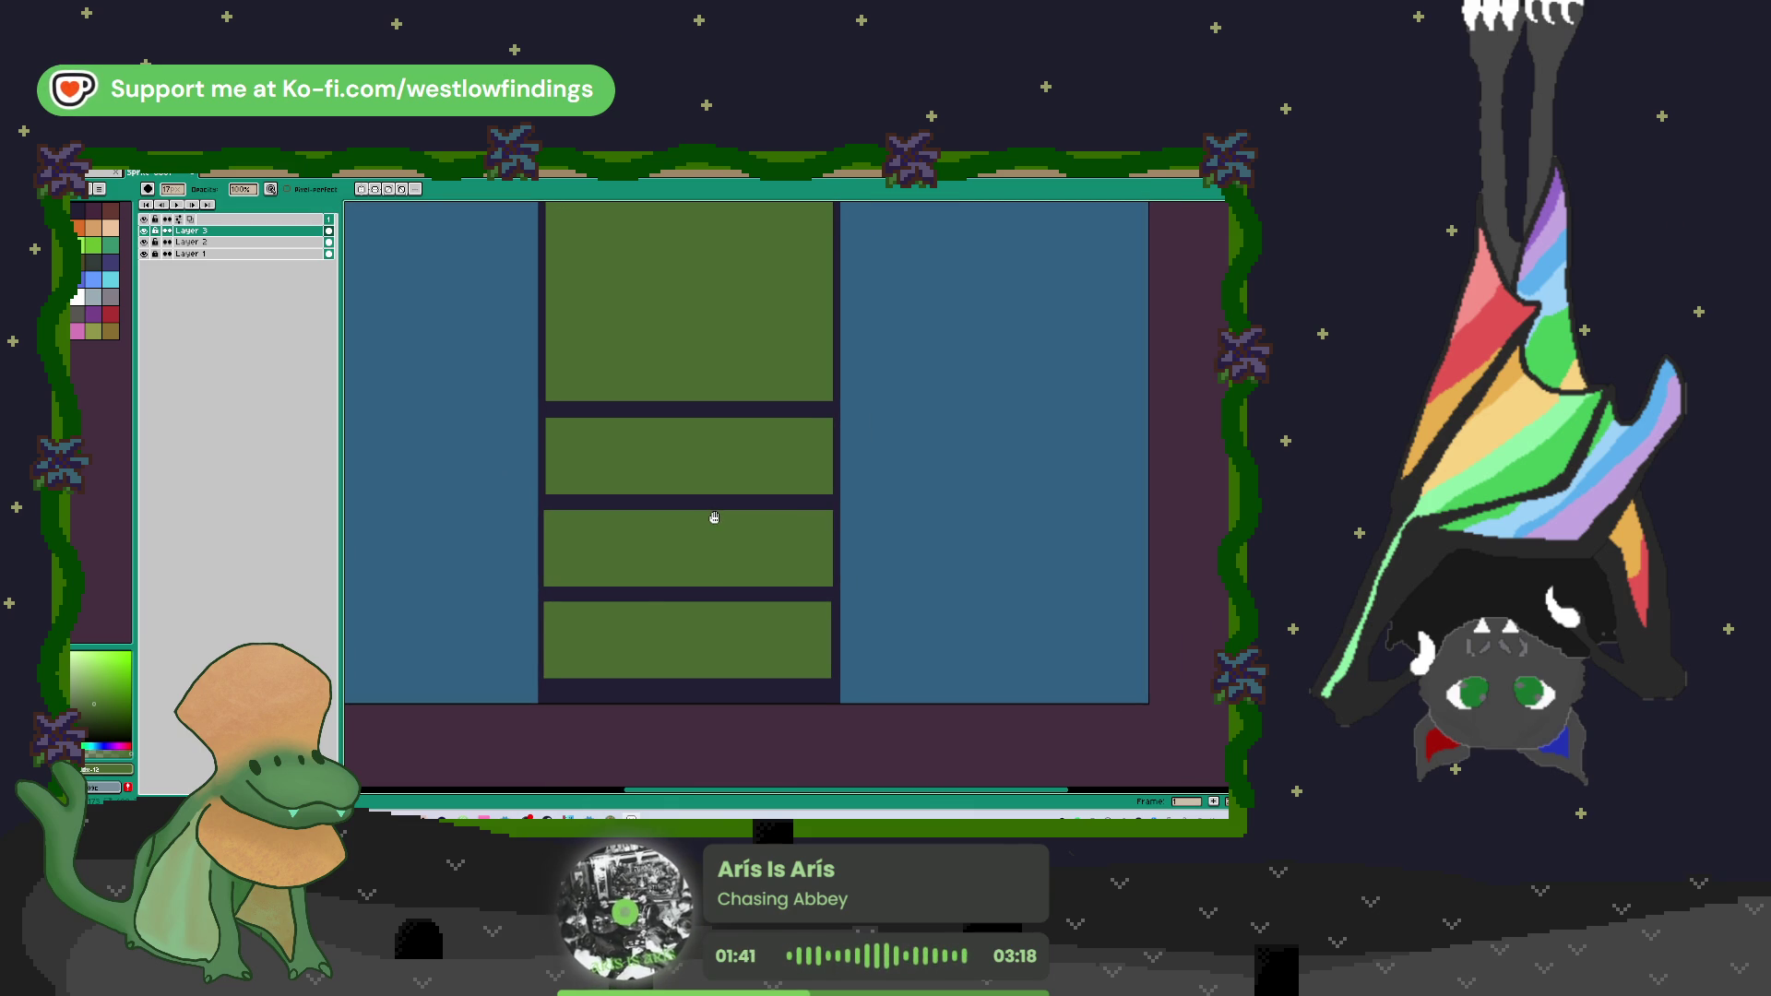
{"action": "scroll", "coordinate": [572, 633], "scroll_direction": "up", "scroll_amount": 3}
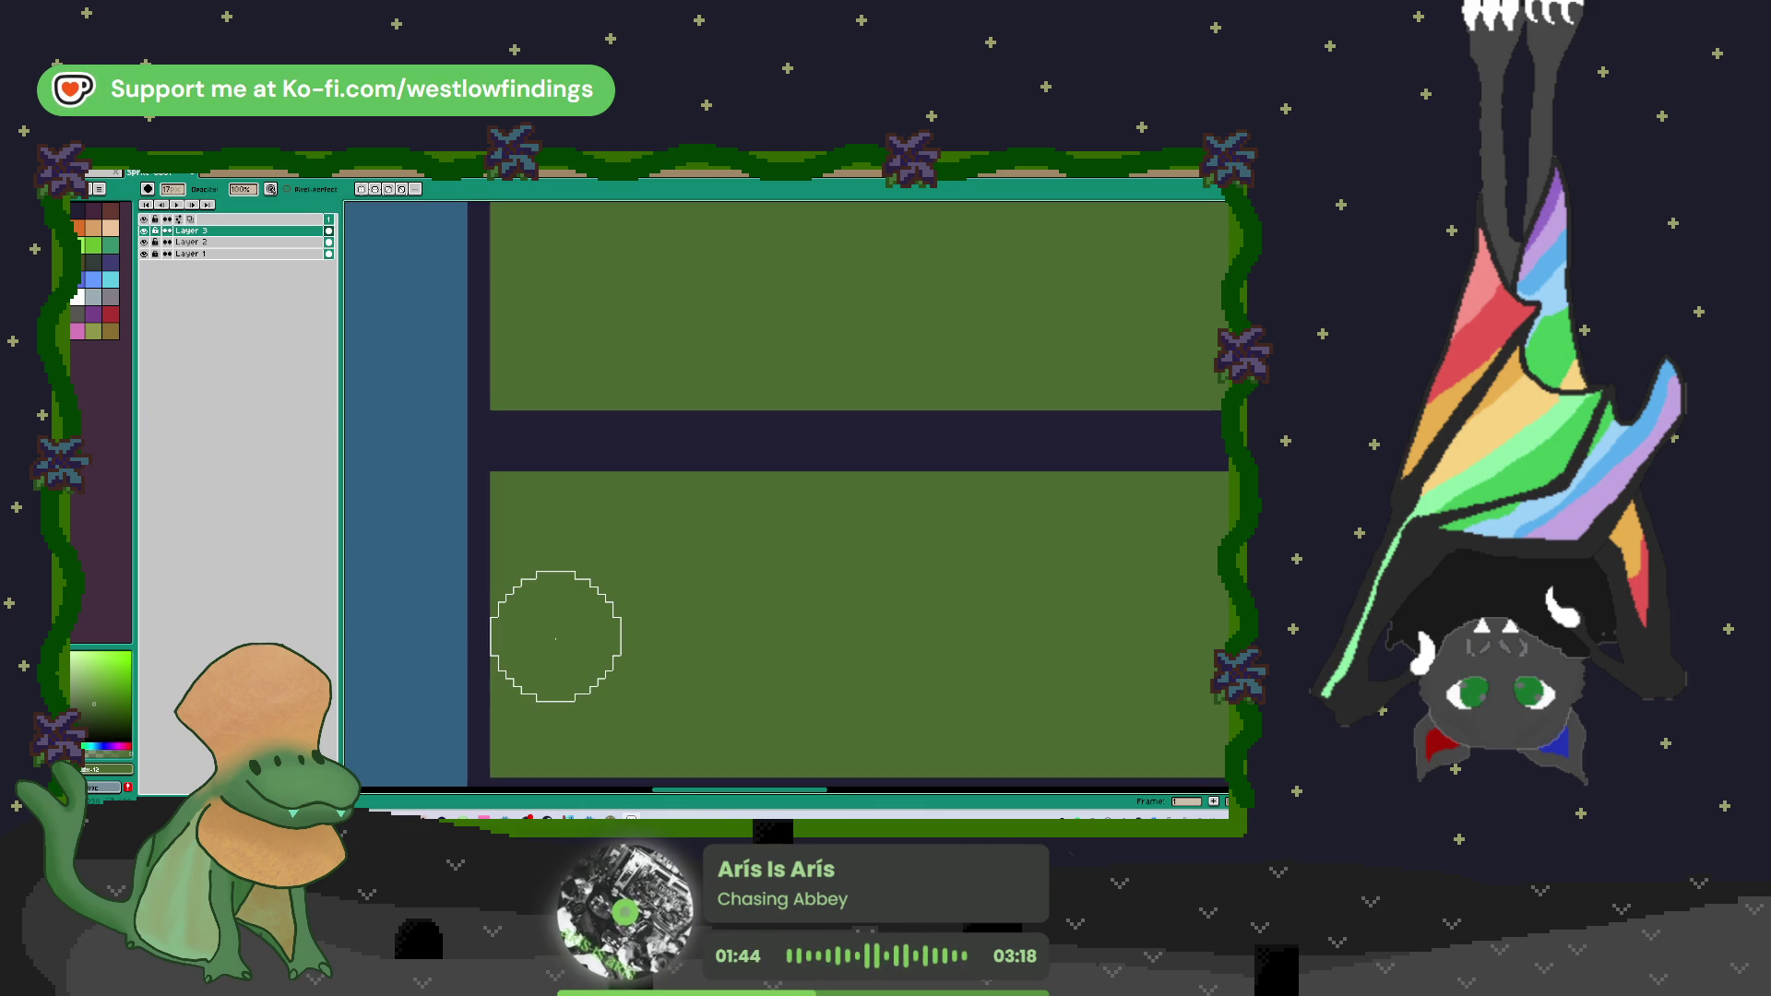
{"action": "scroll", "coordinate": [555, 638], "scroll_direction": "down", "scroll_amount": 2}
{"action": "key", "text": "m"}
{"action": "mouse_move", "coordinate": [505, 354]}
{"action": "left_mouse_down"}
{"action": "mouse_move", "coordinate": [872, 656]}
{"action": "mouse_move", "coordinate": [1190, 737]}
{"action": "mouse_move", "coordinate": [1176, 733]}
{"action": "left_mouse_up"}
{"action": "left_click_drag", "start_coordinate": [845, 458], "coordinate": [847, 459]}
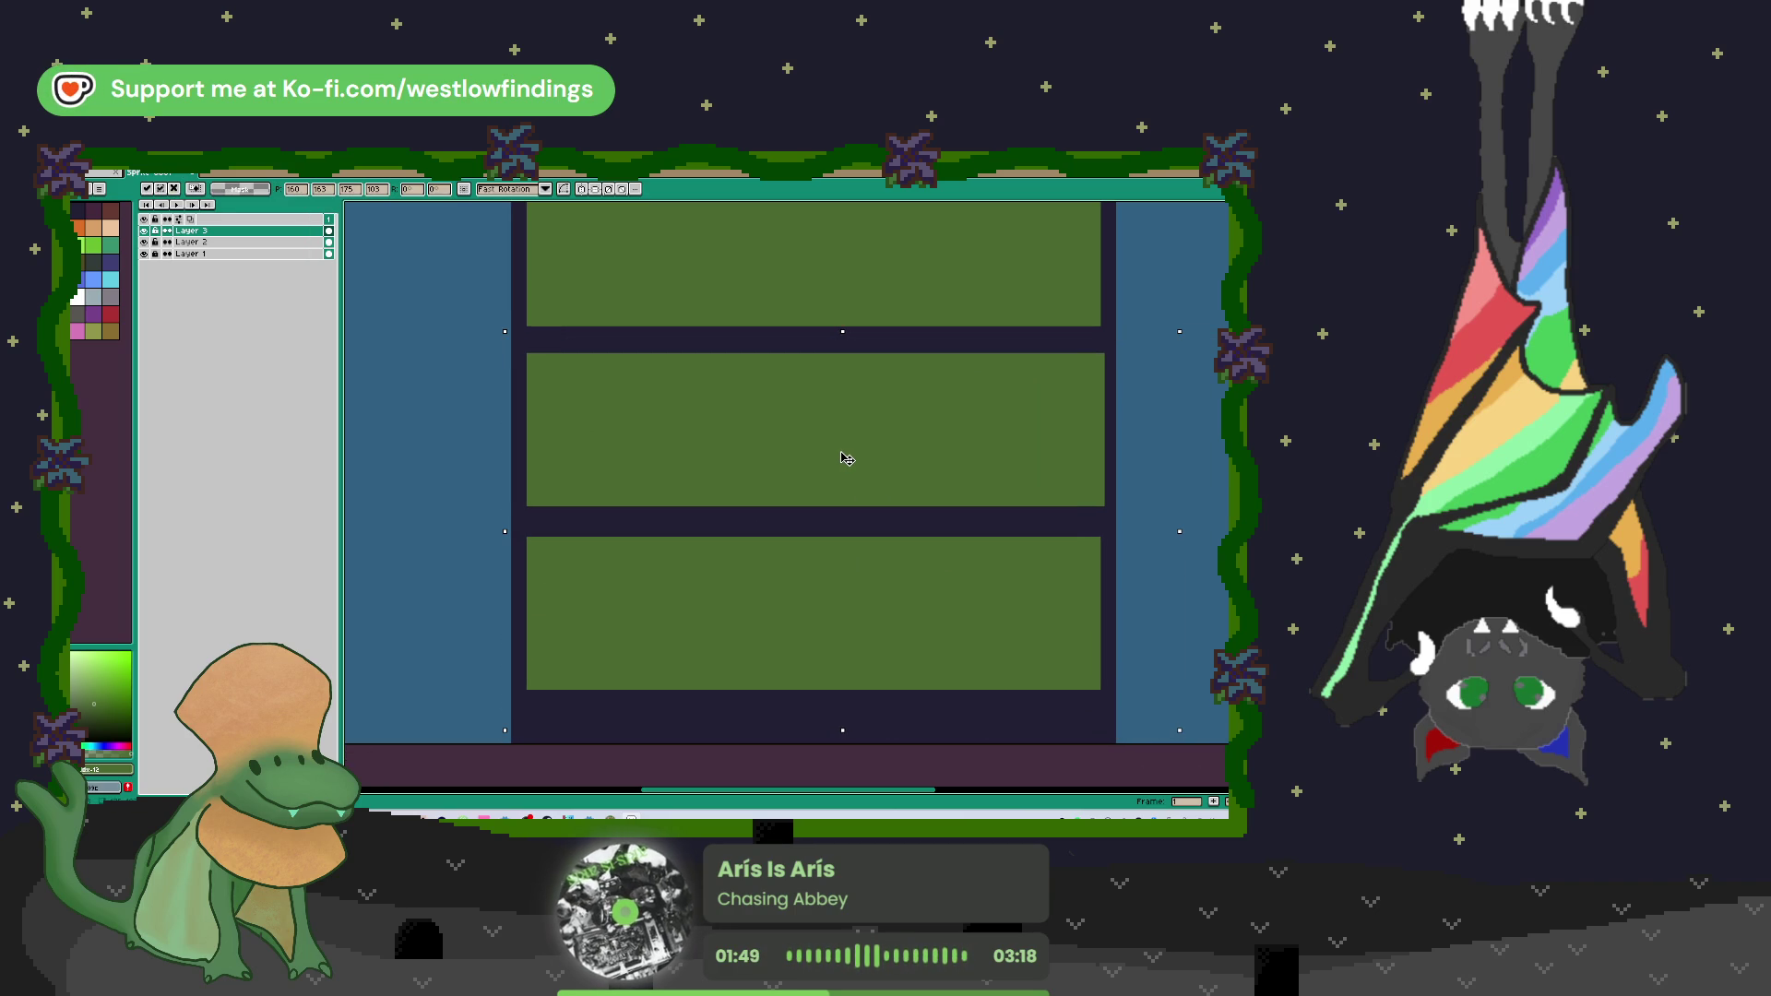
{"action": "mouse_move", "coordinate": [1066, 474]}
{"action": "left_mouse_down"}
{"action": "mouse_move", "coordinate": [725, 563]}
{"action": "mouse_move", "coordinate": [743, 700]}
{"action": "mouse_move", "coordinate": [1123, 707]}
{"action": "mouse_move", "coordinate": [818, 660]}
{"action": "mouse_move", "coordinate": [811, 470]}
{"action": "left_mouse_up"}
{"action": "key", "text": "Return"}
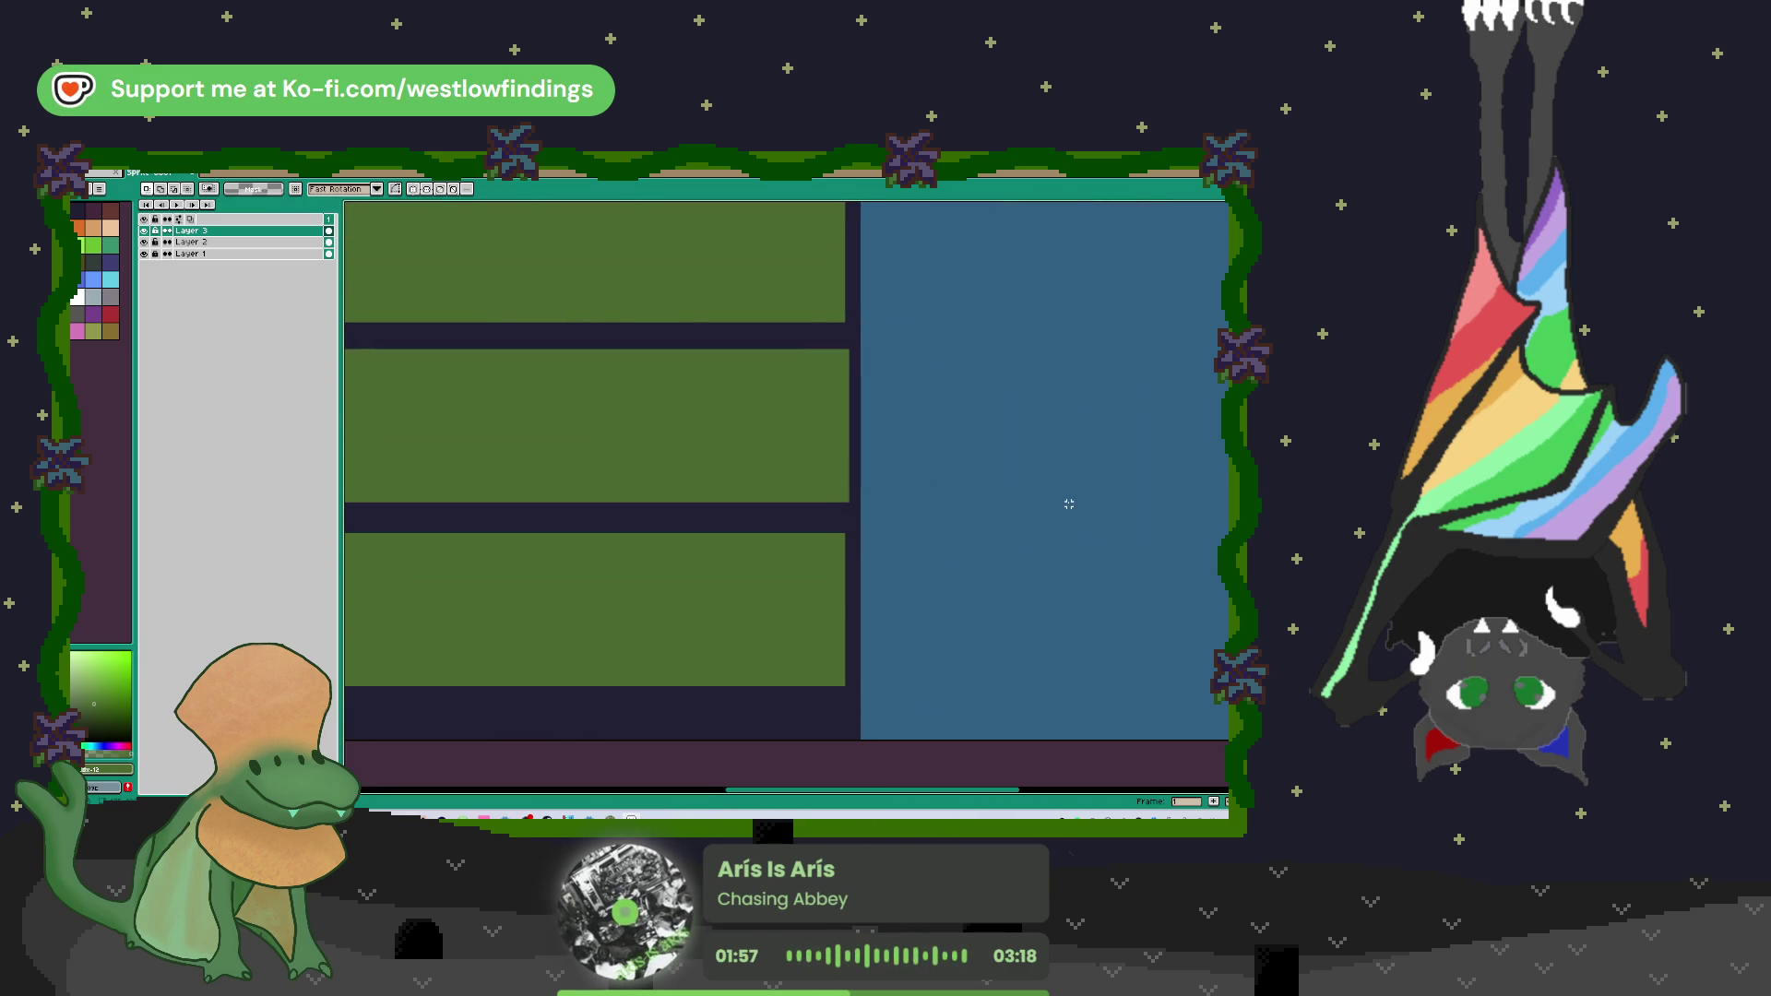
Step: Paint the middle block's right edge in the dark 222034 colour so the blocks align
{"action": "key", "text": "b"}
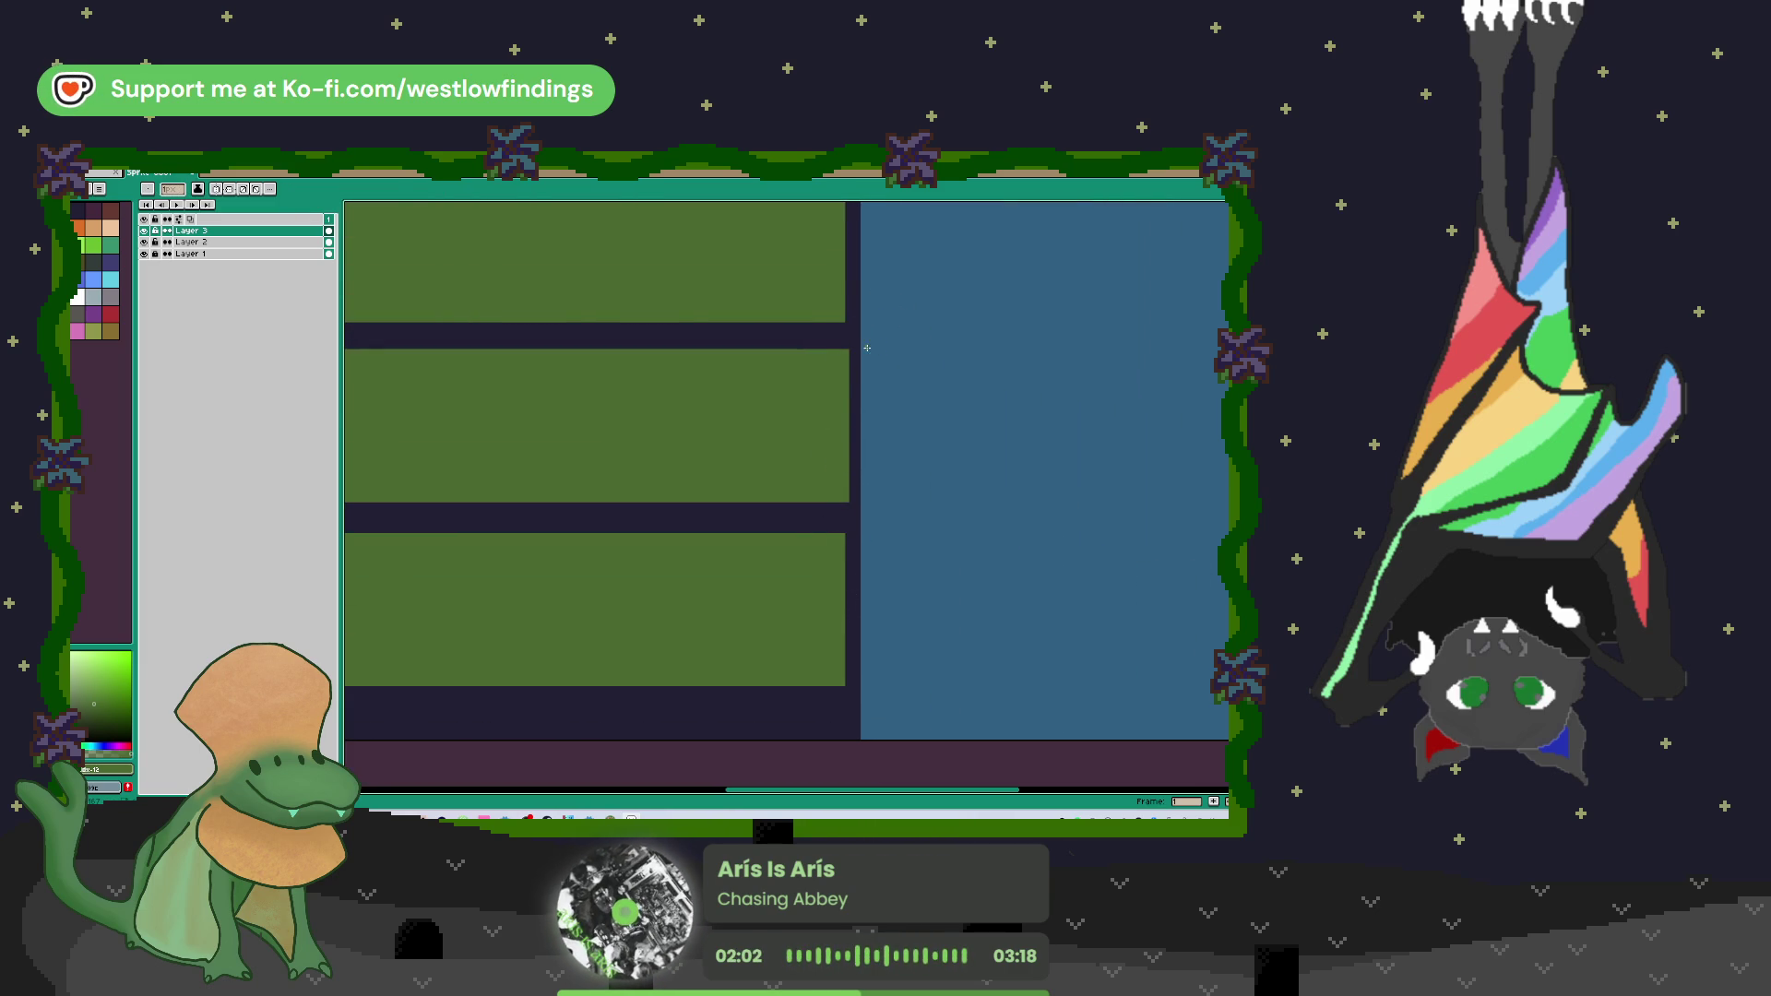
{"action": "left_click", "coordinate": [858, 339], "text": "alt"}
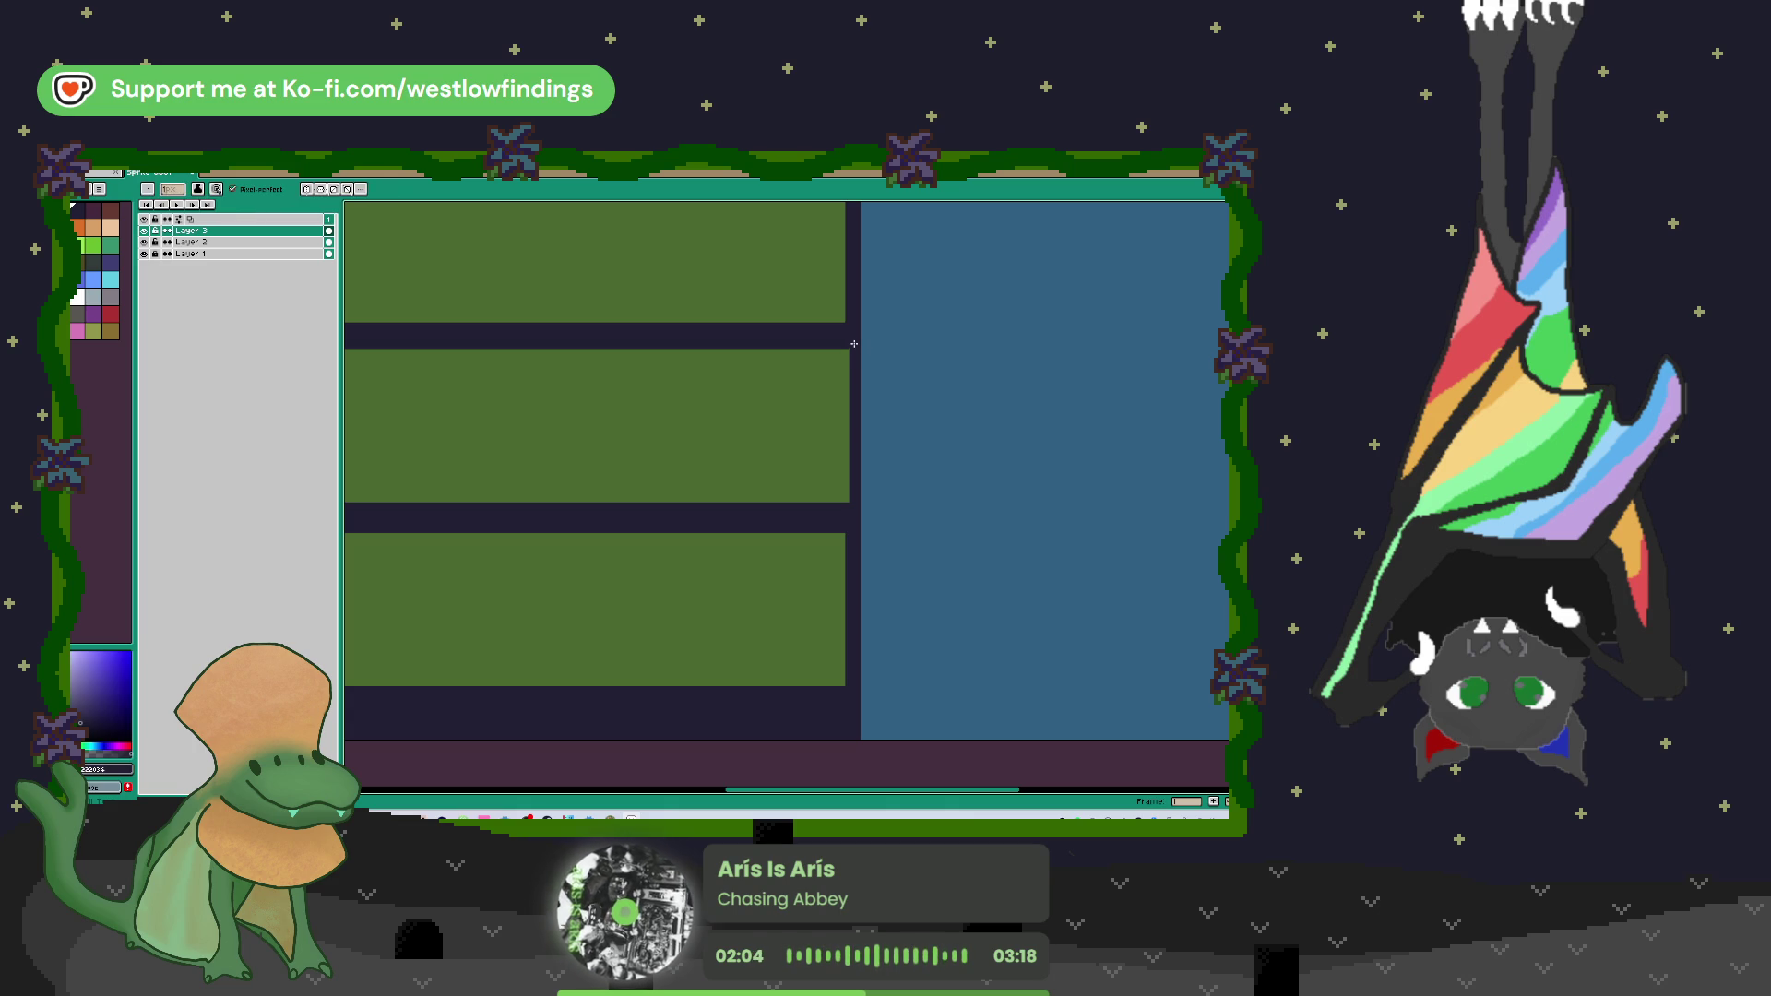
{"action": "left_click_drag", "start_coordinate": [846, 353], "coordinate": [847, 503]}
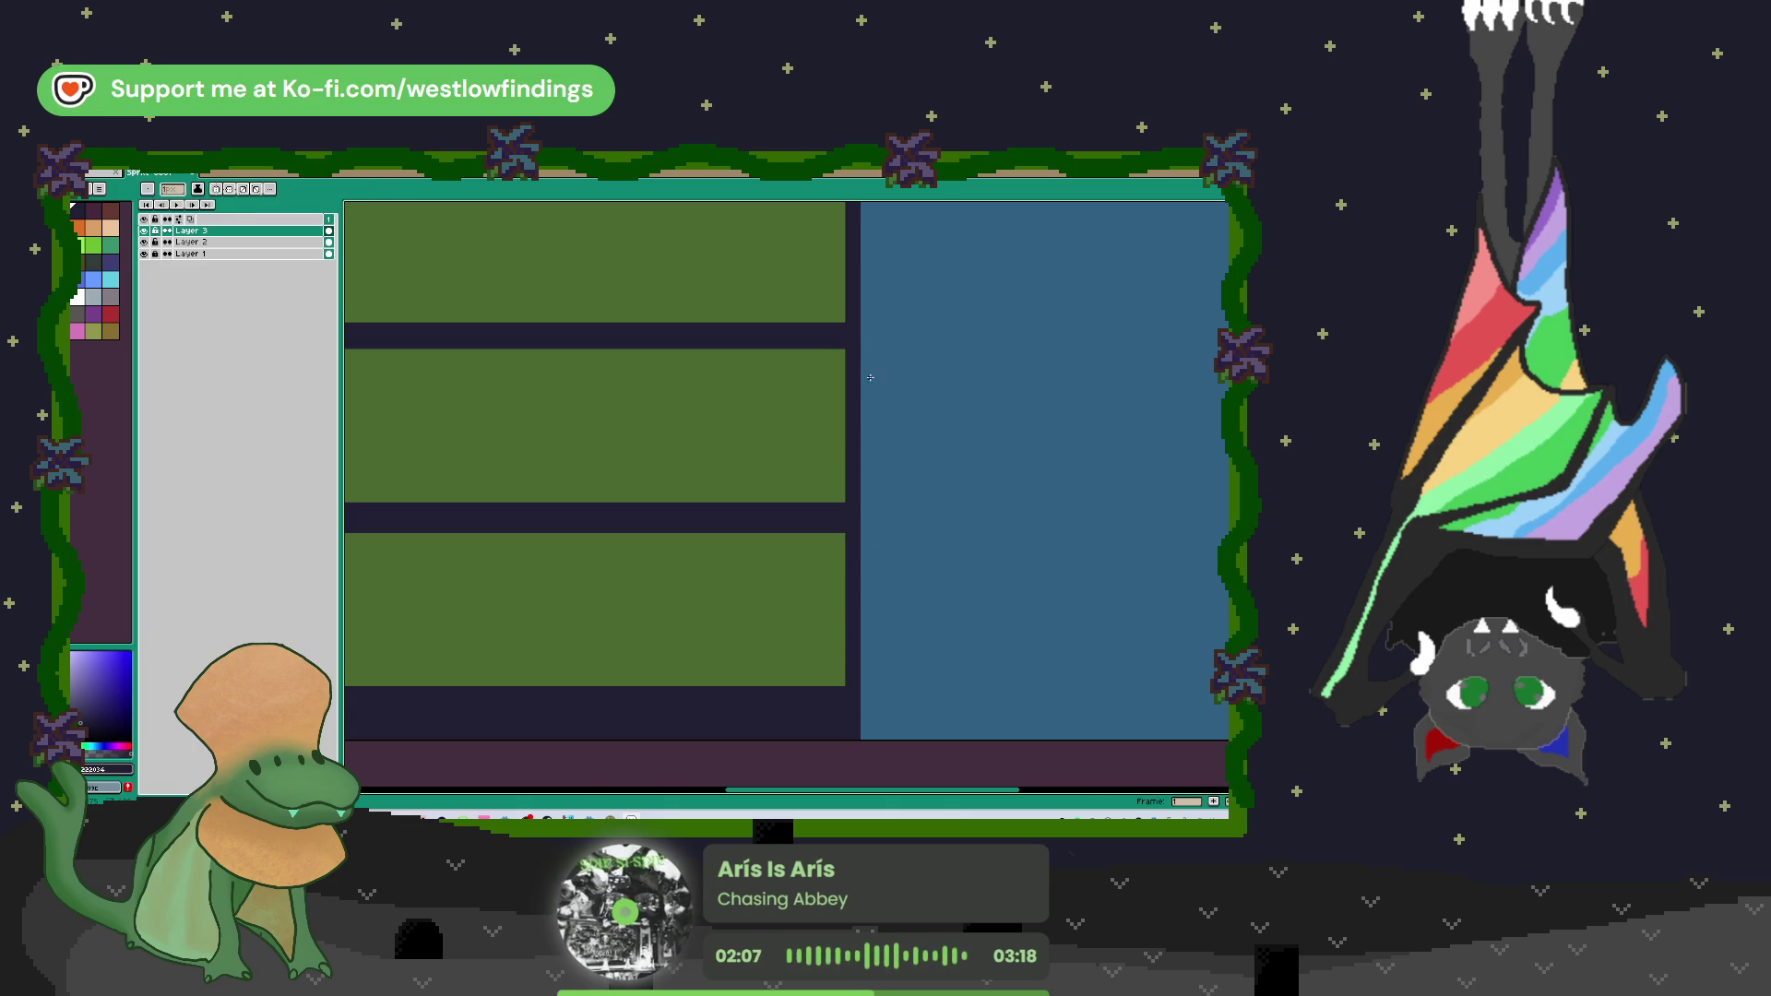
{"action": "scroll", "coordinate": [865, 379], "scroll_direction": "down", "scroll_amount": 3}
{"action": "left_click_drag", "start_coordinate": [902, 388], "coordinate": [865, 483]}
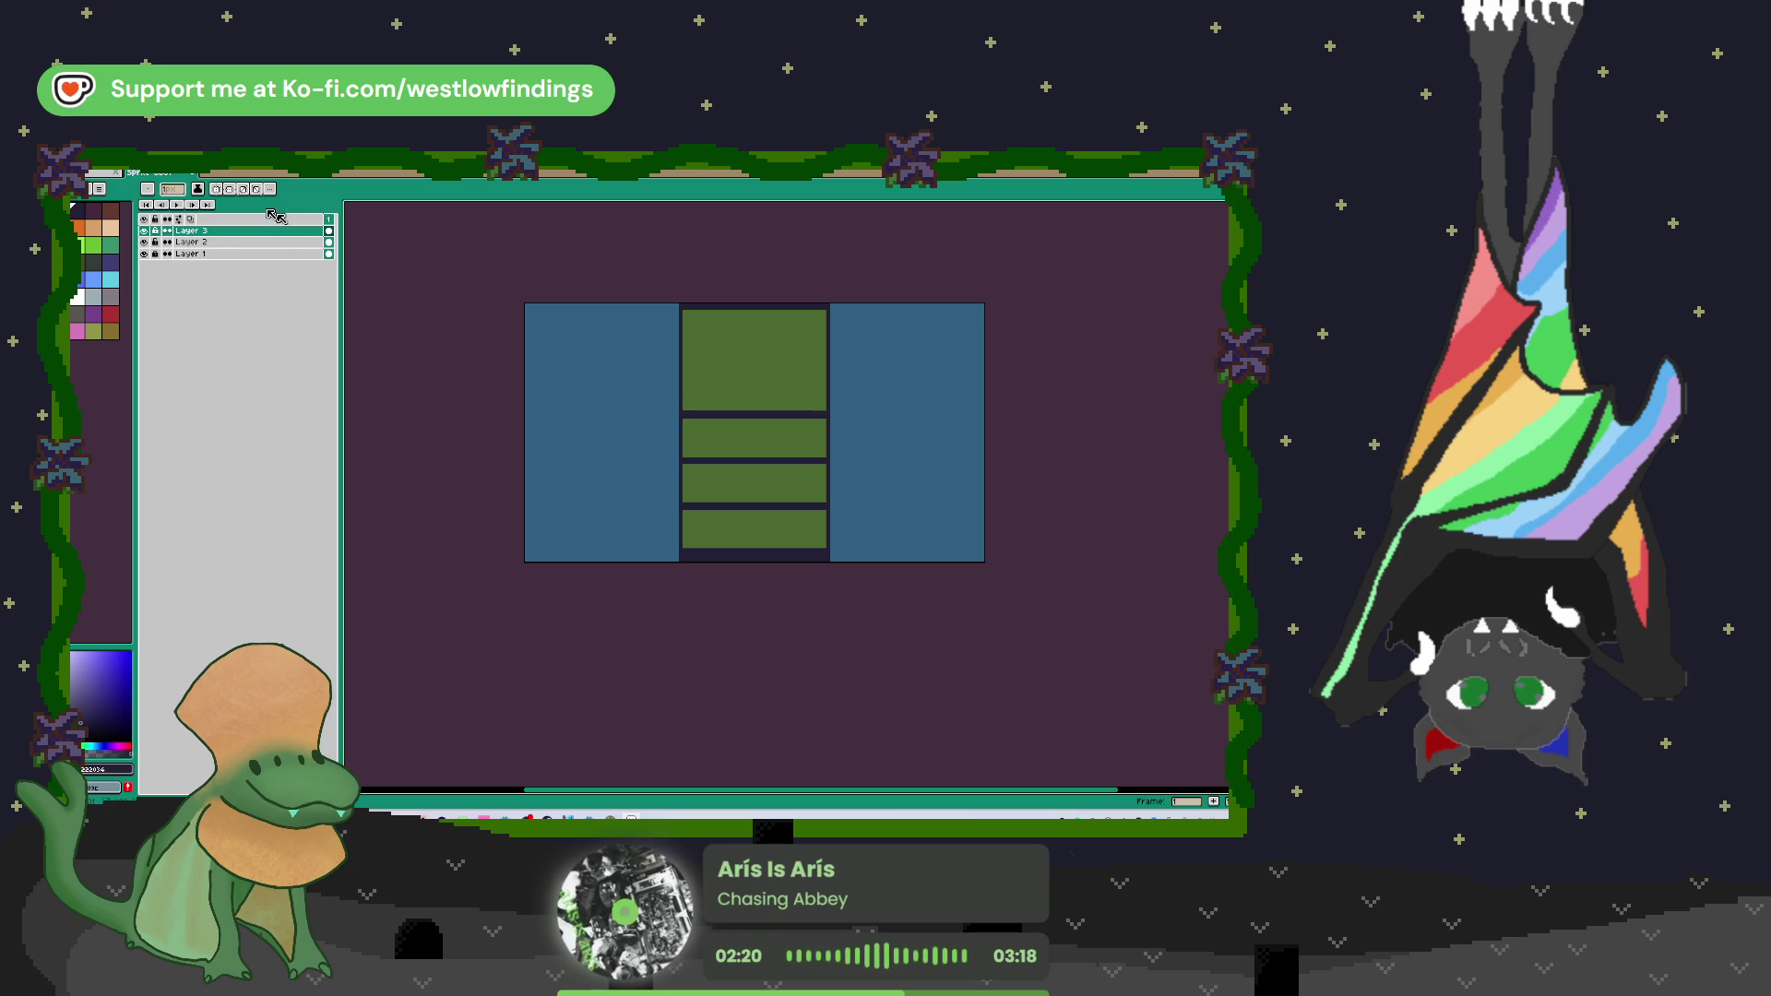
{"action": "left_click", "coordinate": [83, 173]}
{"action": "mouse_move", "coordinate": [120, 254]}
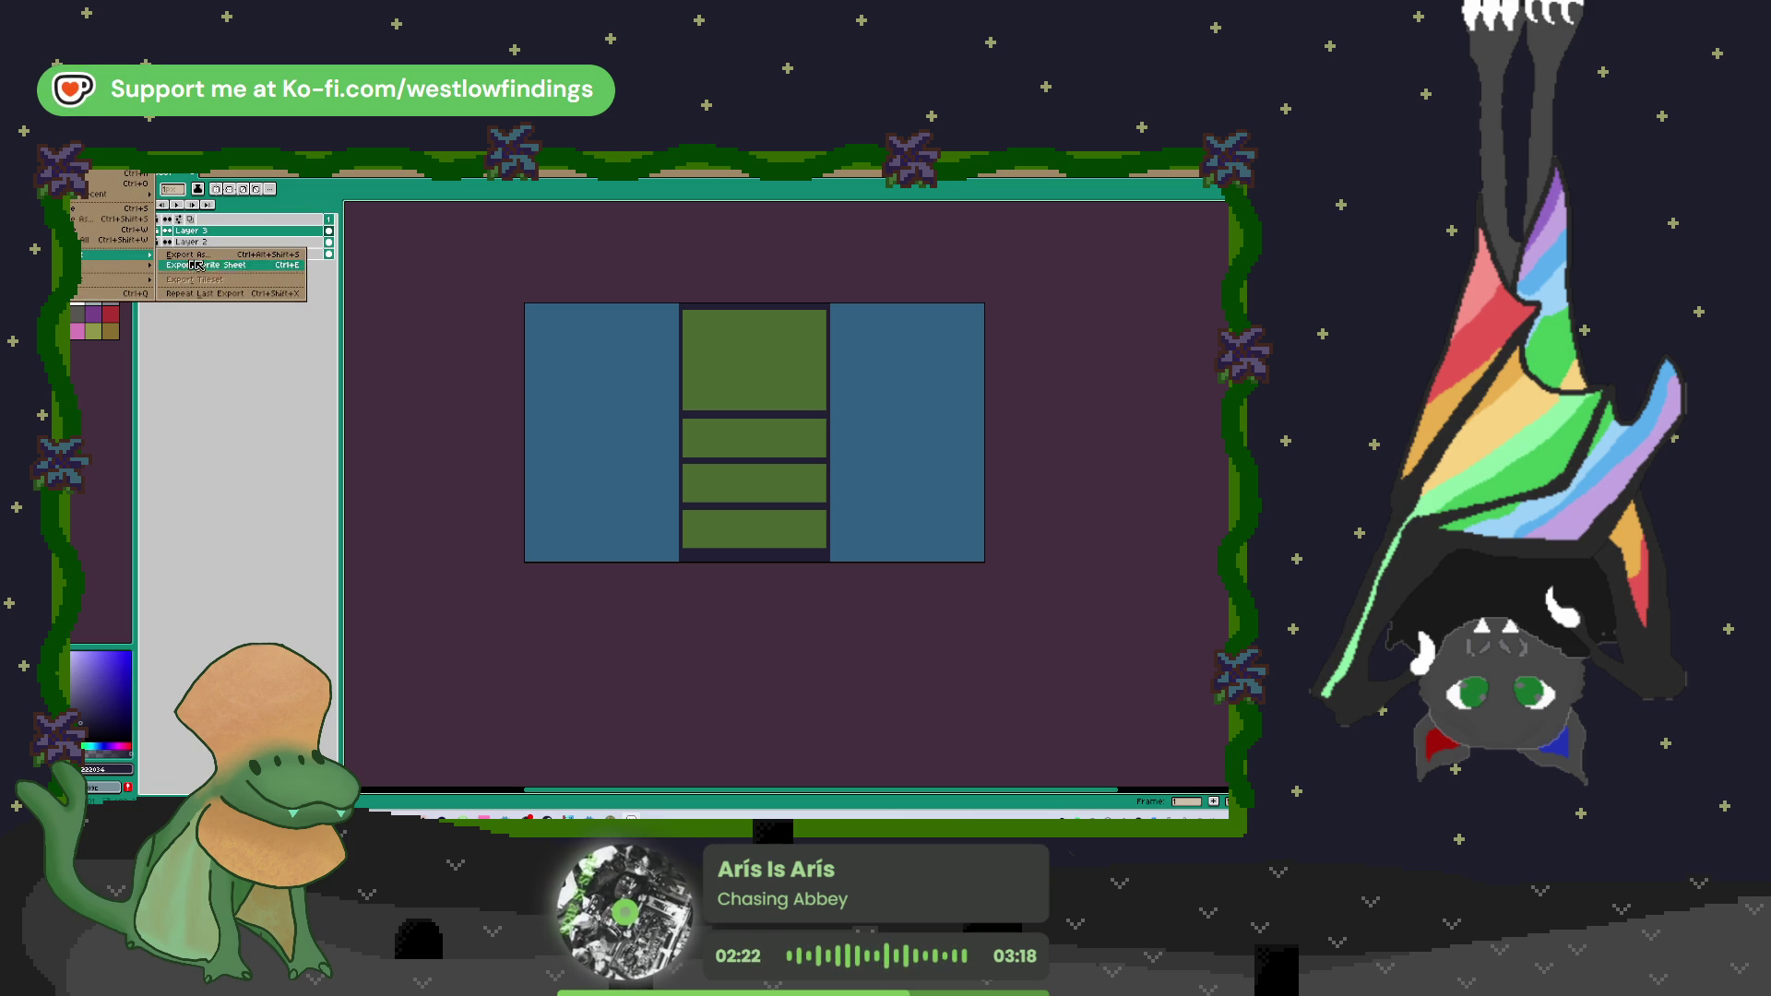
{"action": "left_click", "coordinate": [277, 364]}
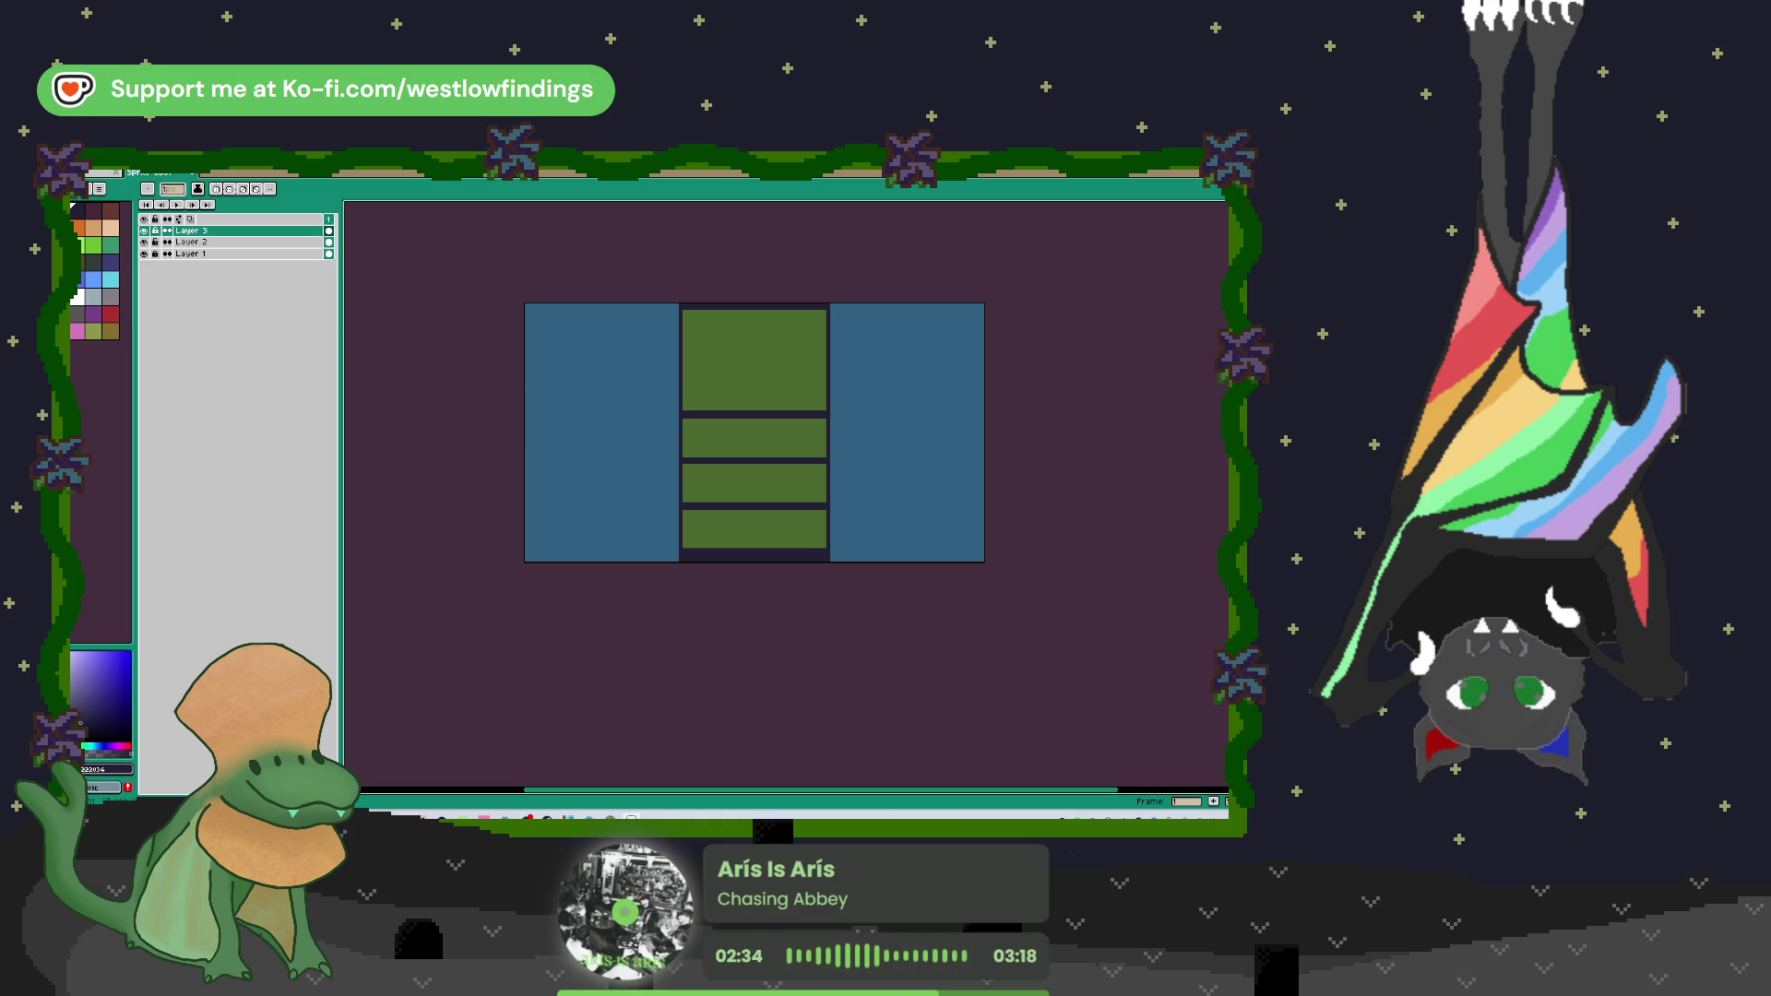
{"action": "key", "text": "super+e"}
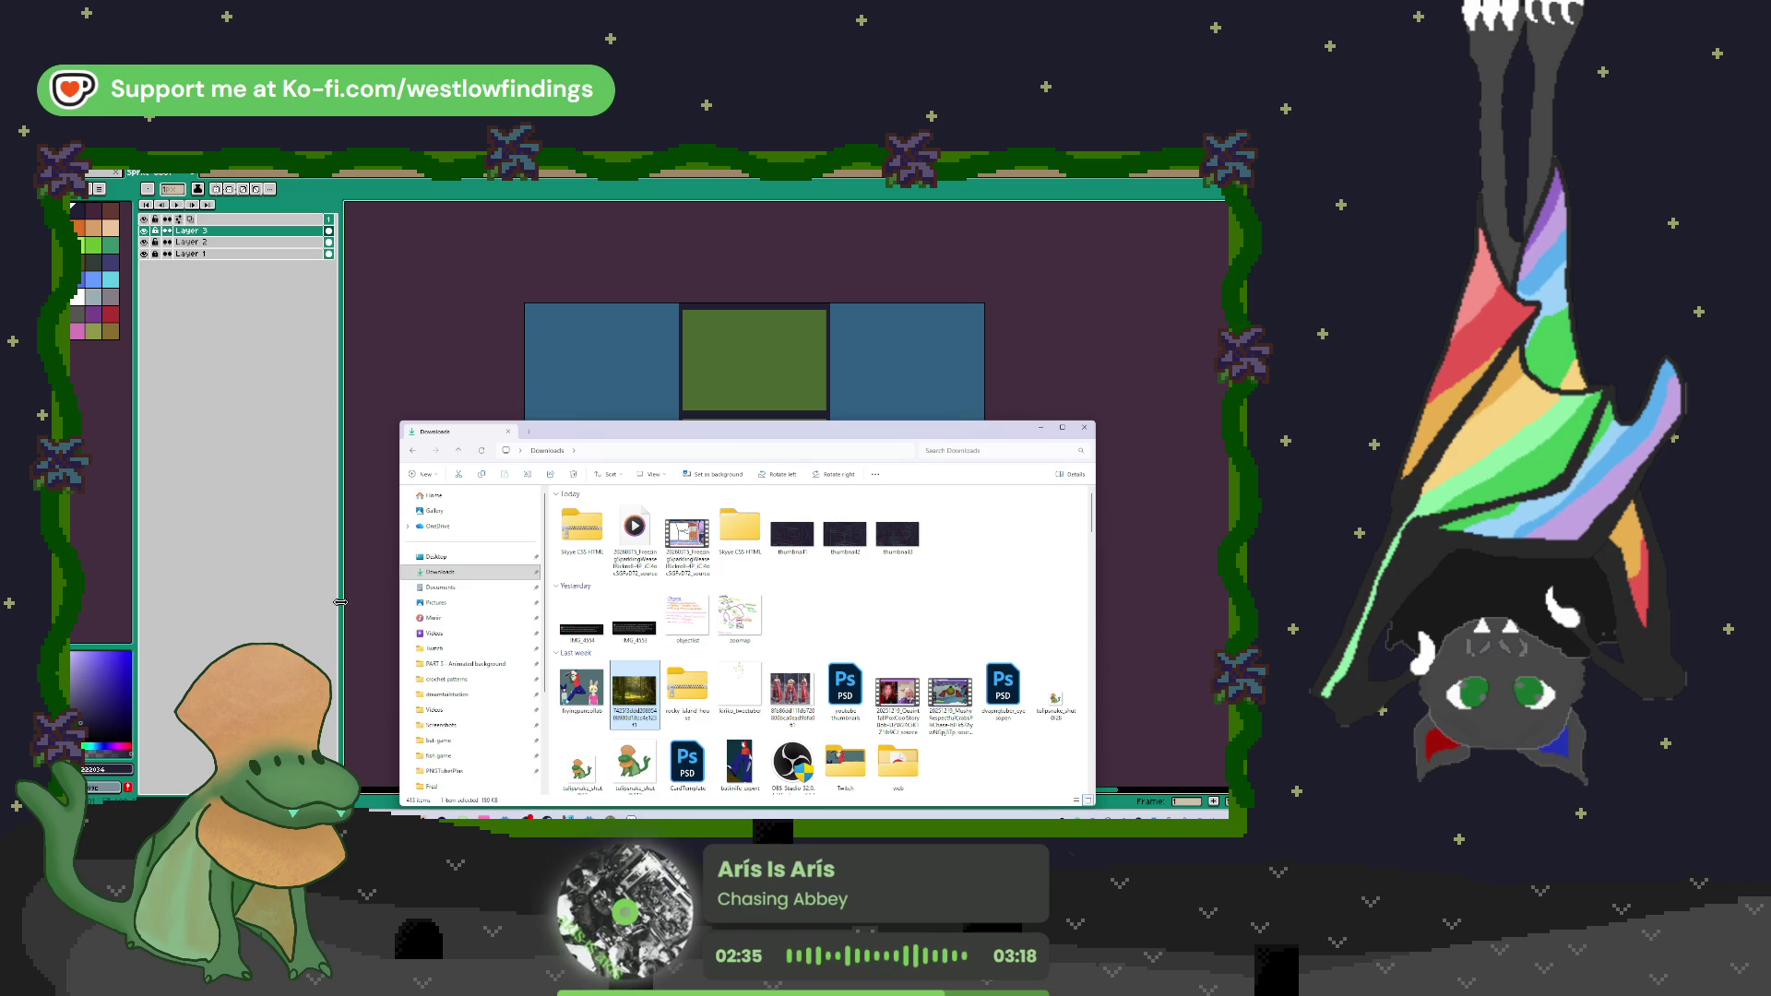
{"action": "key", "text": "alt+F4"}
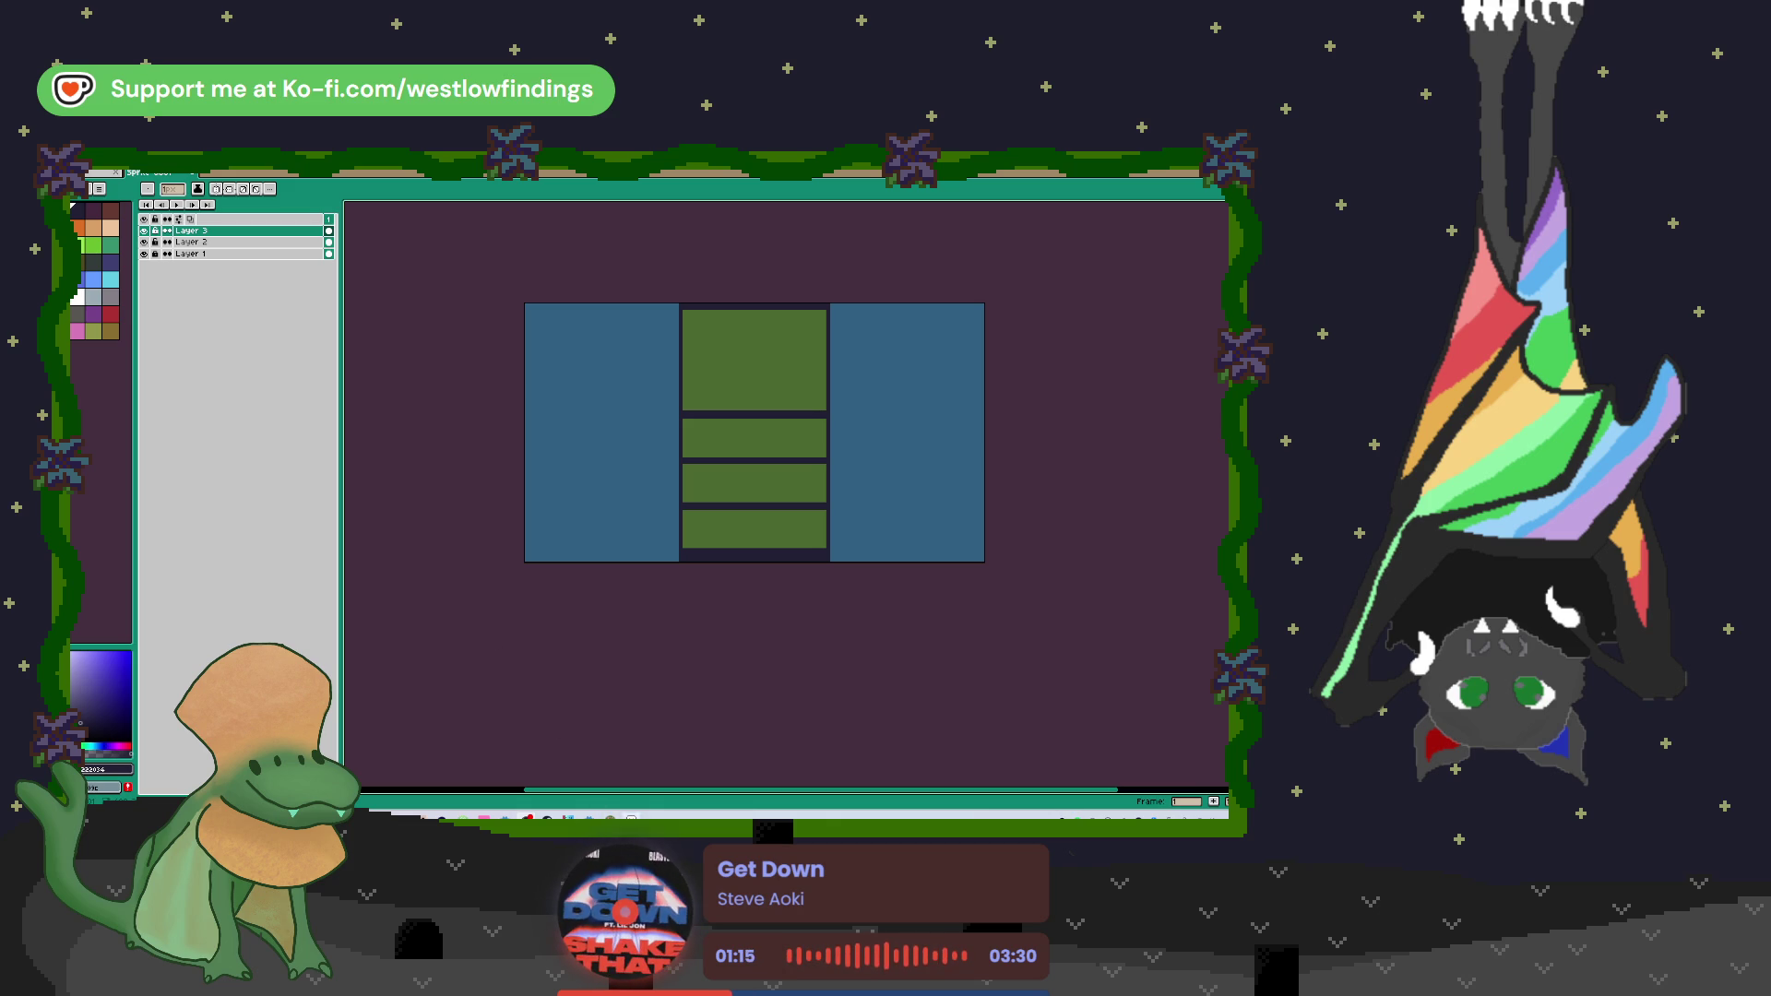
{"action": "key", "text": "alt+Tab"}
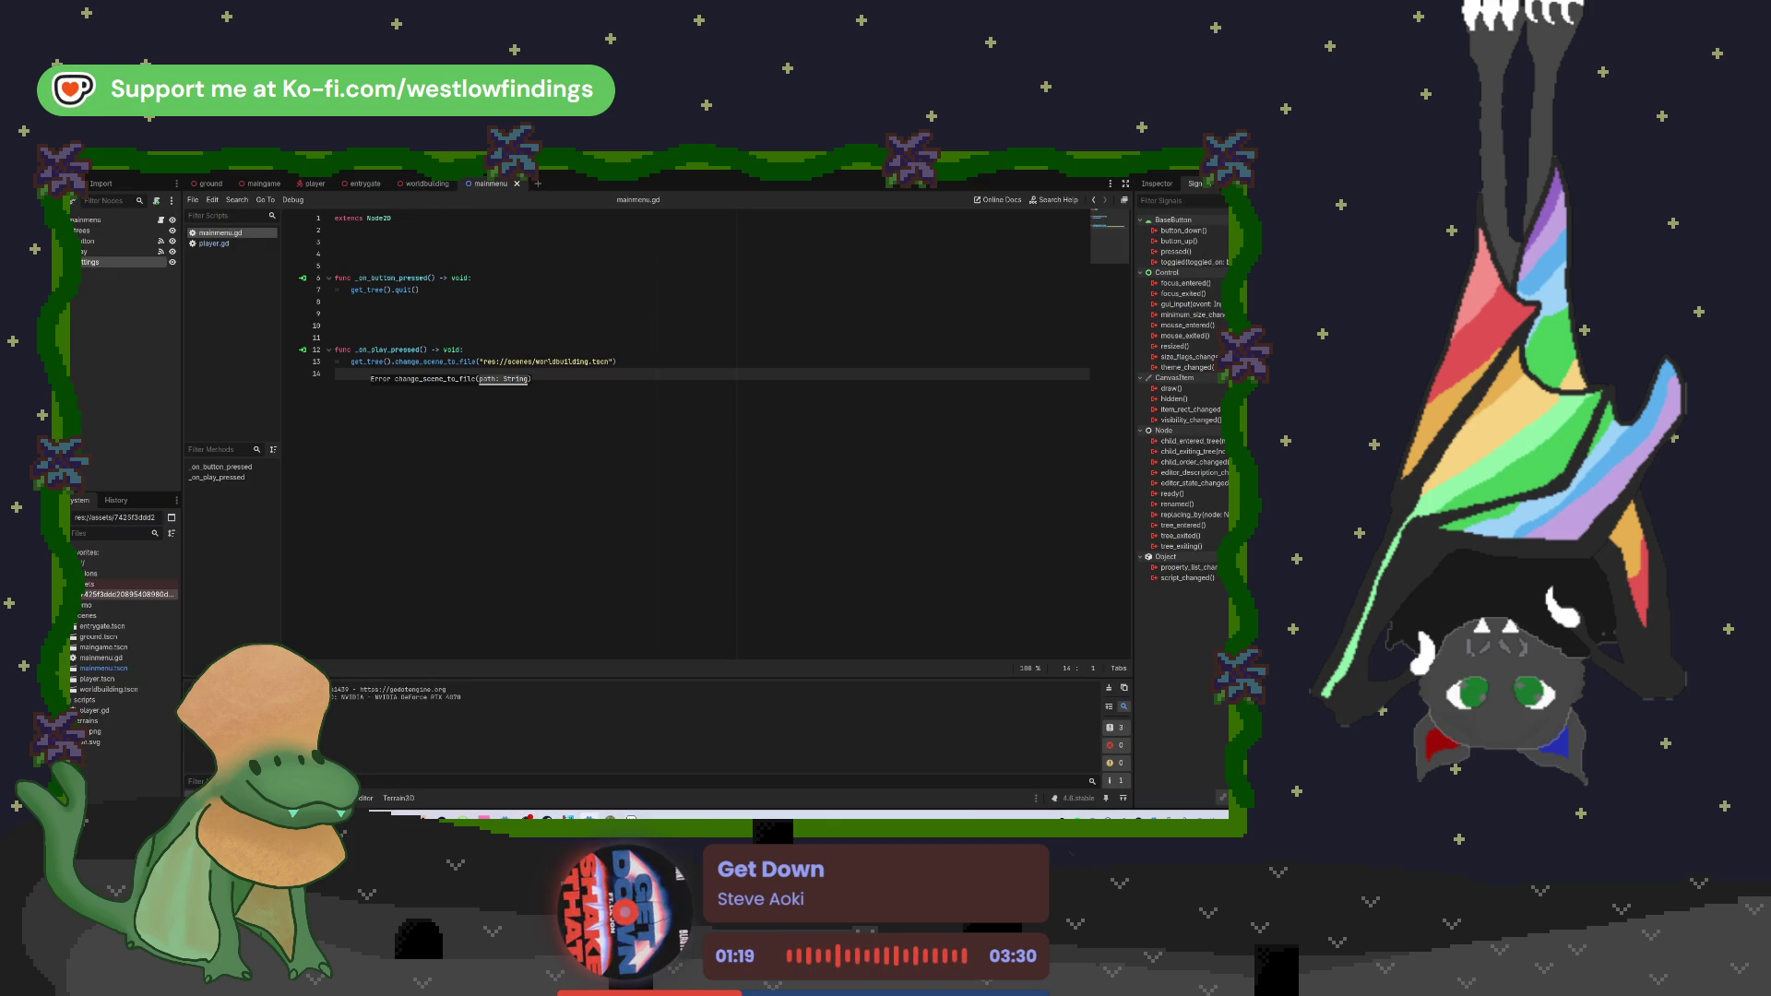
Step: Look over the mainmenu scene, then switch to the maingame and ground scene tabs
{"action": "key", "text": "ctrl+F1"}
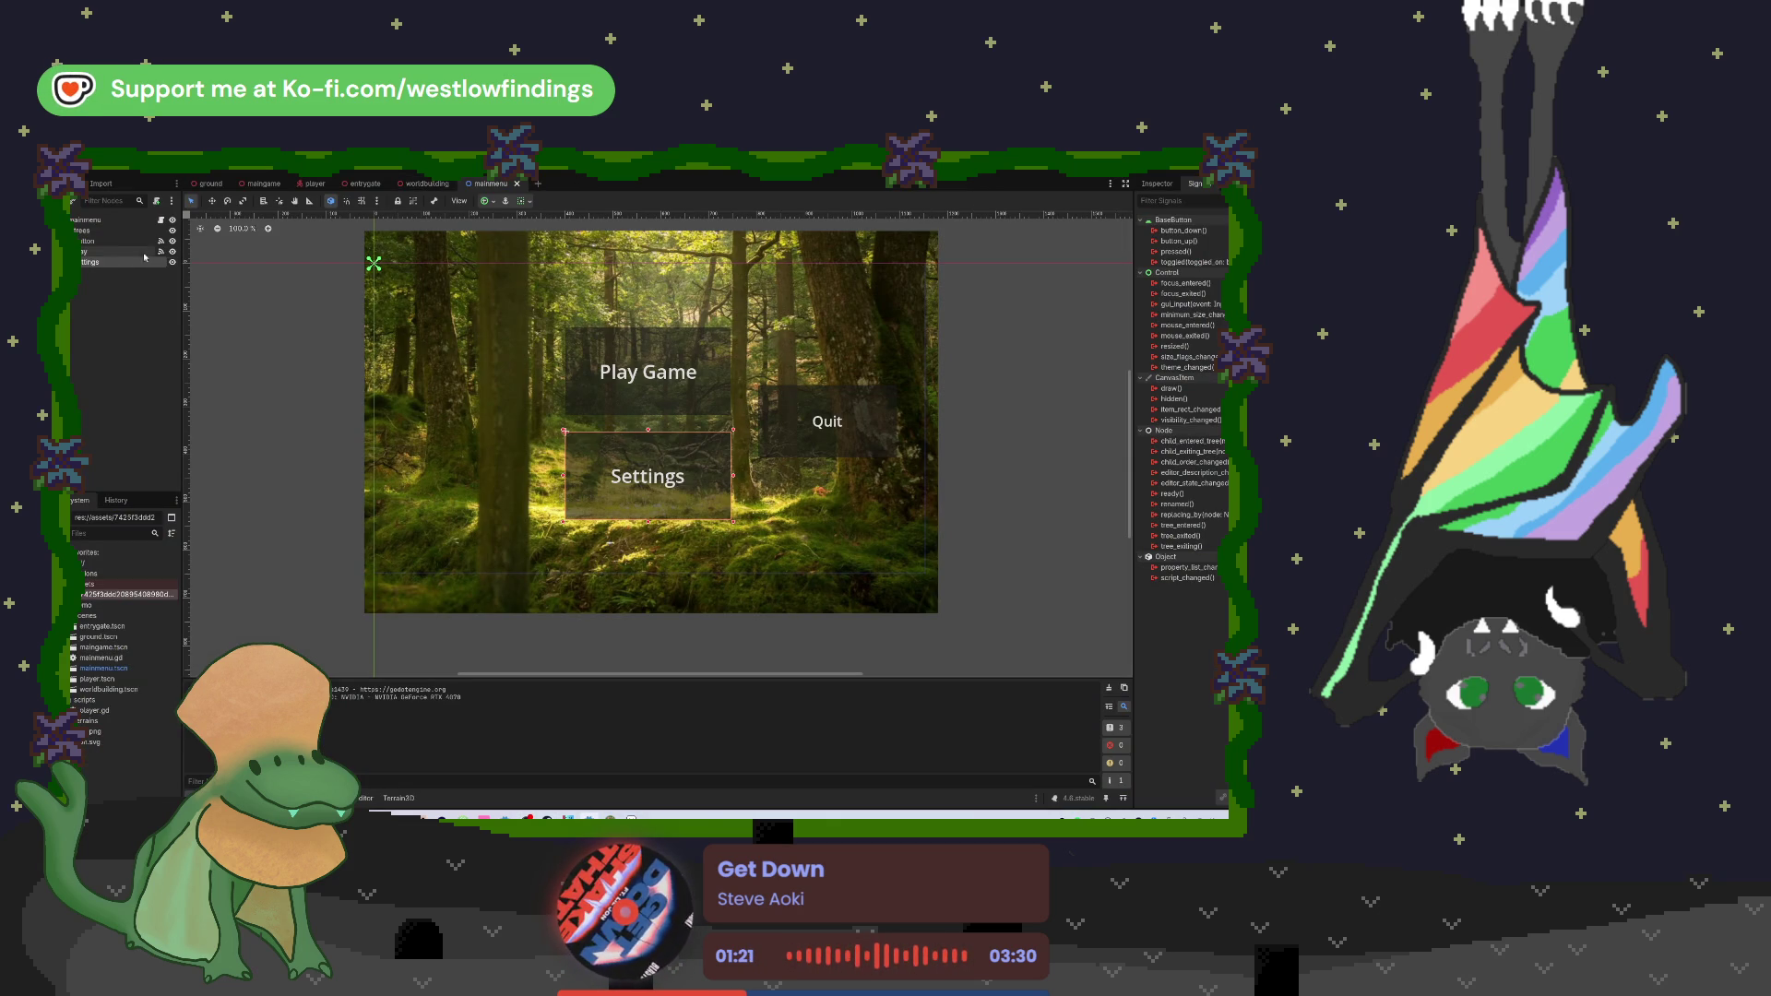
{"action": "left_click", "coordinate": [111, 219]}
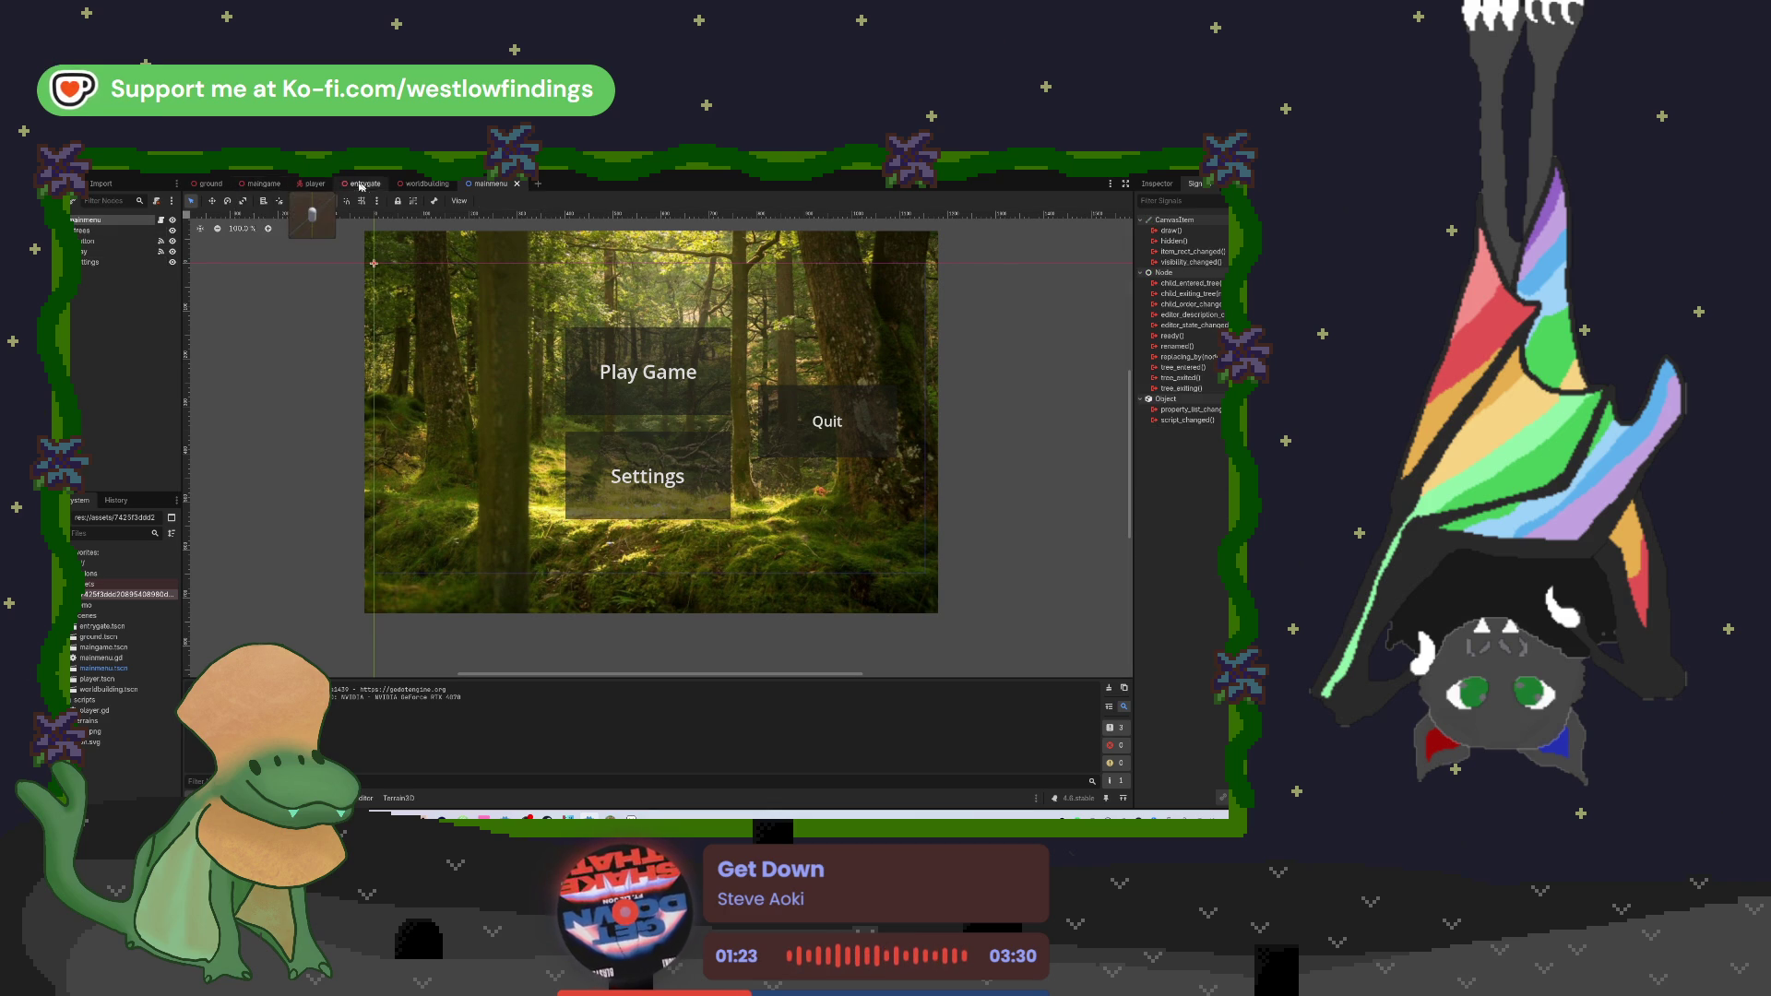
{"action": "left_click", "coordinate": [241, 184]}
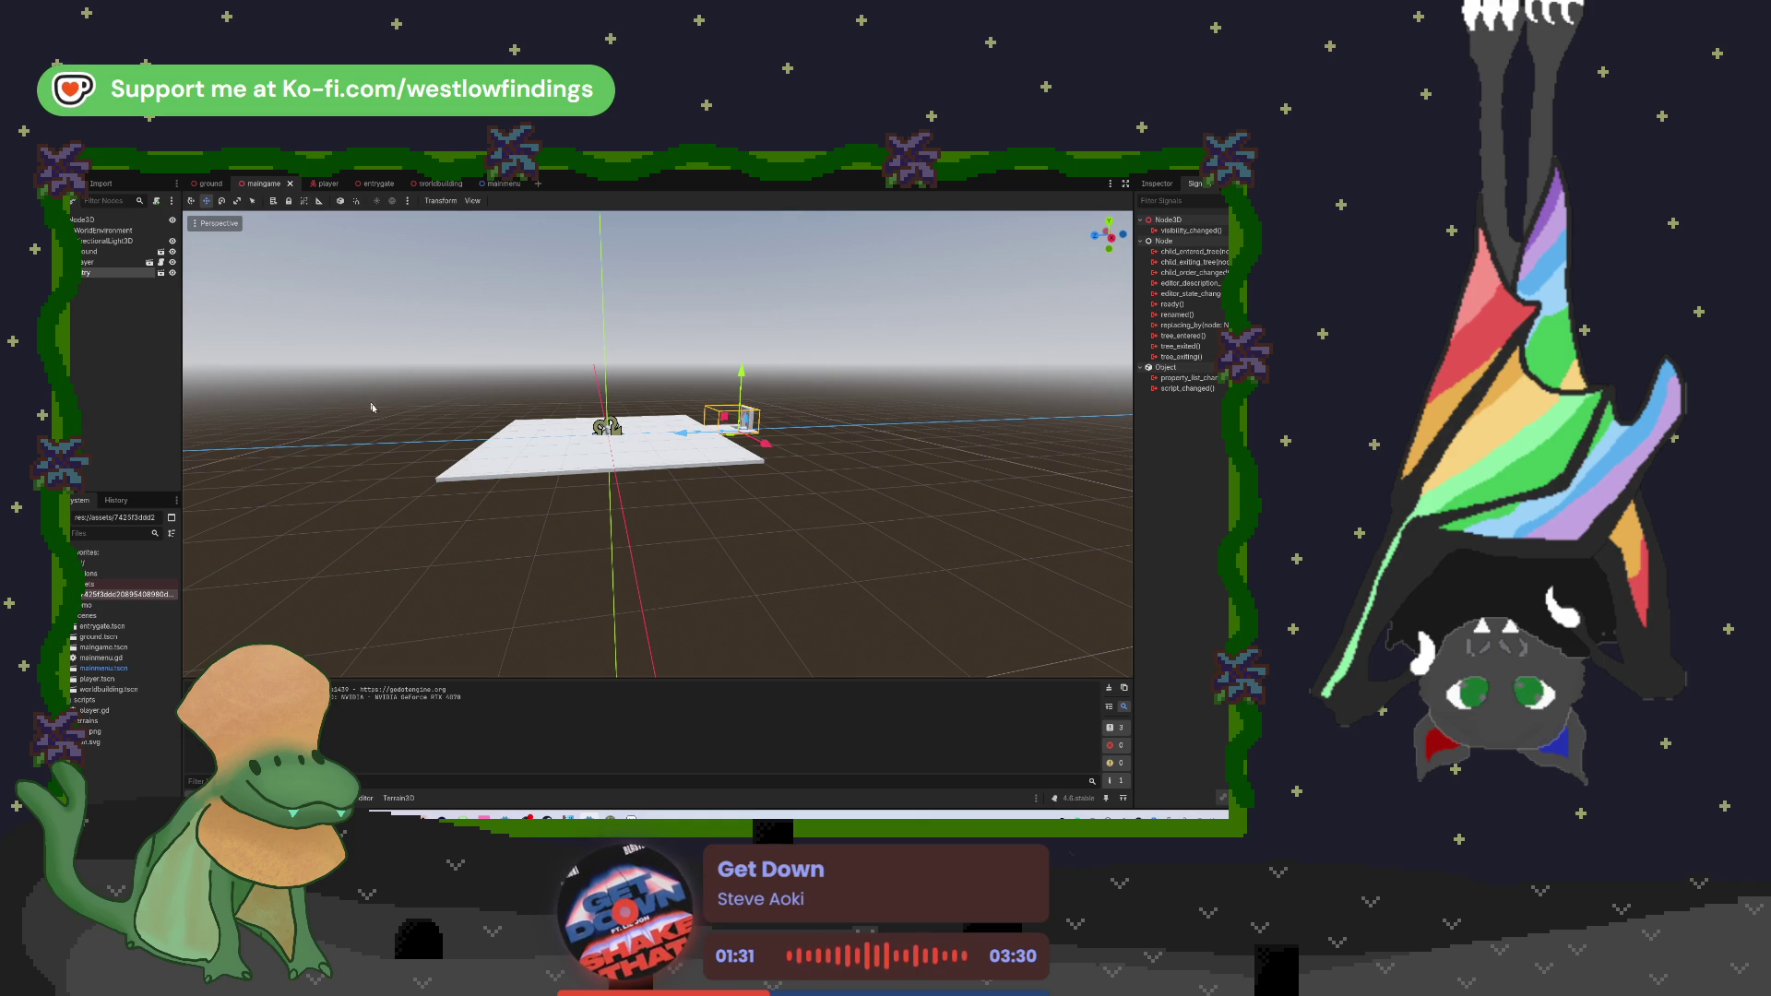
{"action": "left_click", "coordinate": [498, 458]}
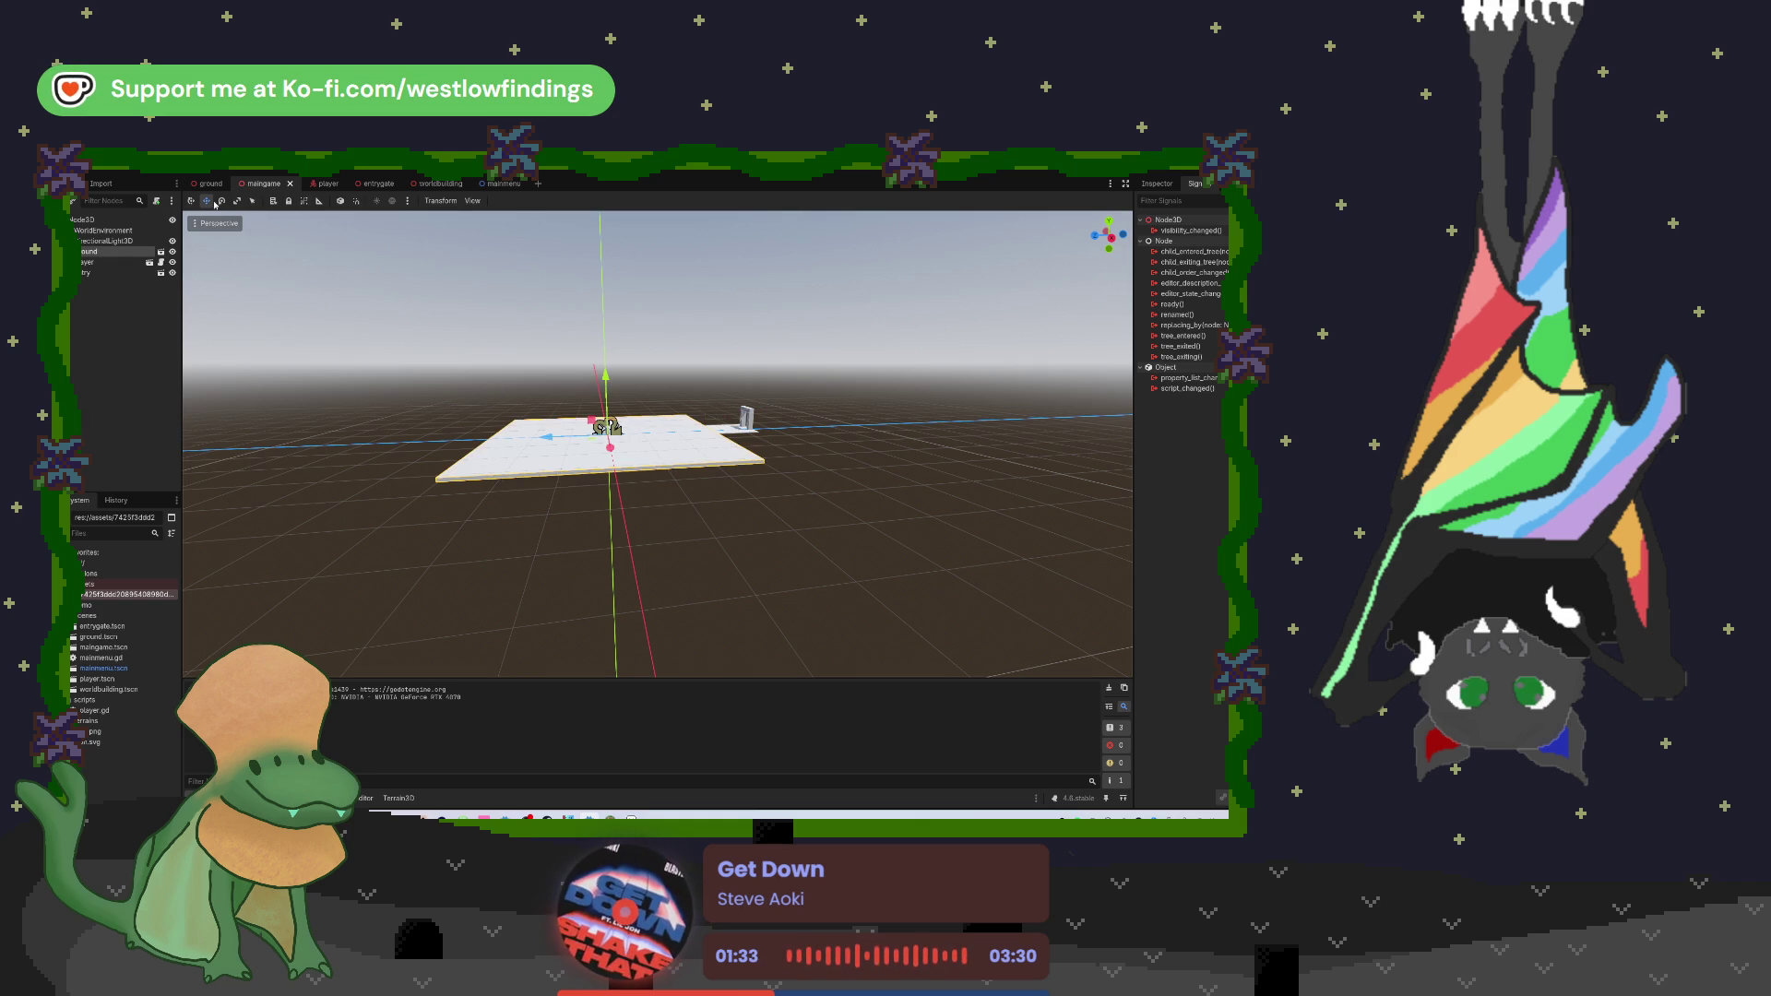
{"action": "left_click", "coordinate": [211, 185]}
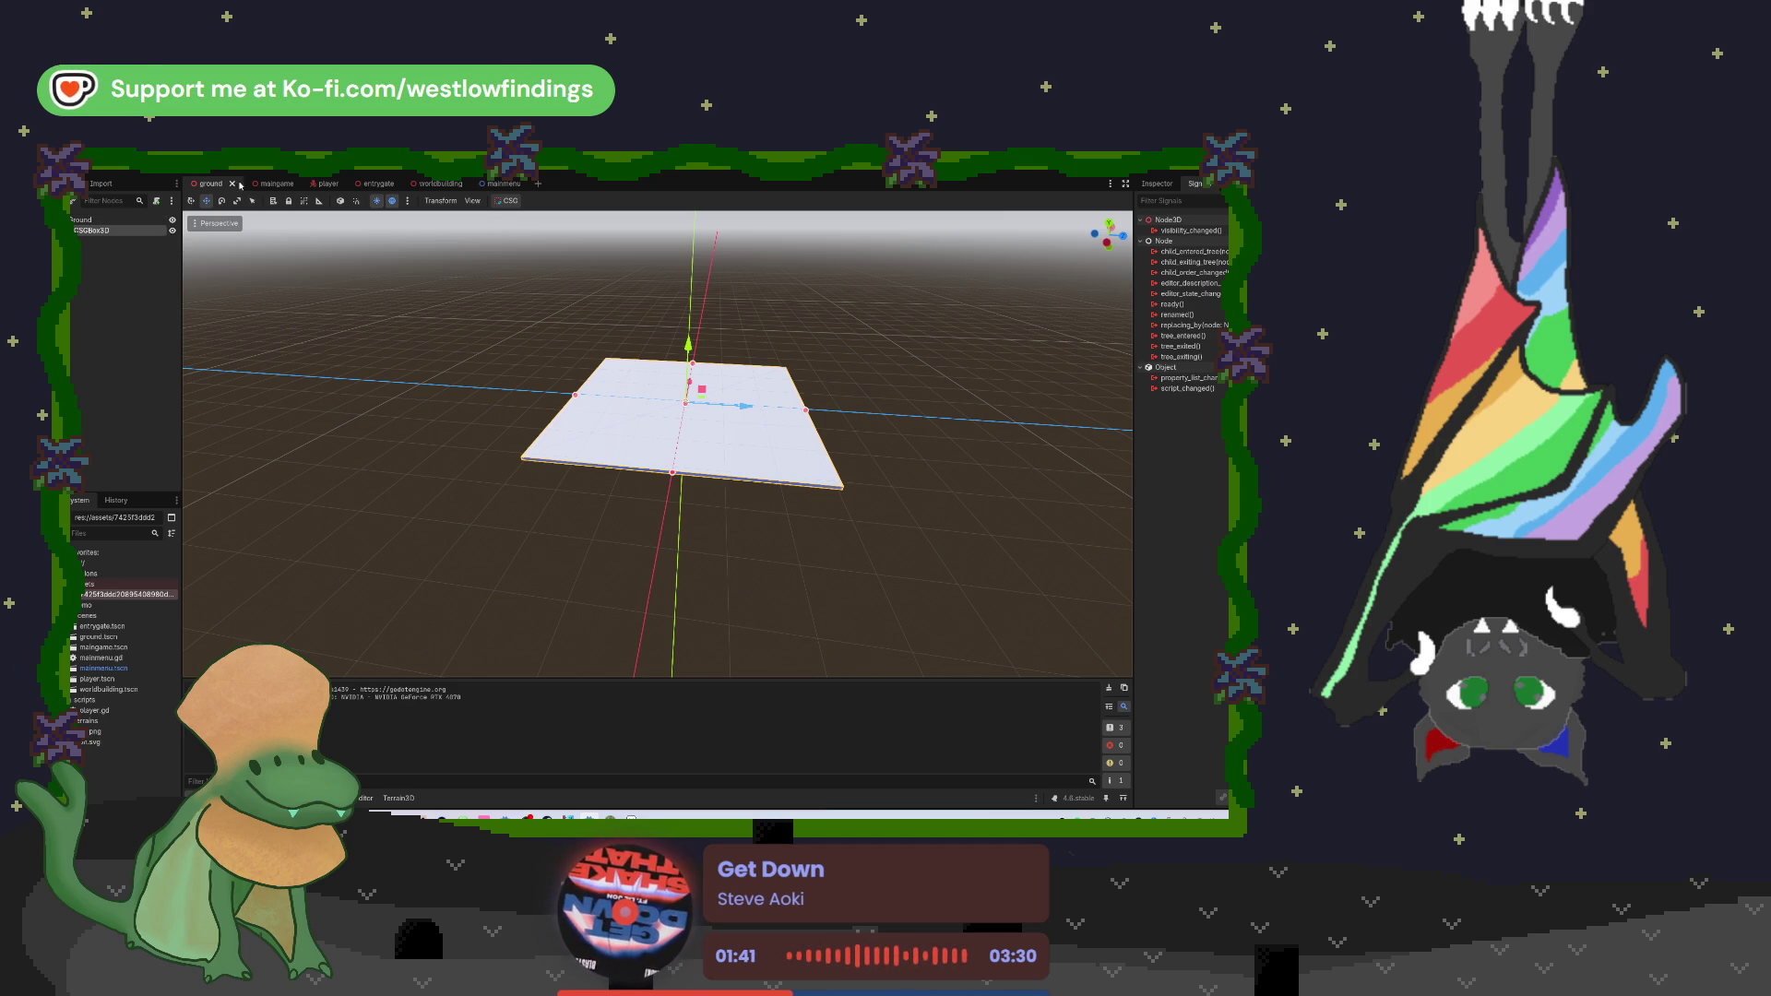
Step: Delete ground.tscn from the project and close the ground scene tab
{"action": "right_click", "coordinate": [113, 638]}
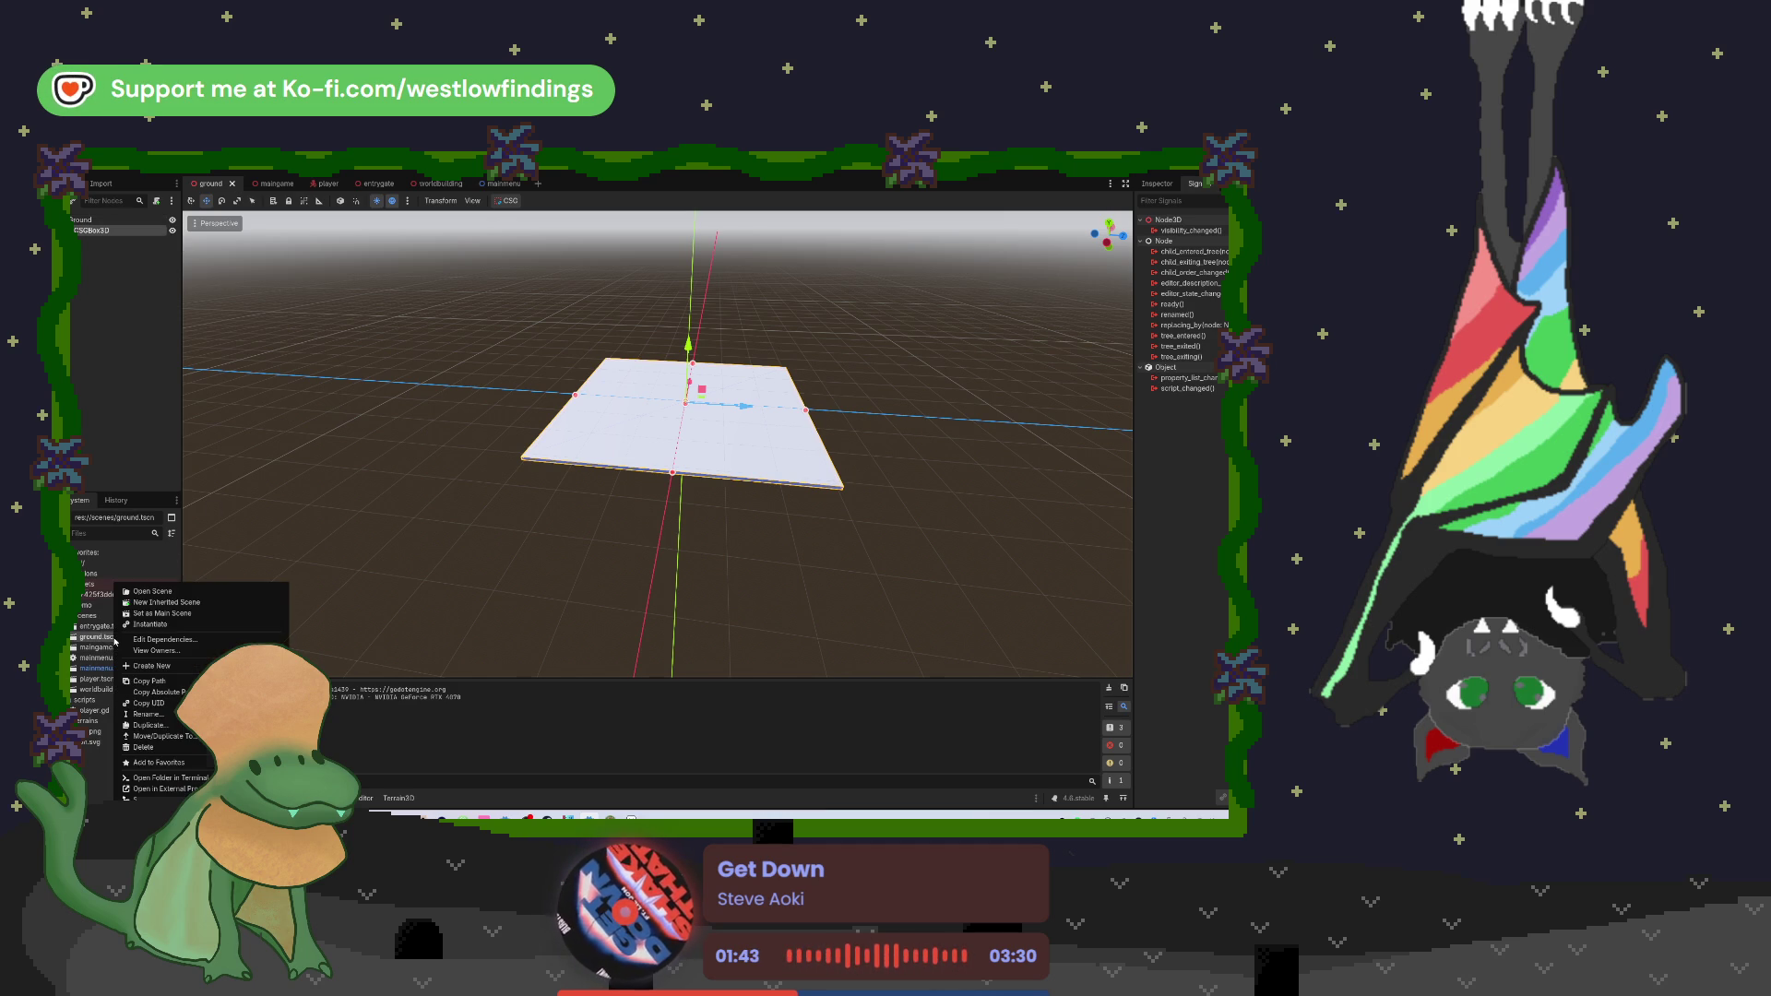
{"action": "left_click", "coordinate": [183, 748]}
{"action": "left_click", "coordinate": [587, 570]}
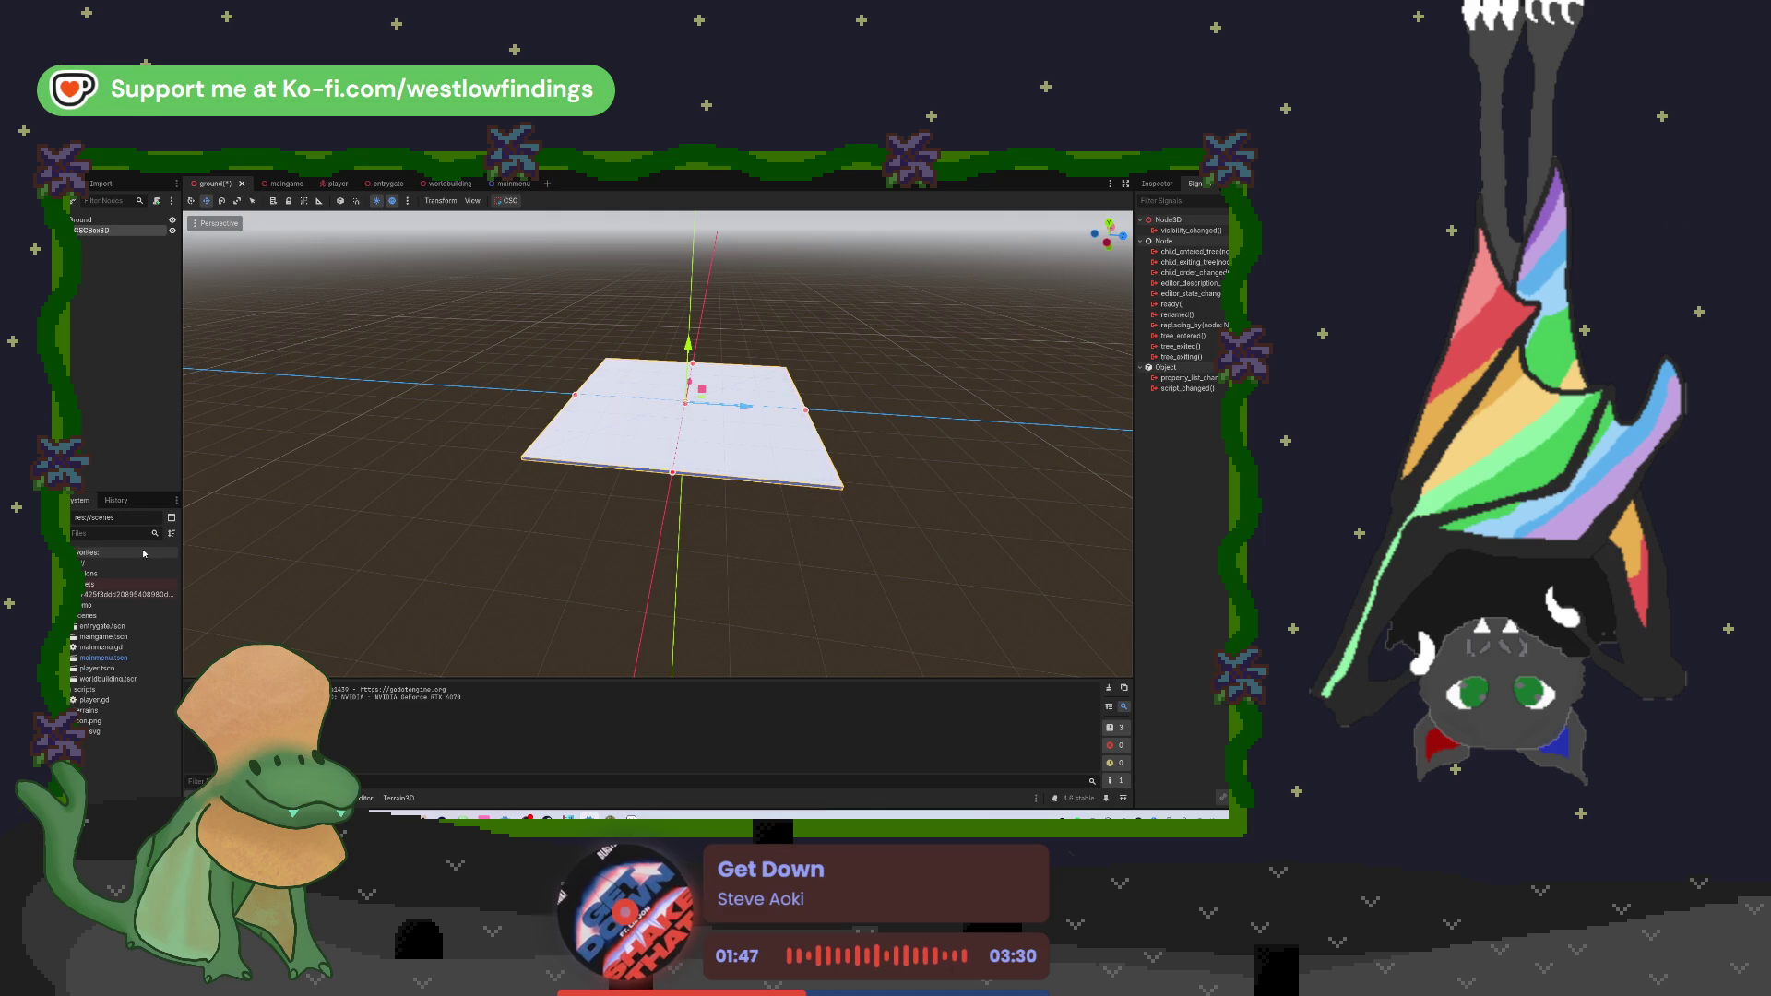
{"action": "left_click", "coordinate": [243, 184]}
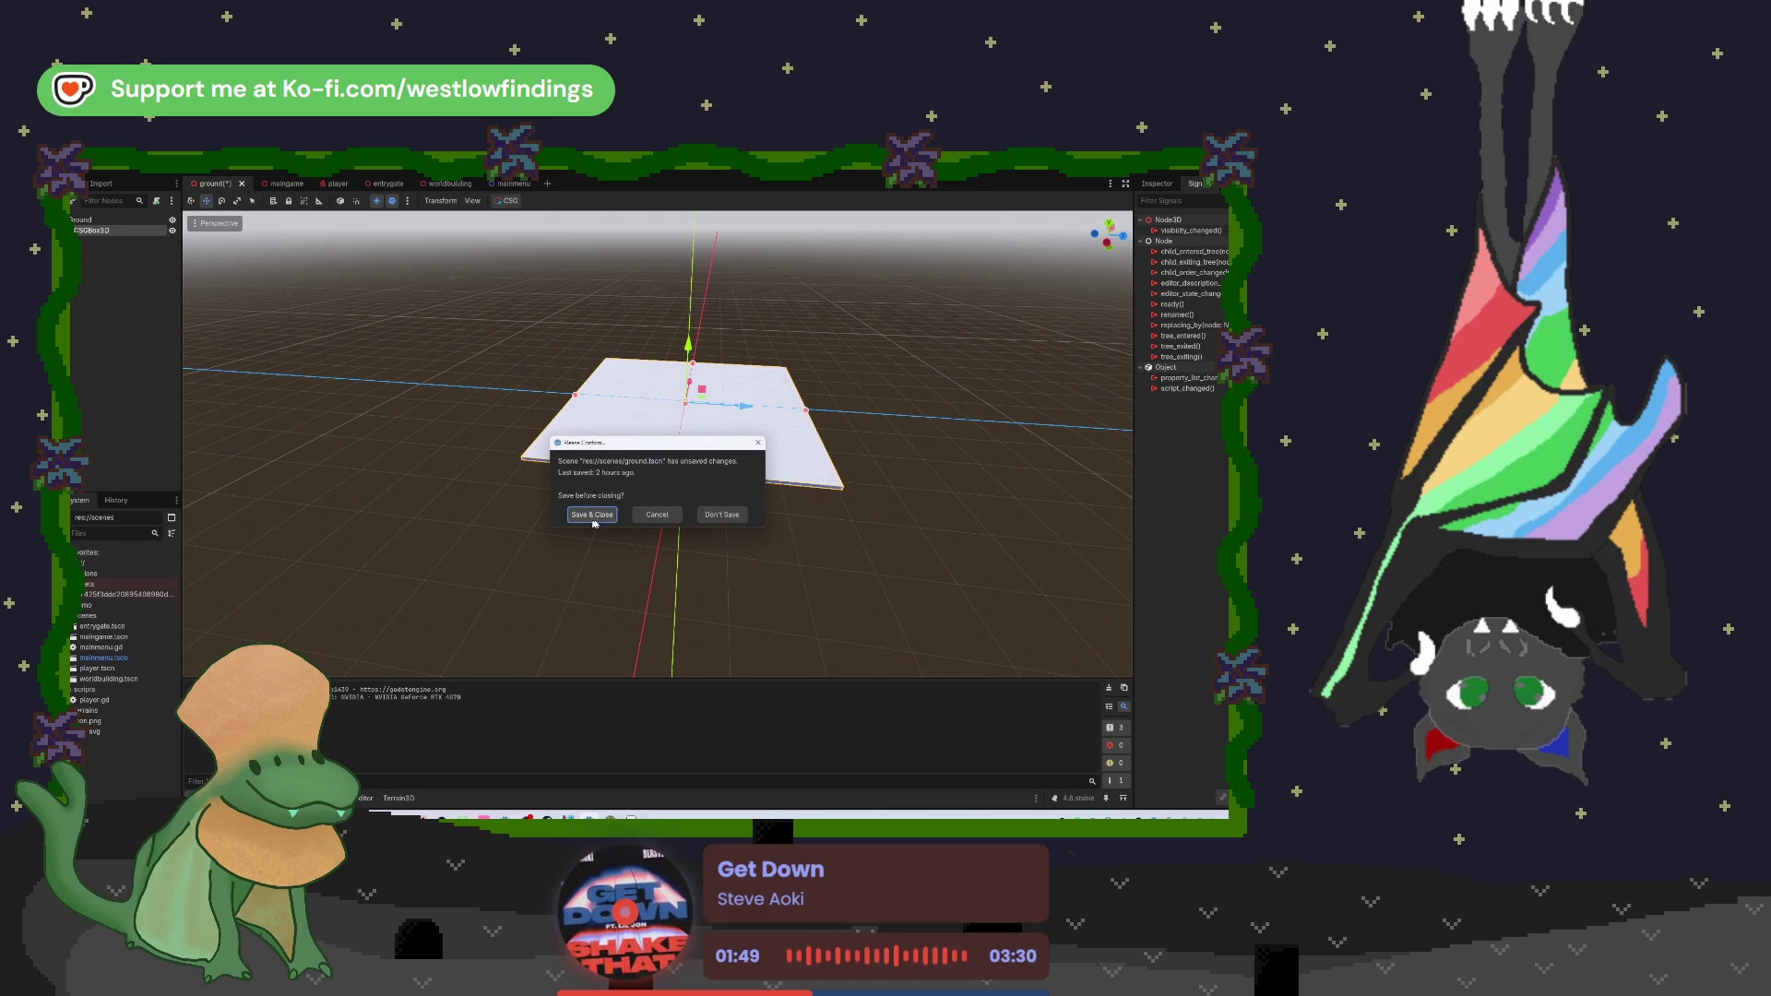
{"action": "left_click", "coordinate": [721, 514]}
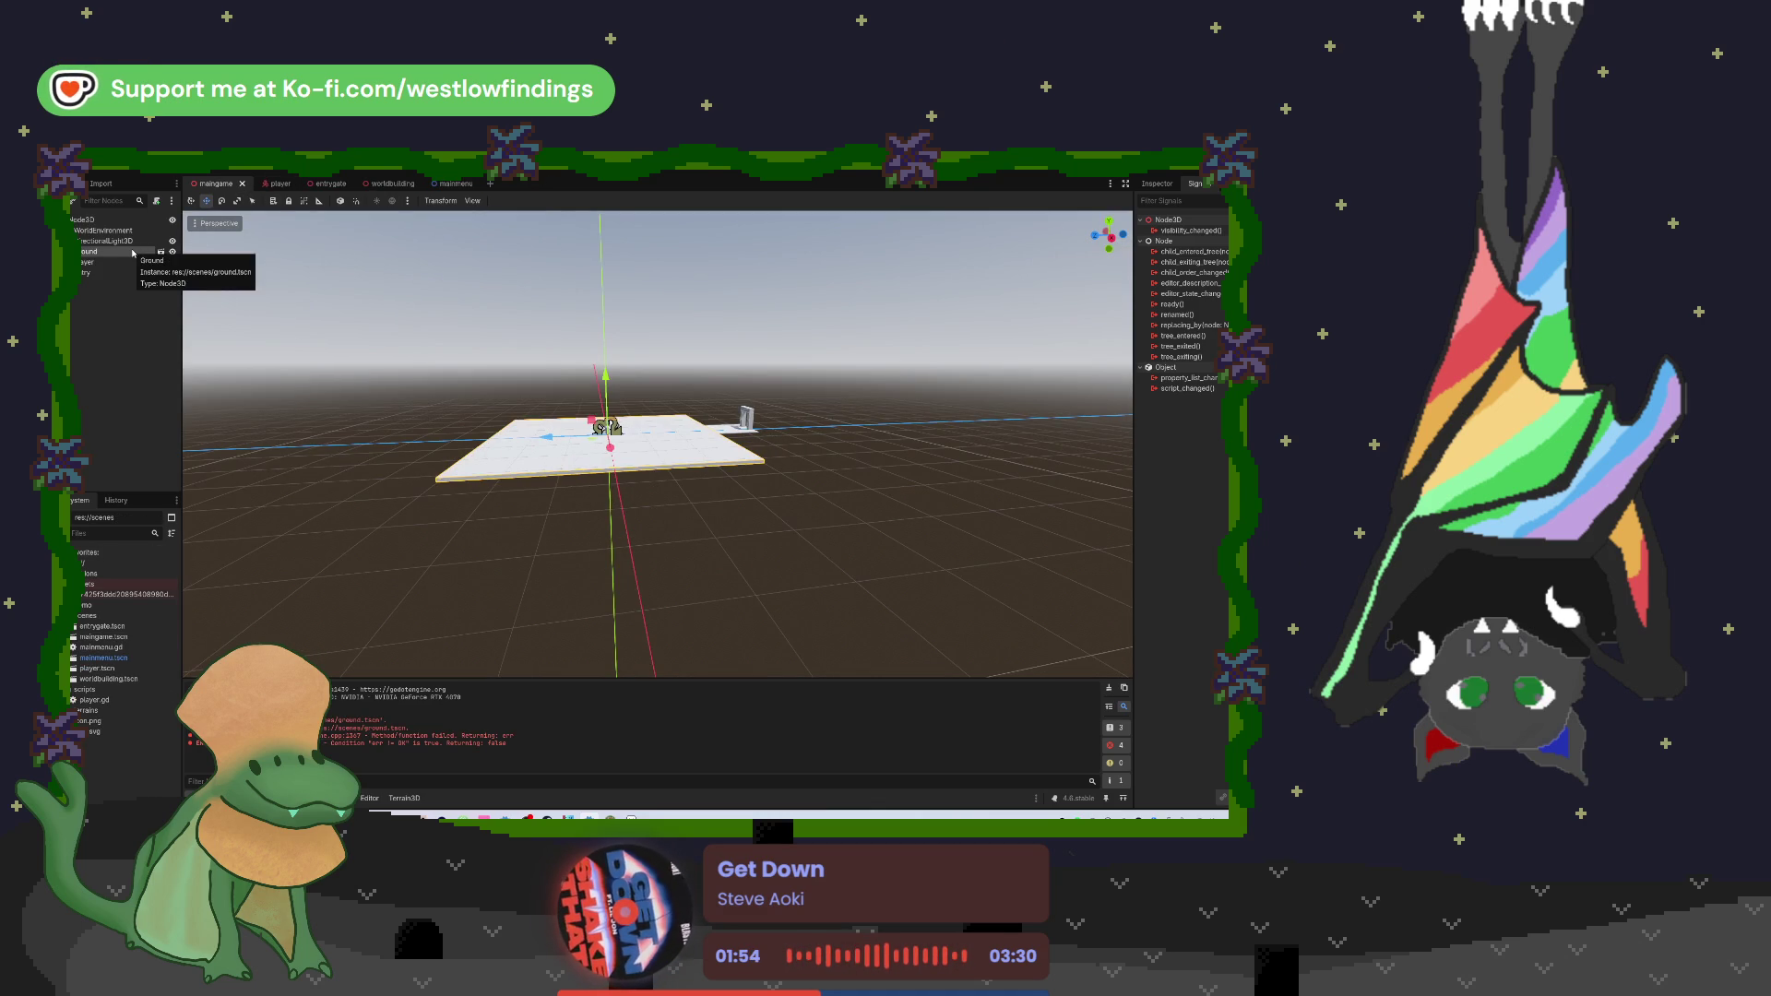
Step: Remove the Ground node from maingame and close that scene without saving
{"action": "key", "text": "Delete"}
{"action": "left_click", "coordinate": [631, 497]}
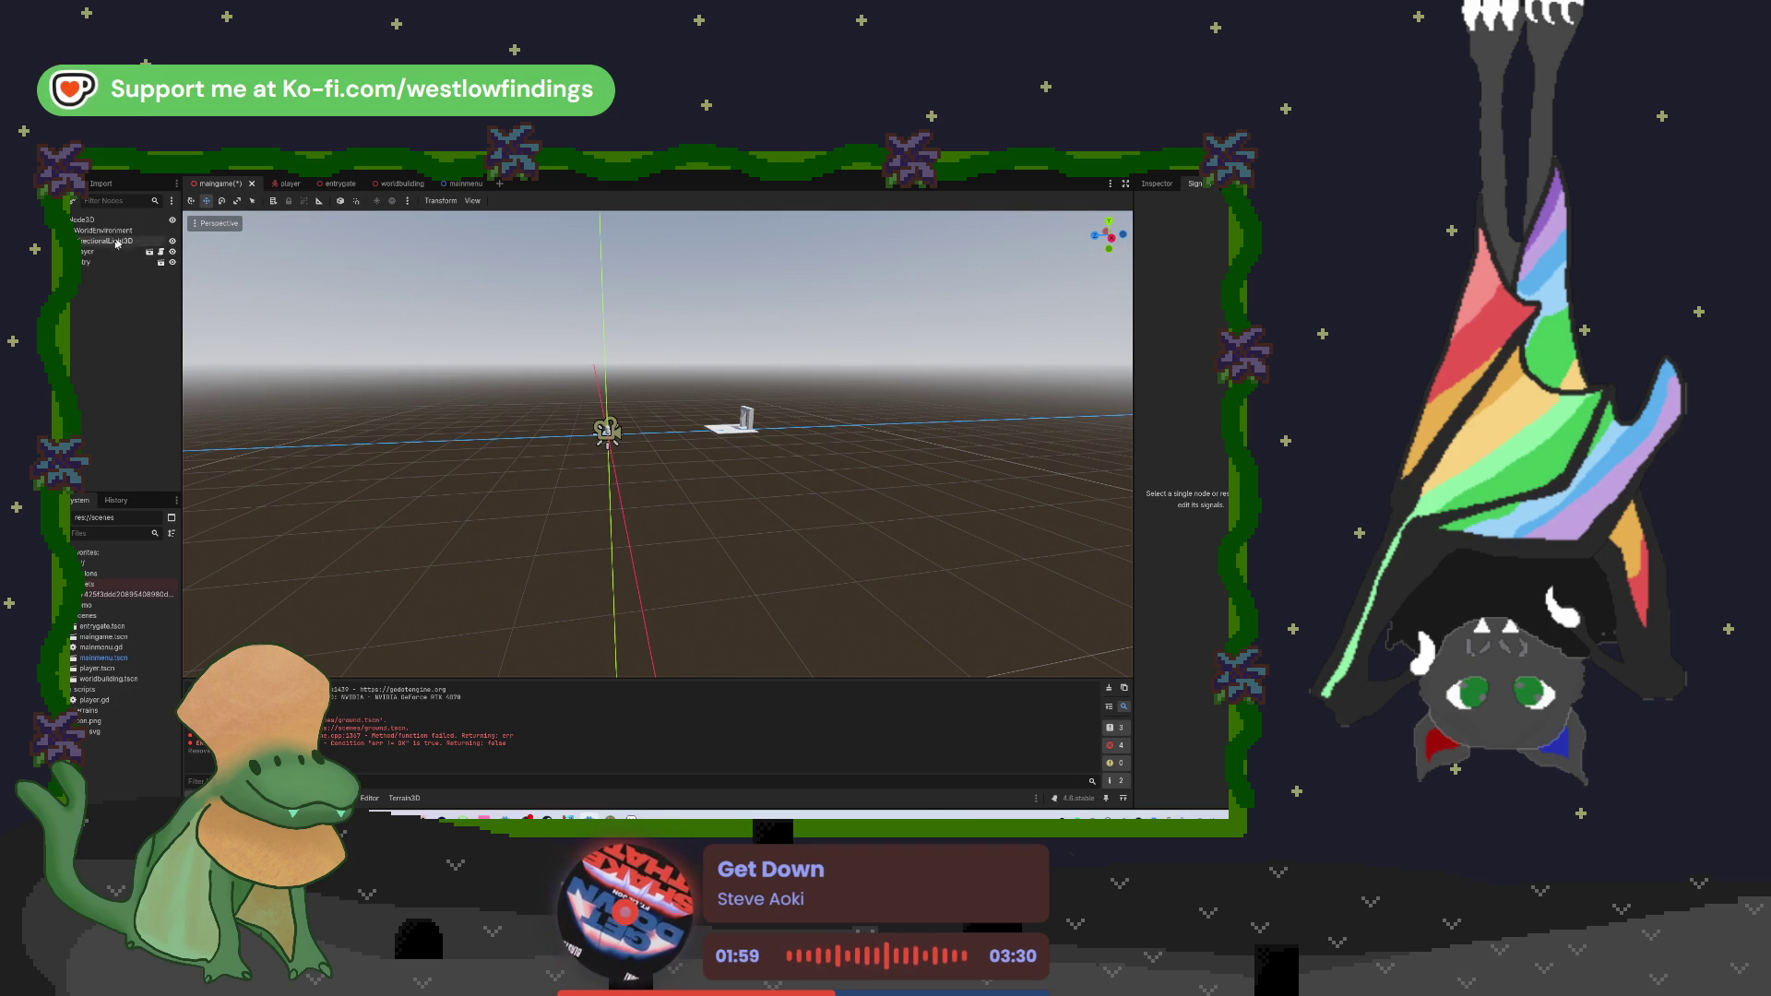
{"action": "left_click", "coordinate": [251, 184]}
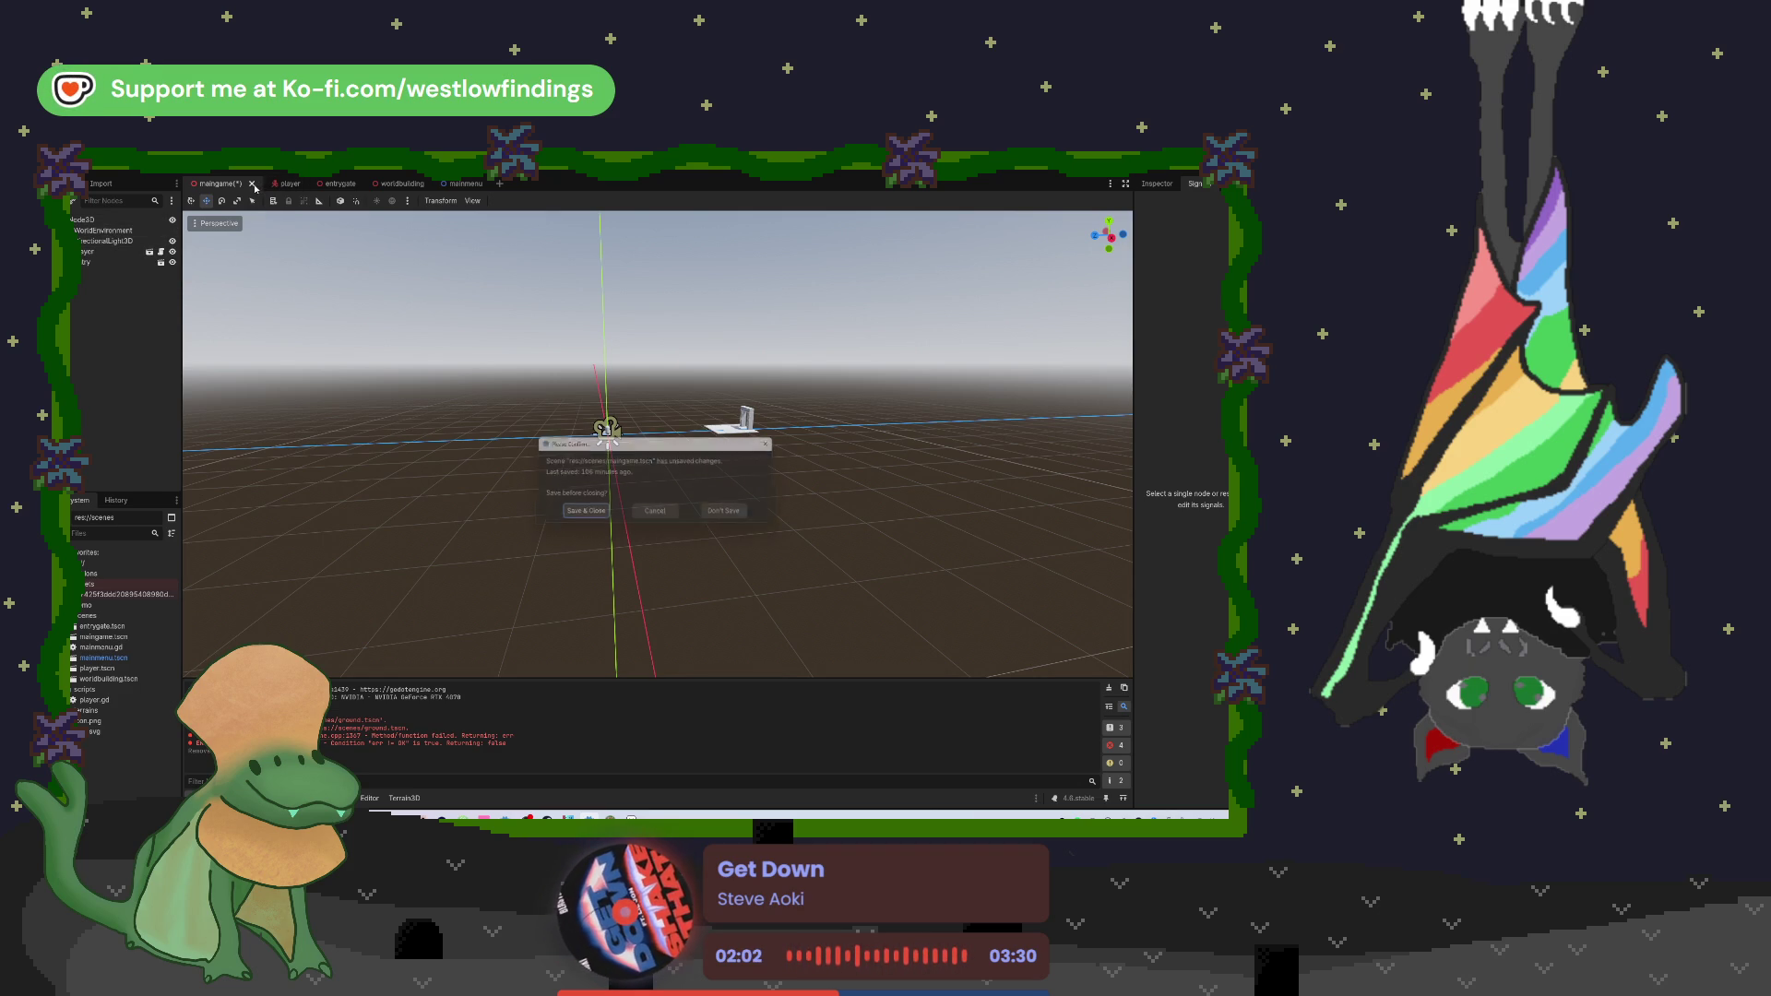
{"action": "left_click", "coordinate": [730, 515]}
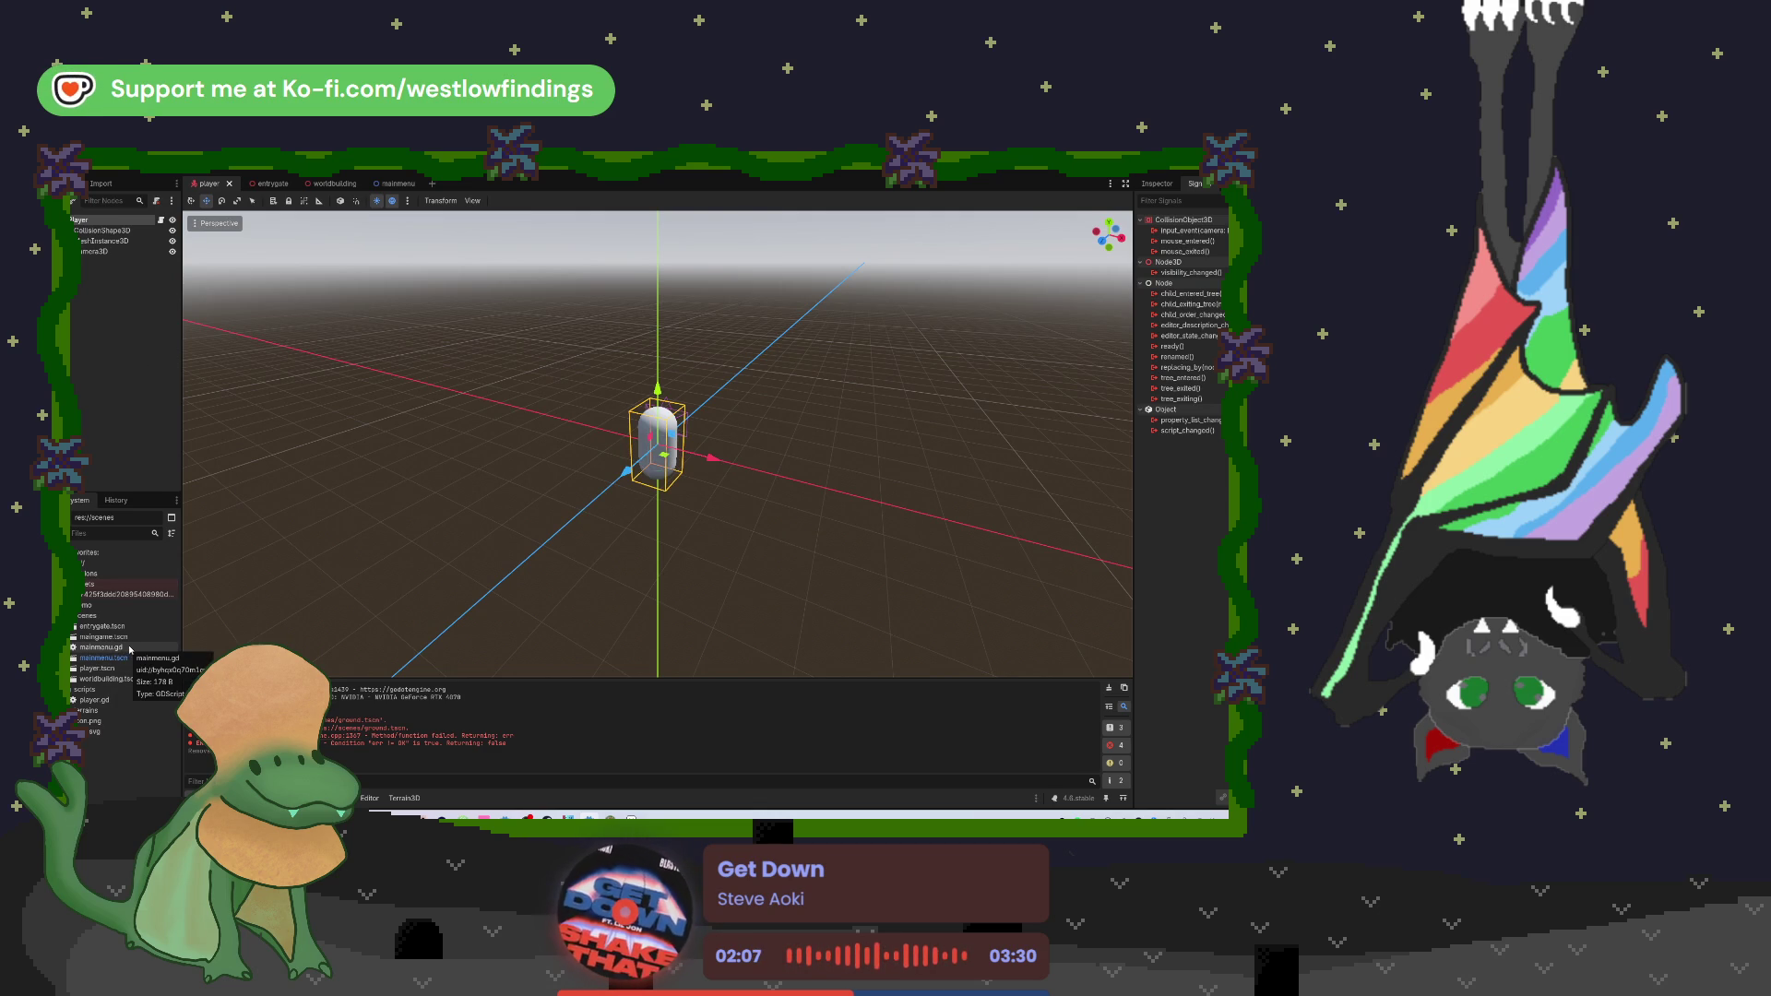
Step: Move mainmenu.gd via res:// into the scripts folder
{"action": "left_click_drag", "start_coordinate": [130, 649], "coordinate": [101, 742]}
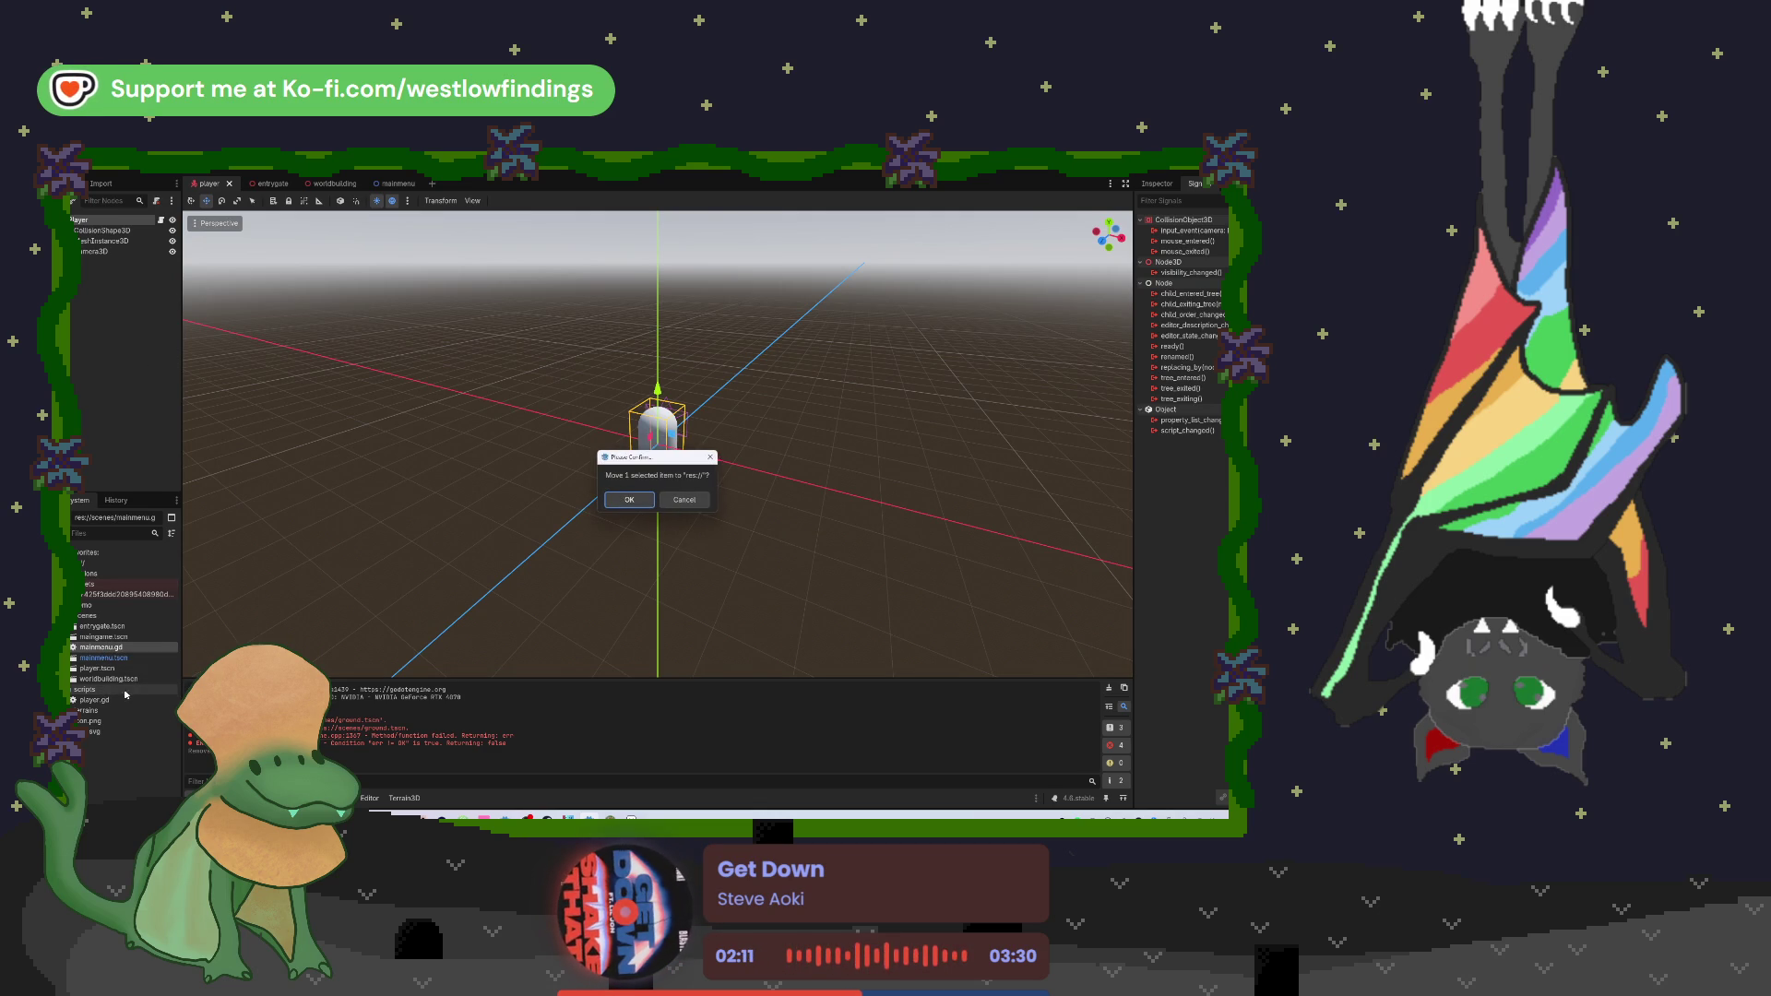
{"action": "left_click", "coordinate": [630, 499]}
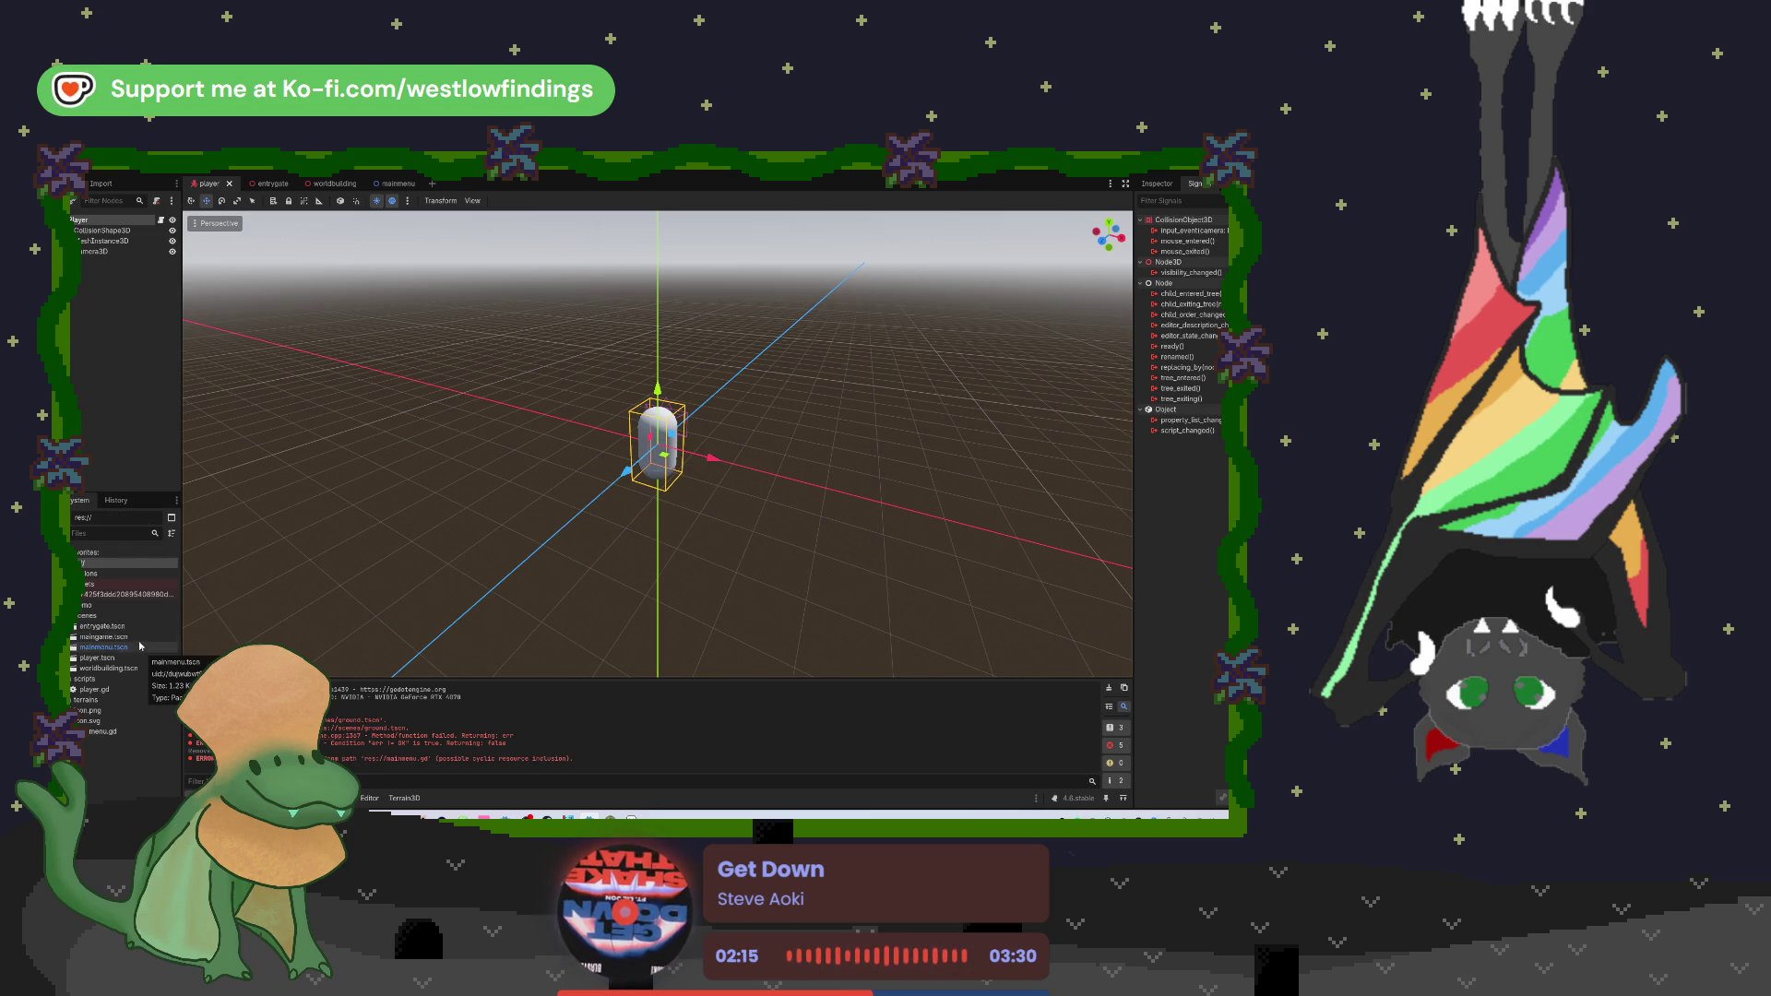
{"action": "left_click_drag", "start_coordinate": [102, 732], "coordinate": [109, 679]}
{"action": "left_click", "coordinate": [626, 505]}
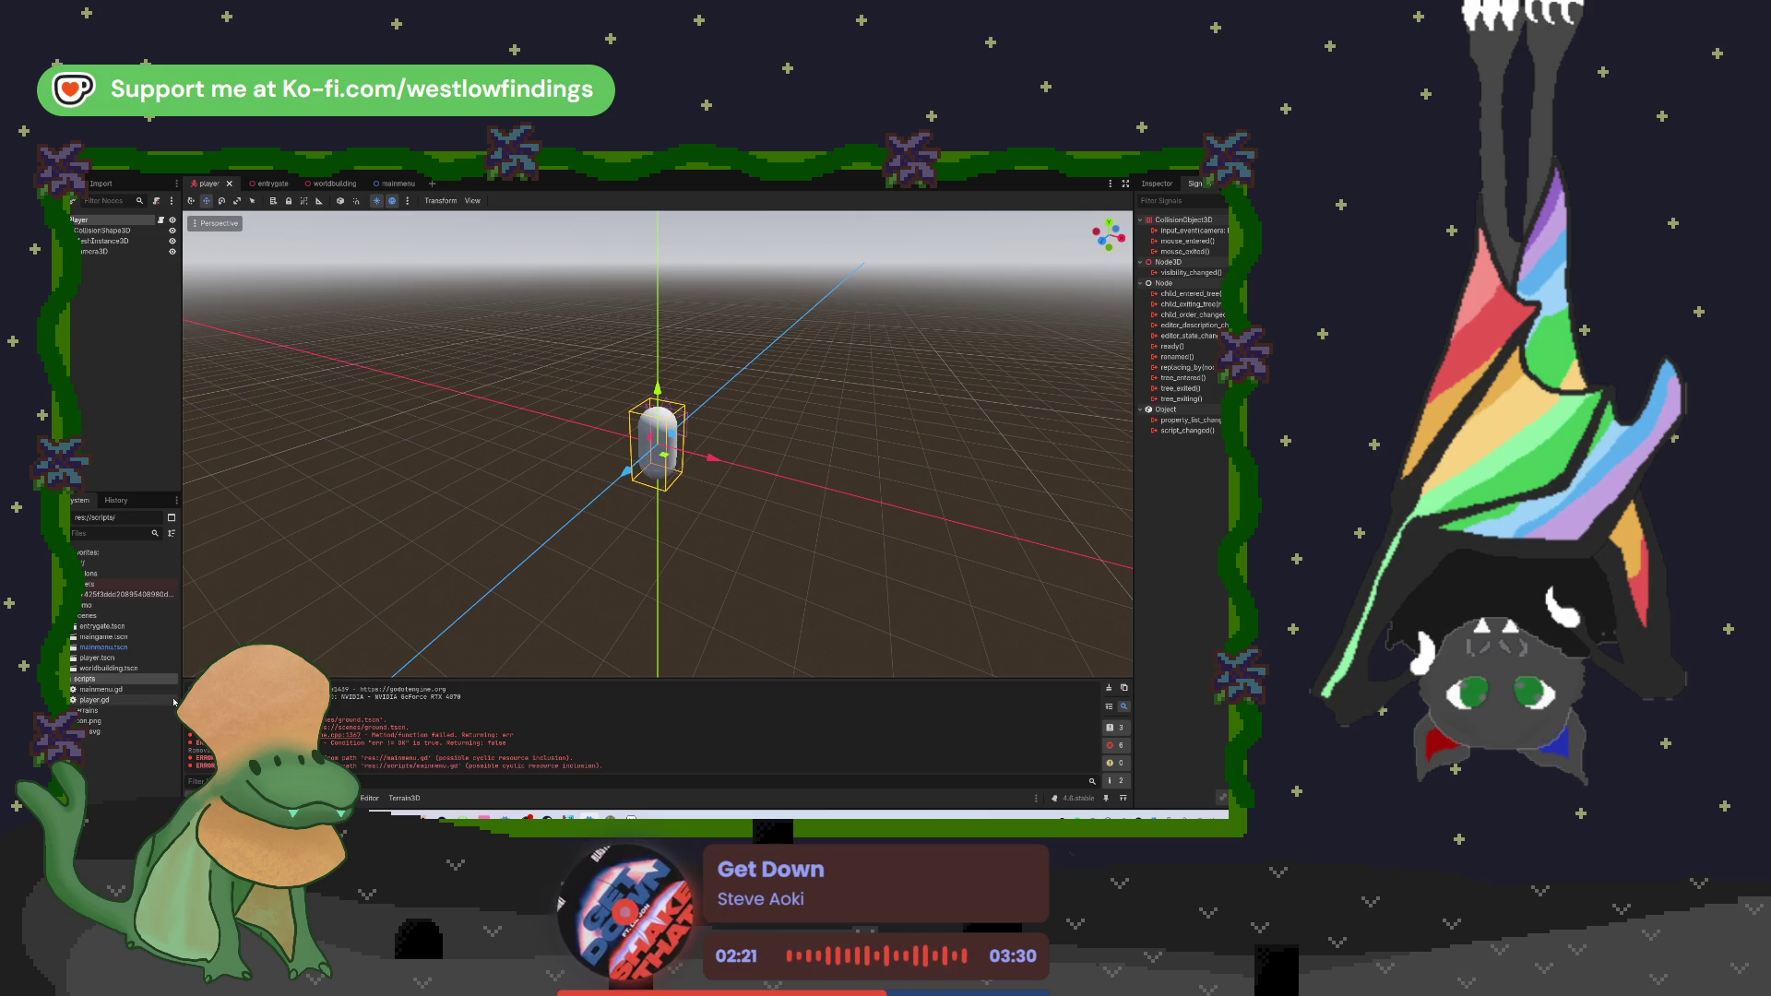
Step: Delete the maingame.tscn file from the scenes folder
{"action": "left_click", "coordinate": [129, 626]}
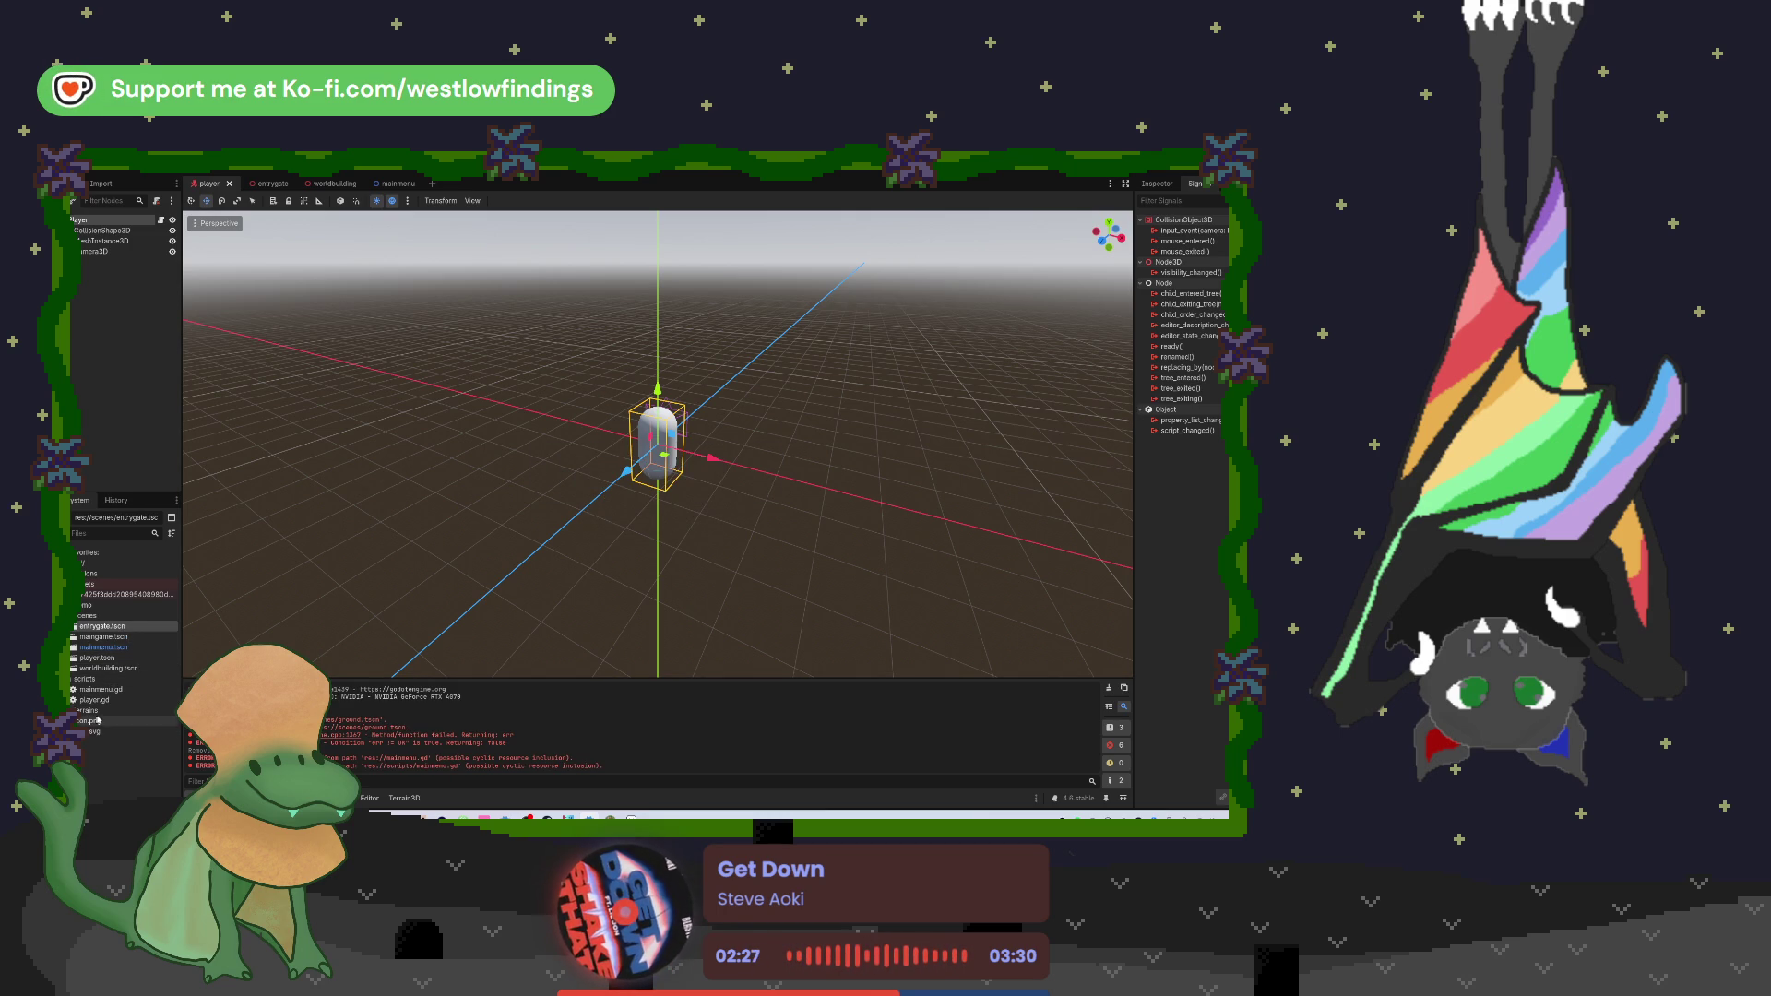
{"action": "left_click", "coordinate": [121, 667]}
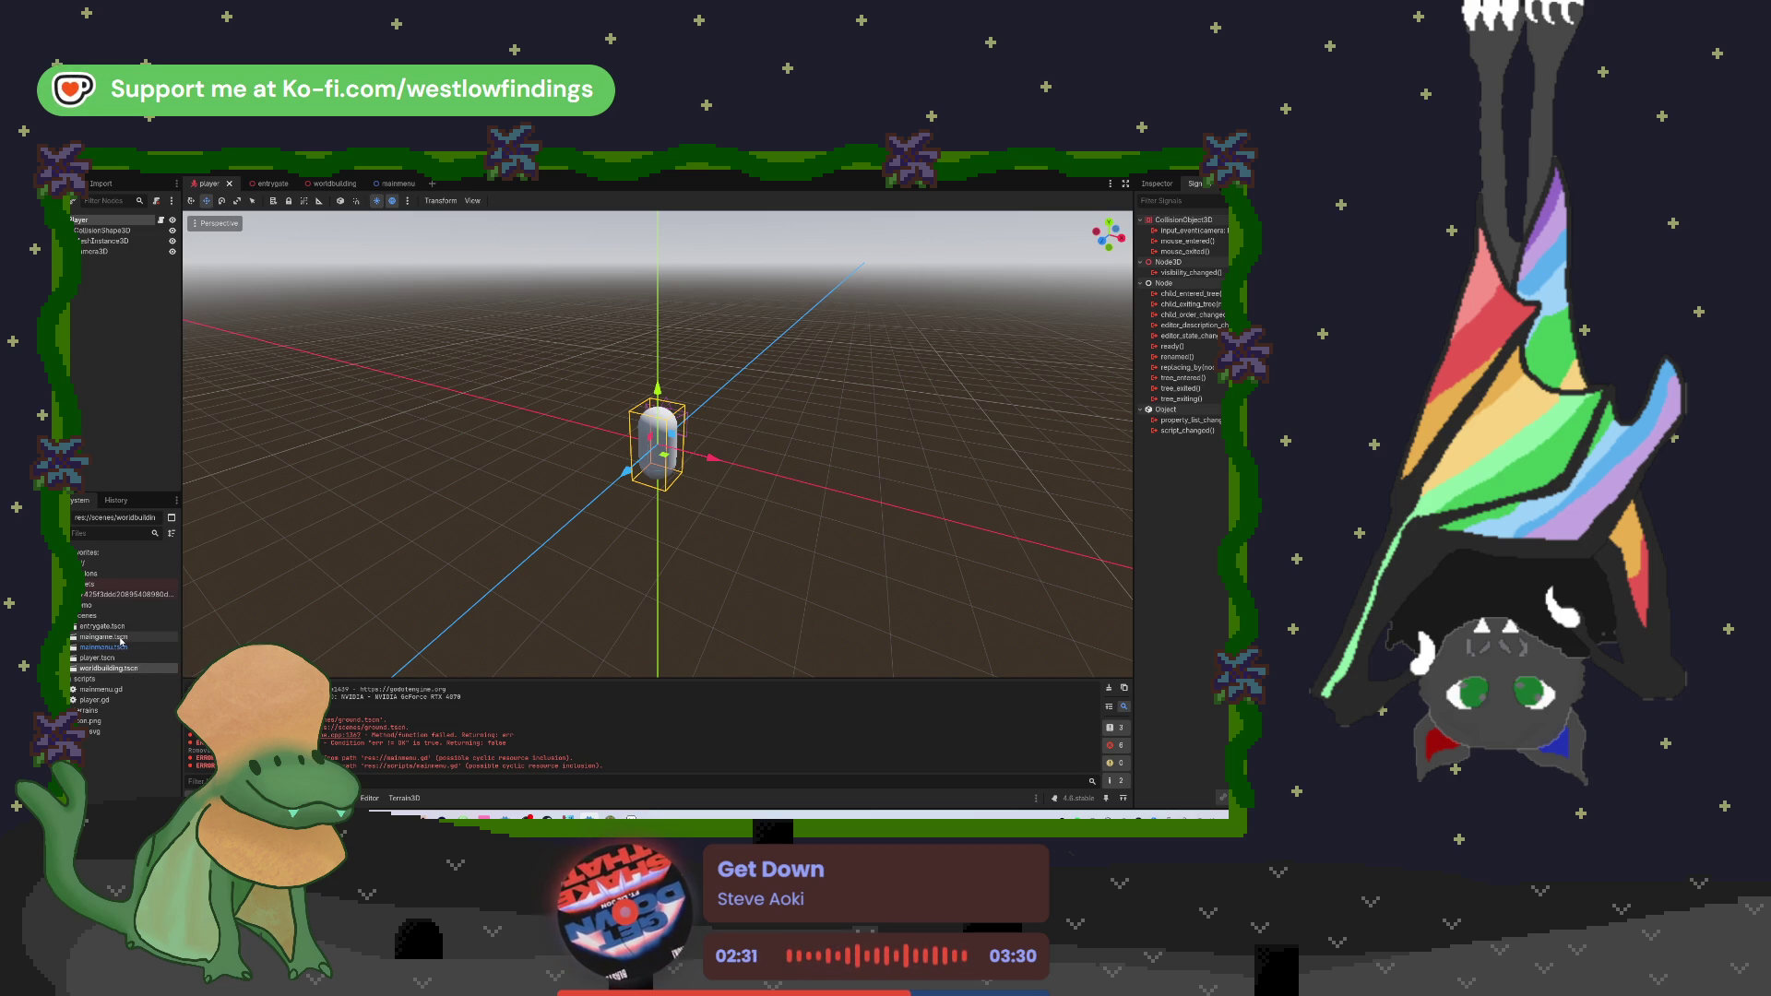
{"action": "right_click", "coordinate": [122, 638]}
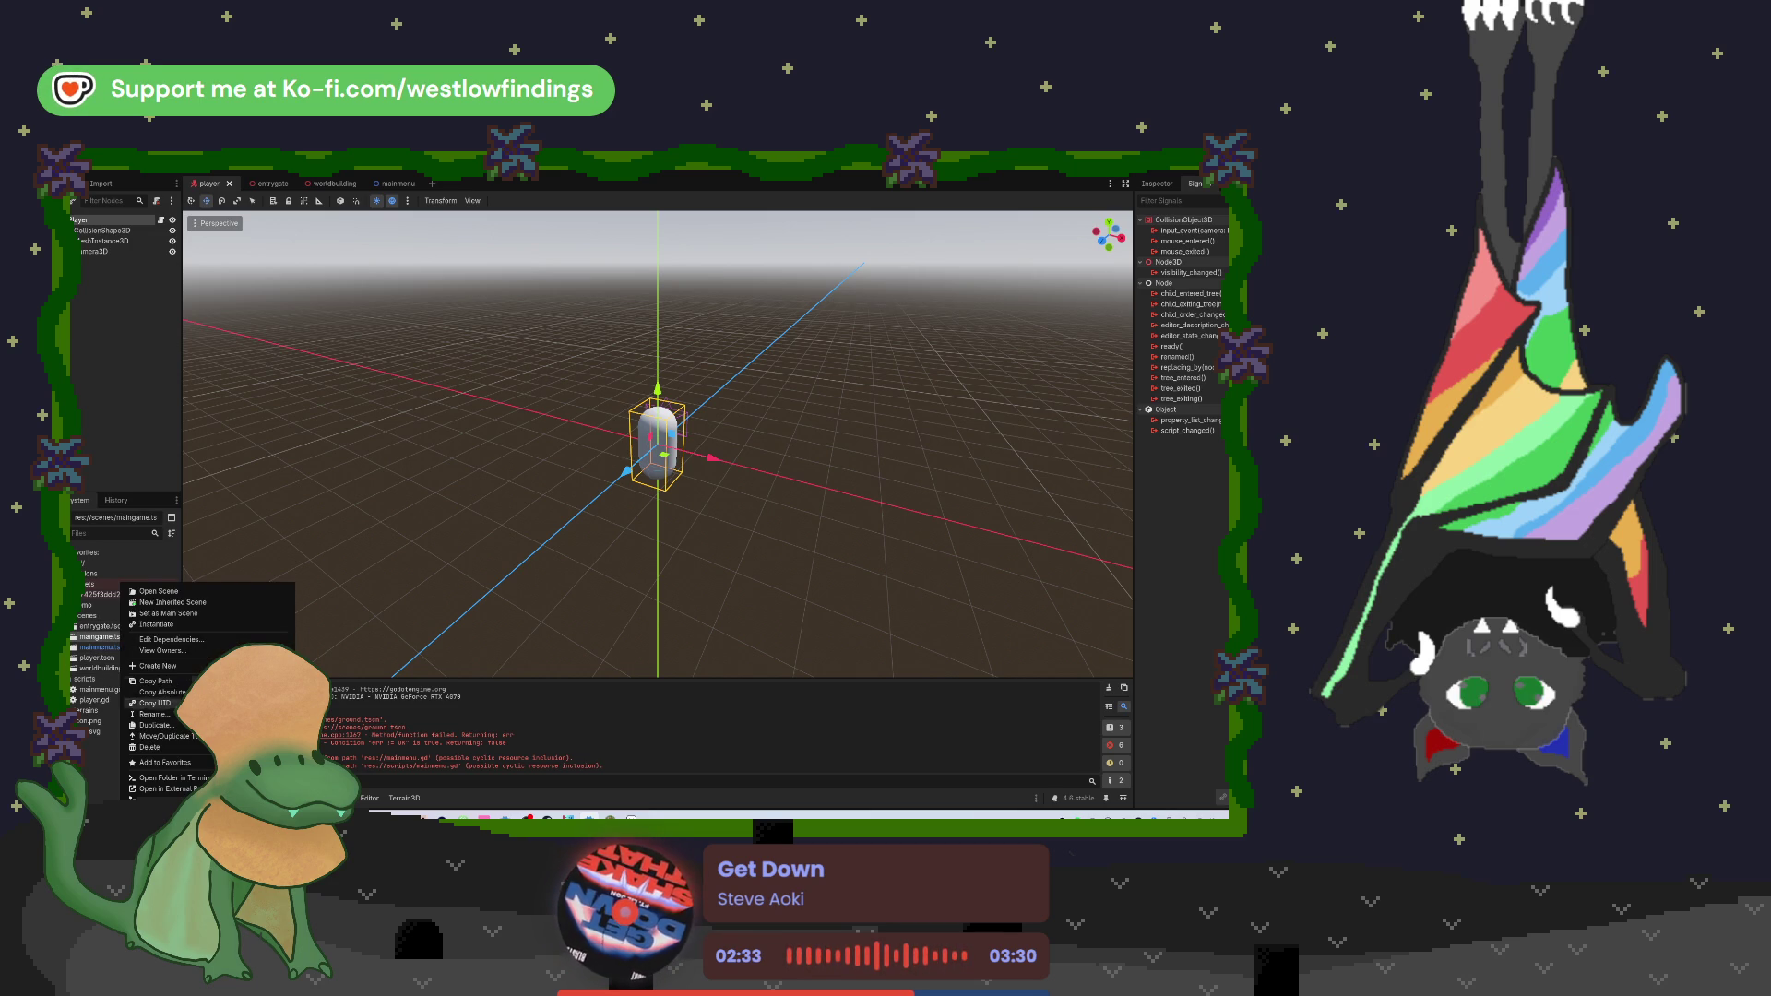
{"action": "left_click", "coordinate": [190, 748]}
{"action": "left_click", "coordinate": [588, 533]}
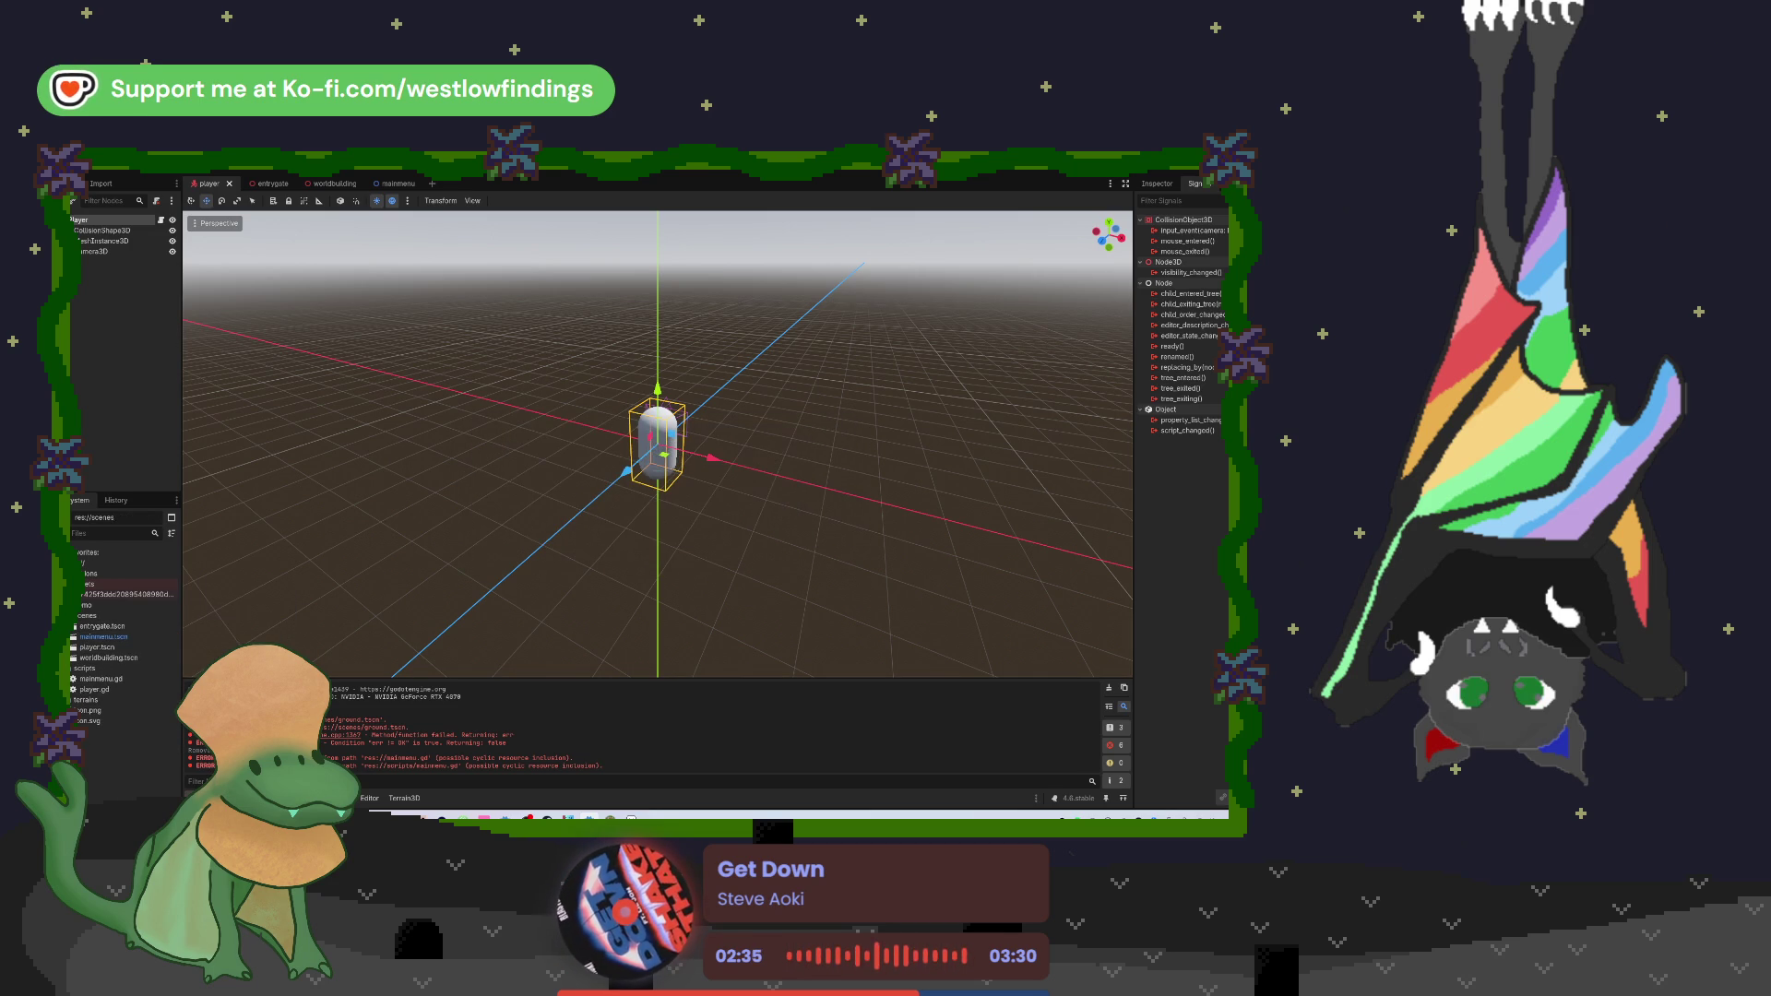
Step: Delete the floor node from entrygate.tscn, save it, and switch to worldbuilding
{"action": "double_click", "coordinate": [121, 630]}
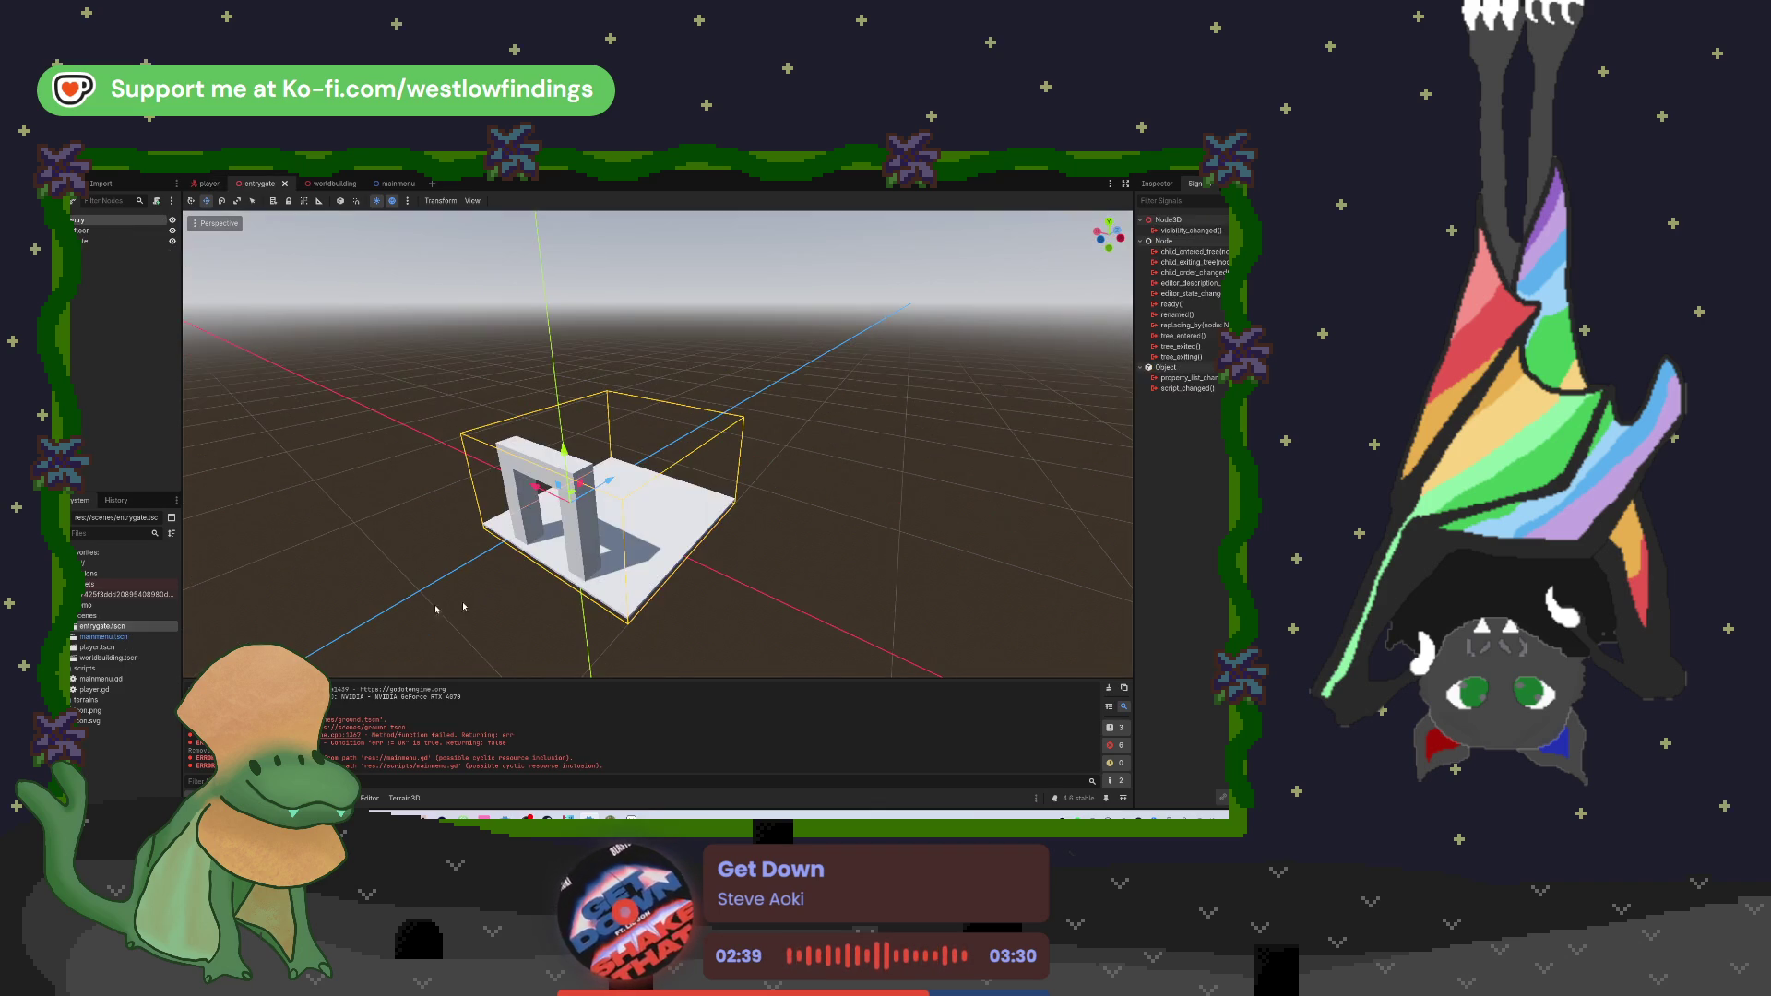
{"action": "left_click", "coordinate": [680, 569]}
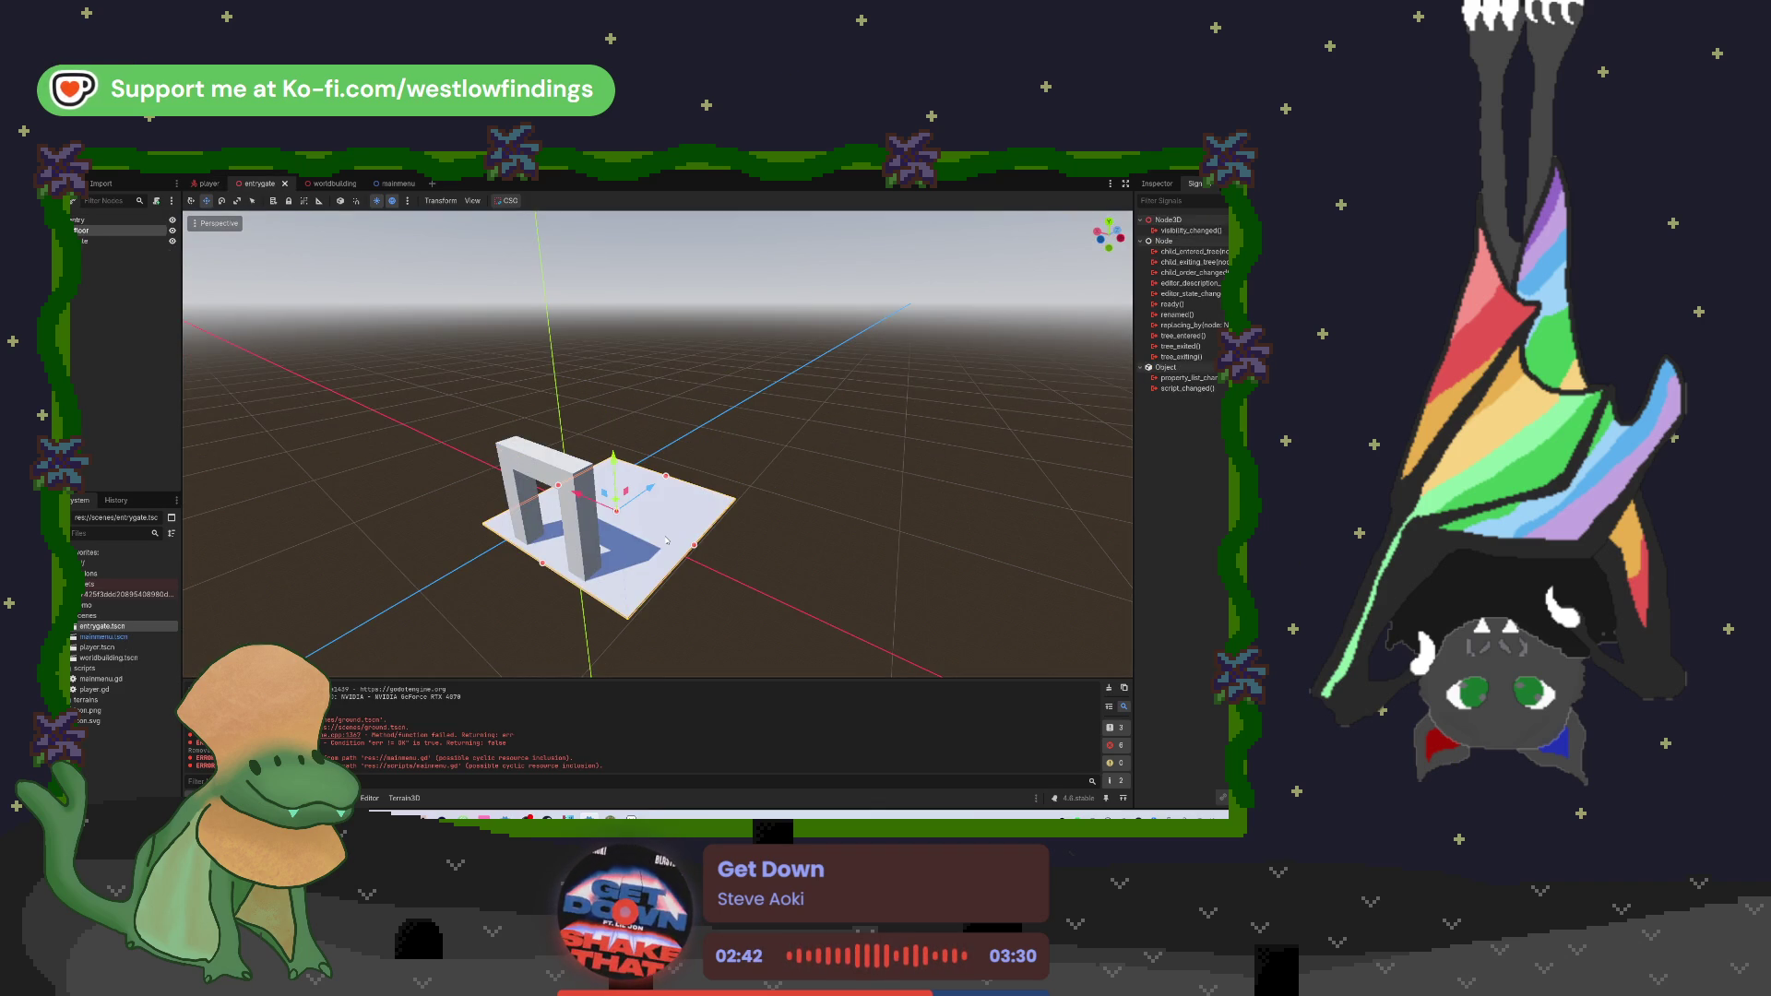
{"action": "key", "text": "Delete"}
{"action": "key", "text": "Return"}
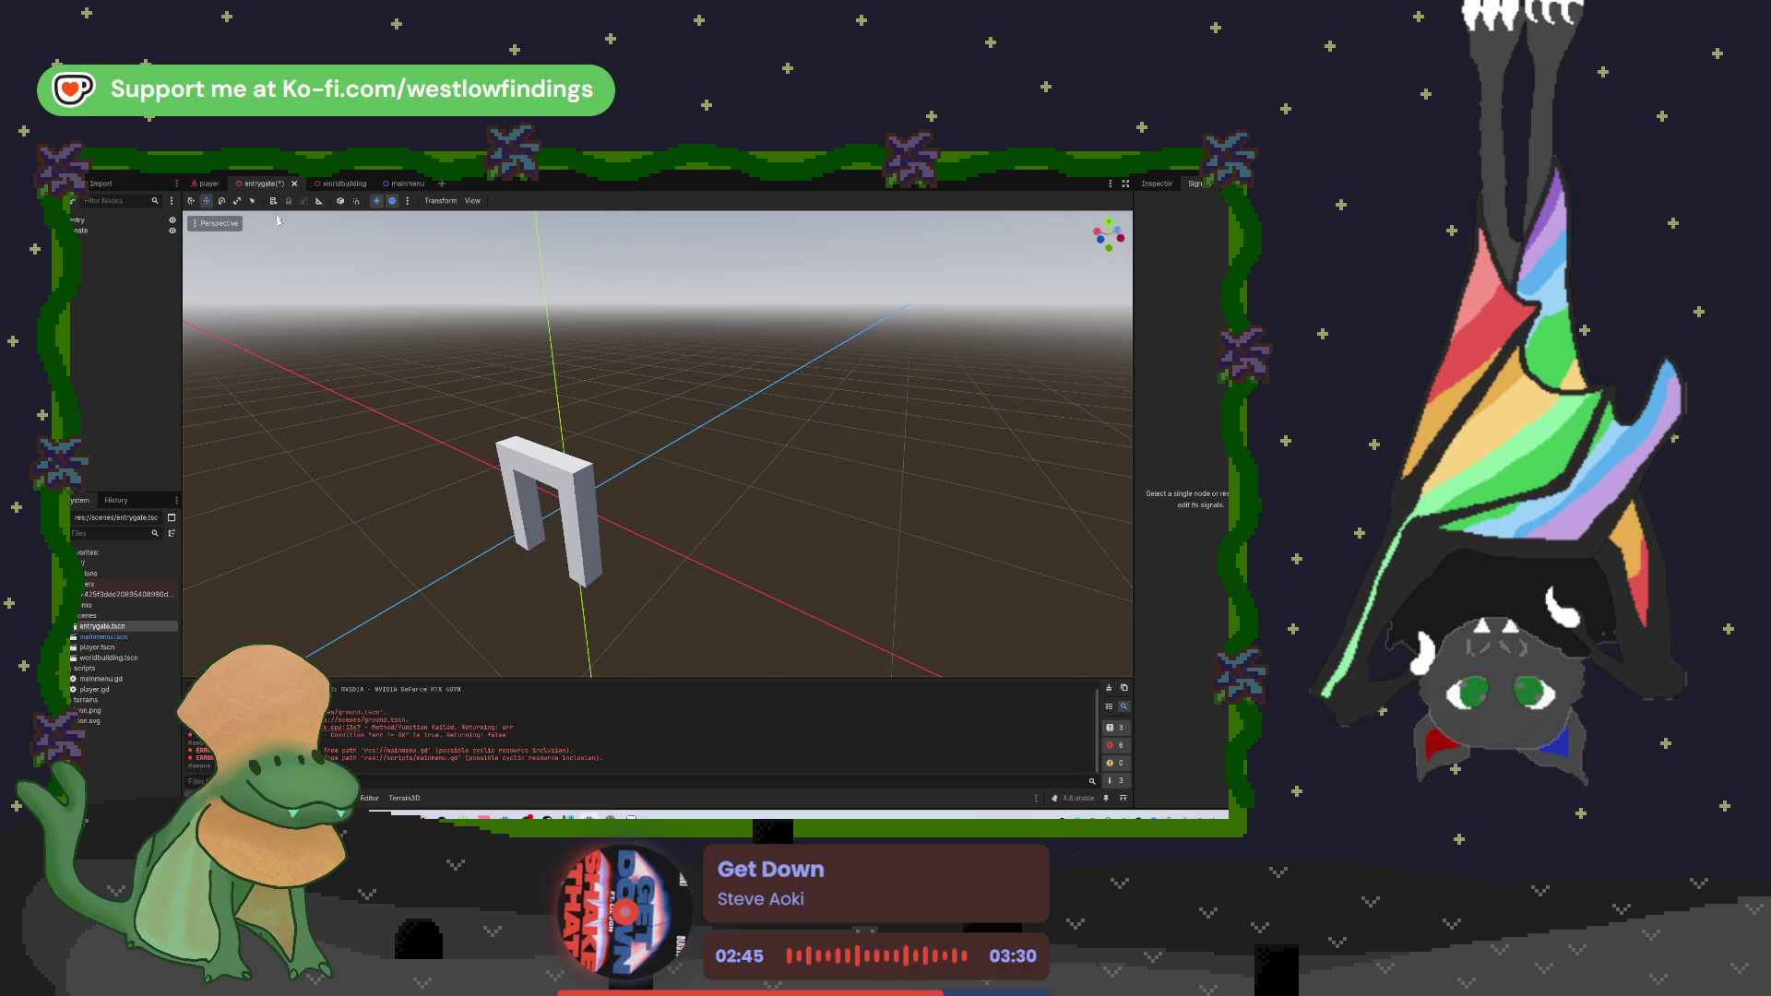
{"action": "key", "text": "ctrl+s"}
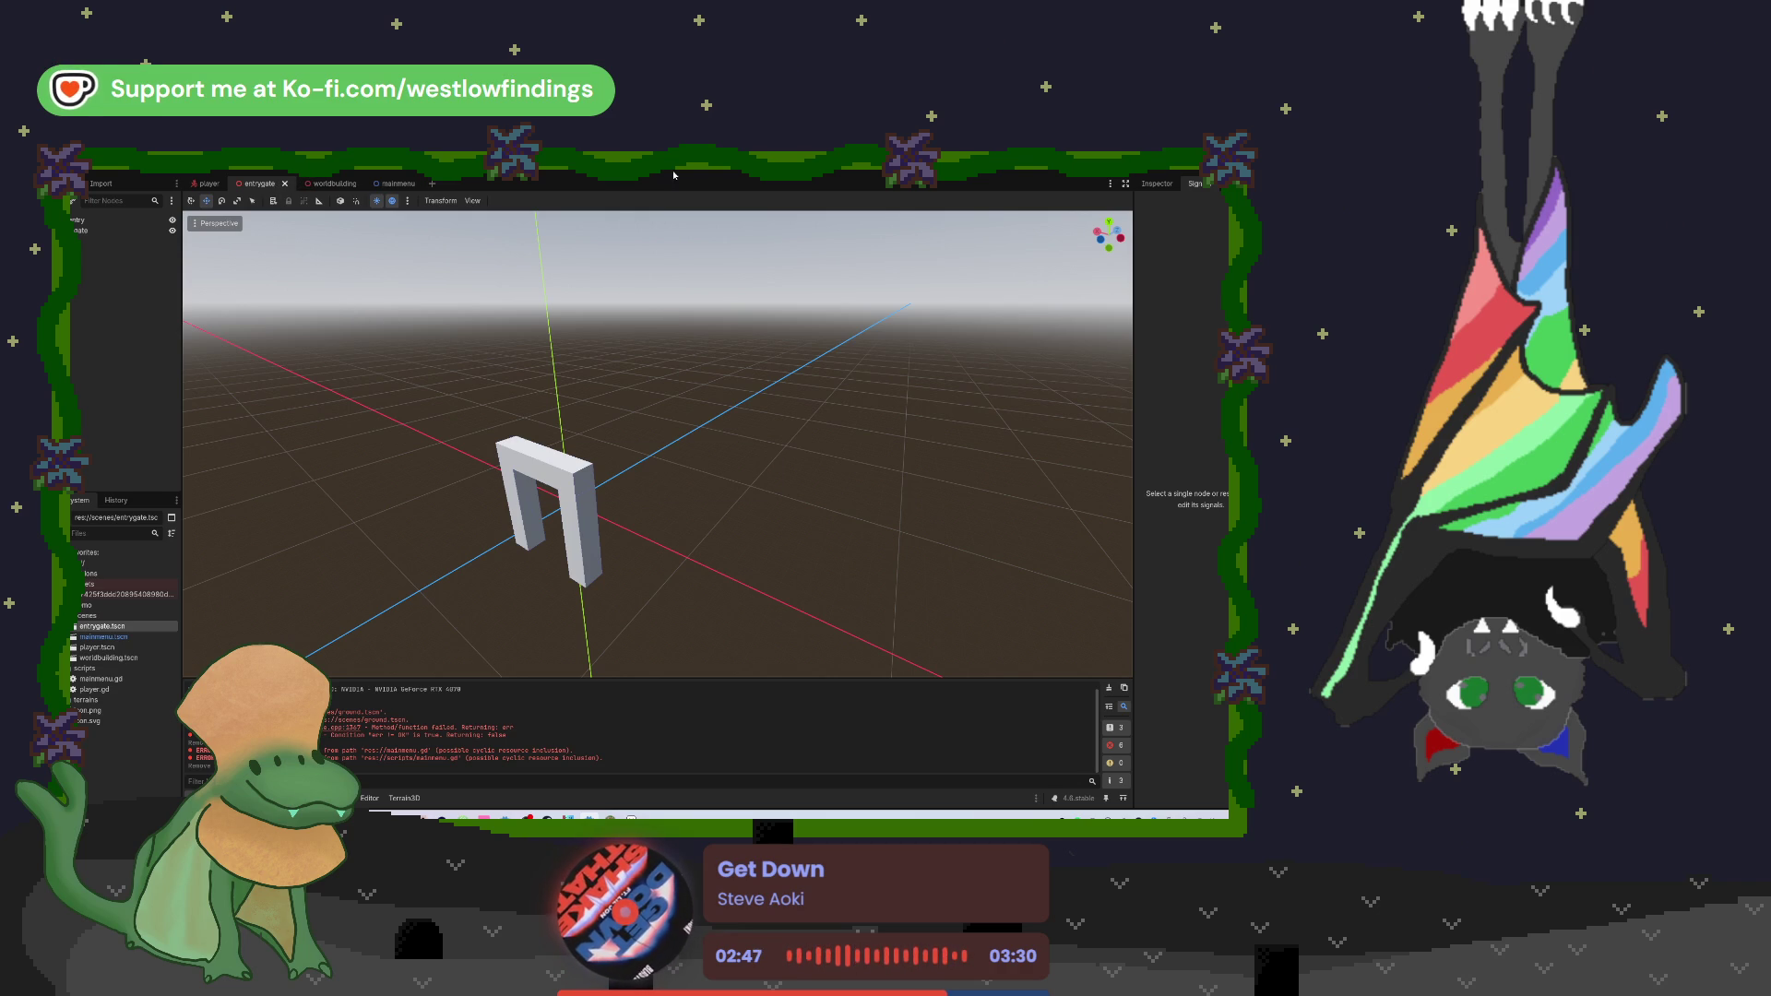
{"action": "left_click", "coordinate": [321, 183]}
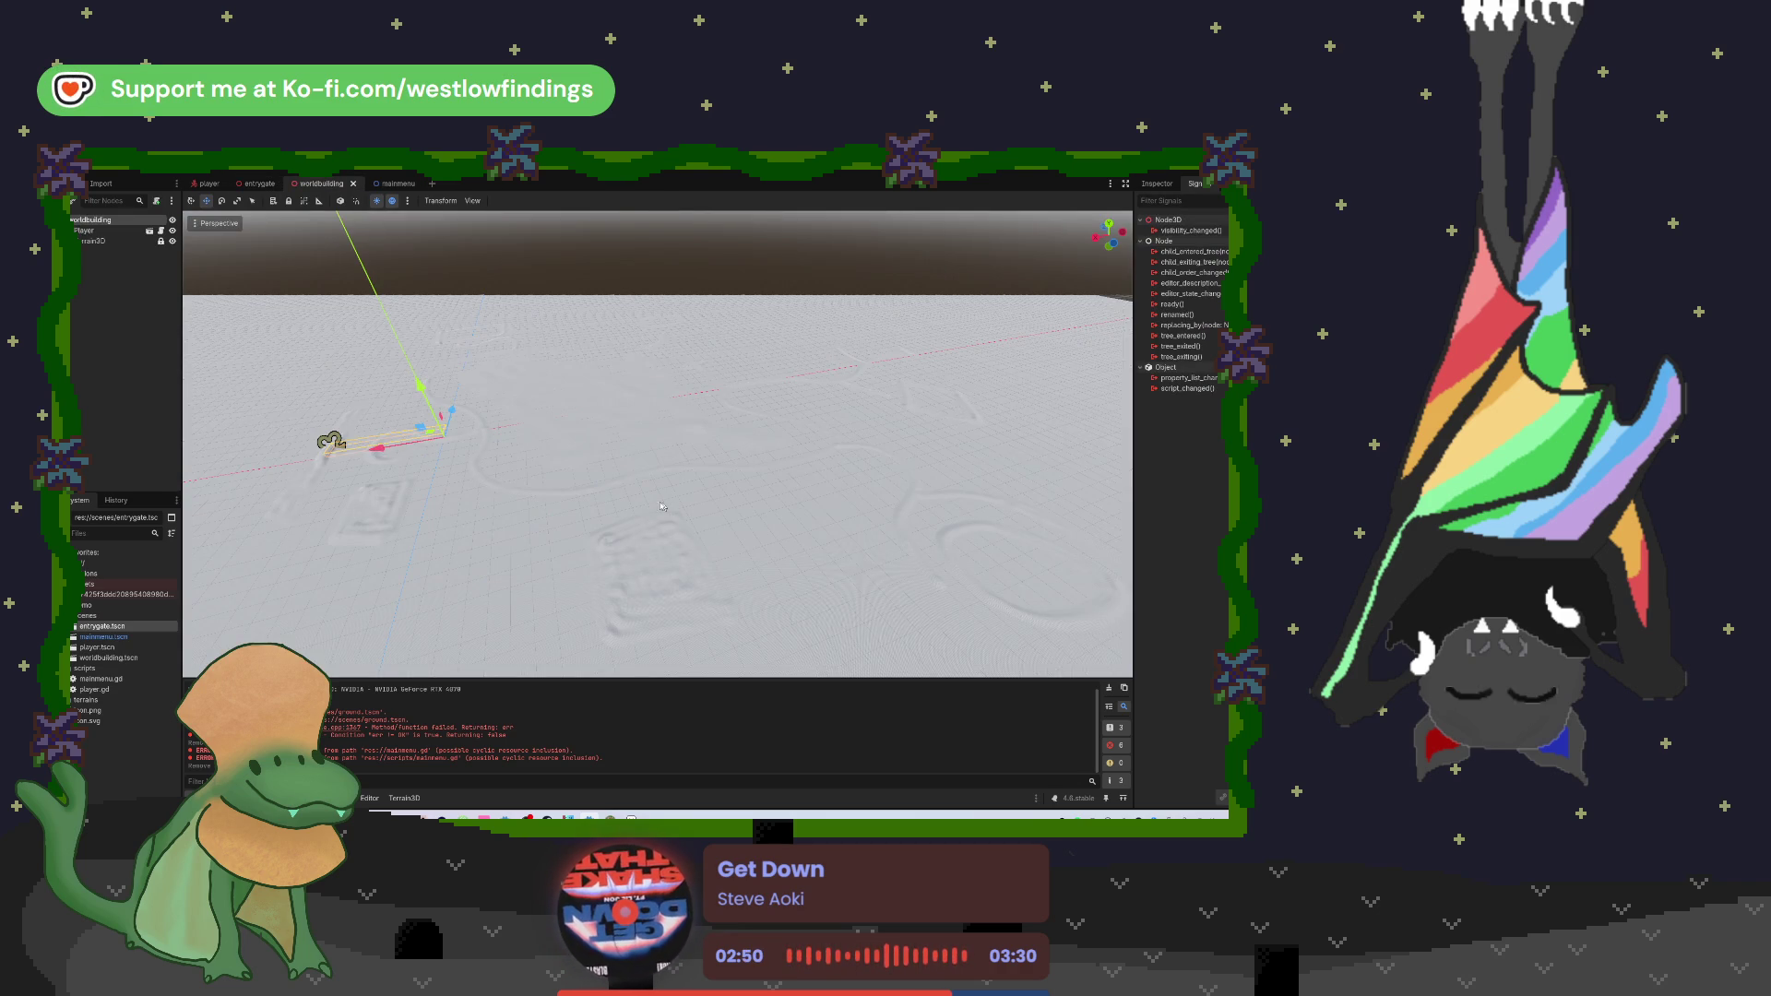
Step: Fly from the Player across the rolling terrain, then select the Terrain3D node
{"action": "key", "text": "f"}
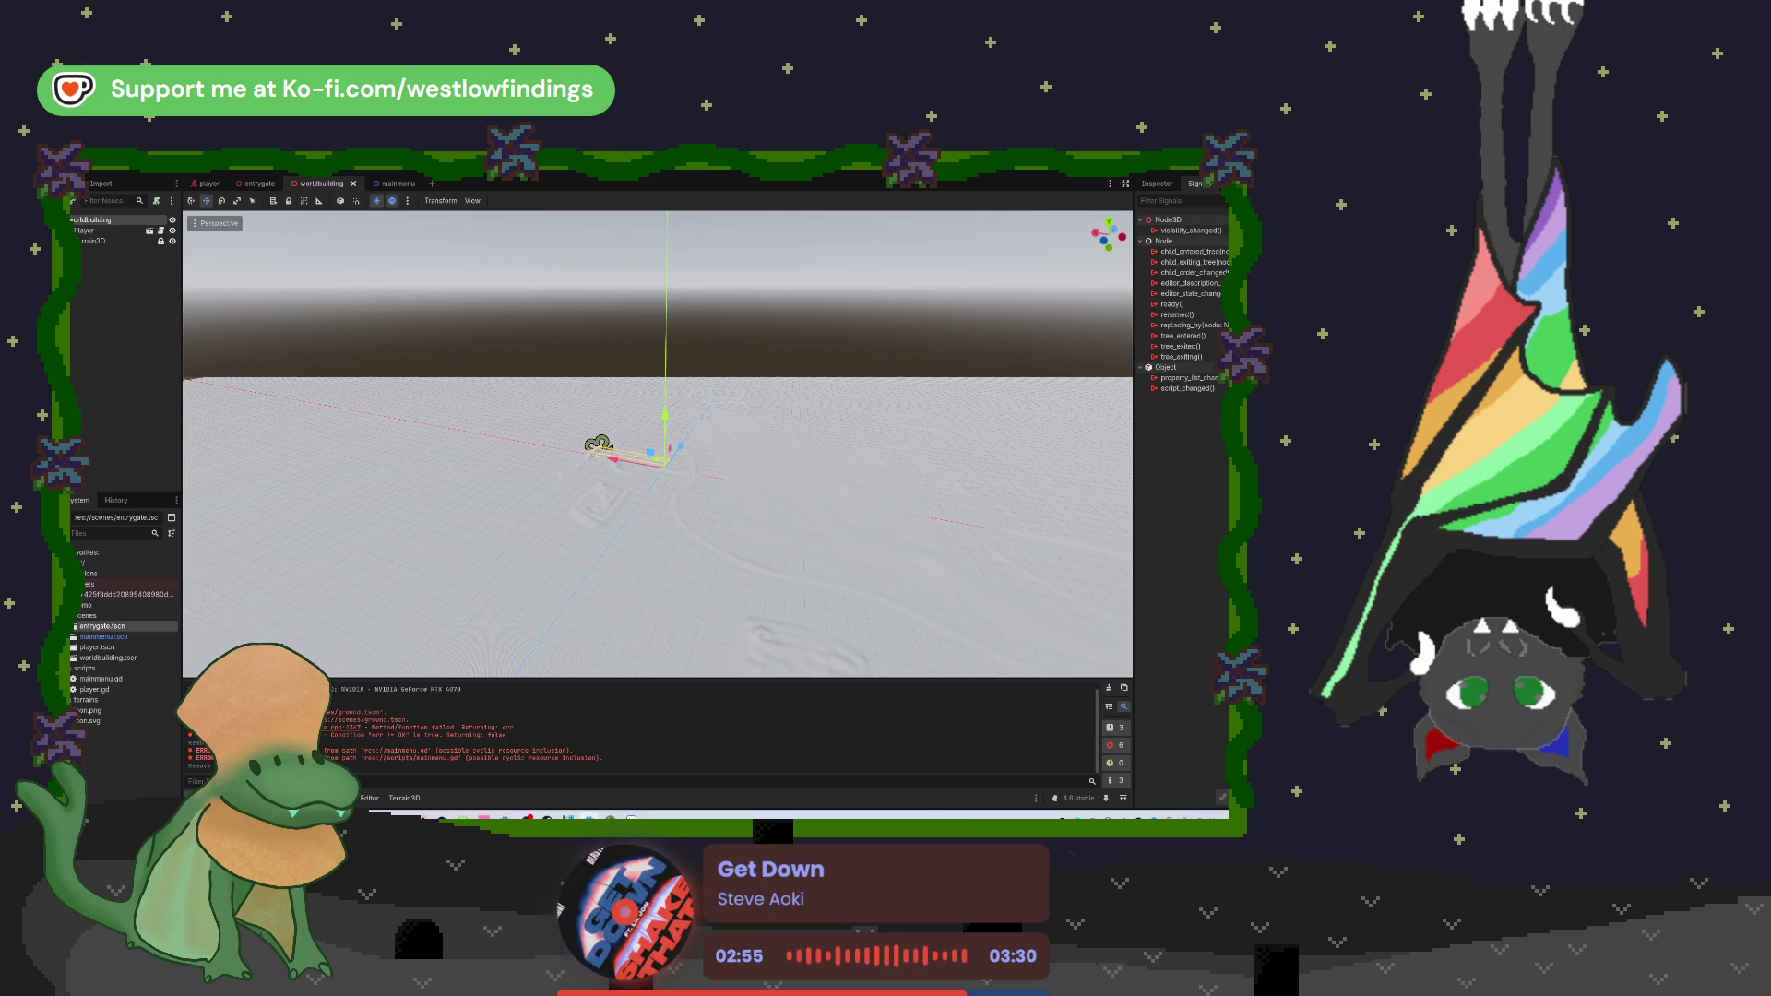
{"action": "scroll", "coordinate": [658, 444], "scroll_direction": "up", "scroll_amount": 2}
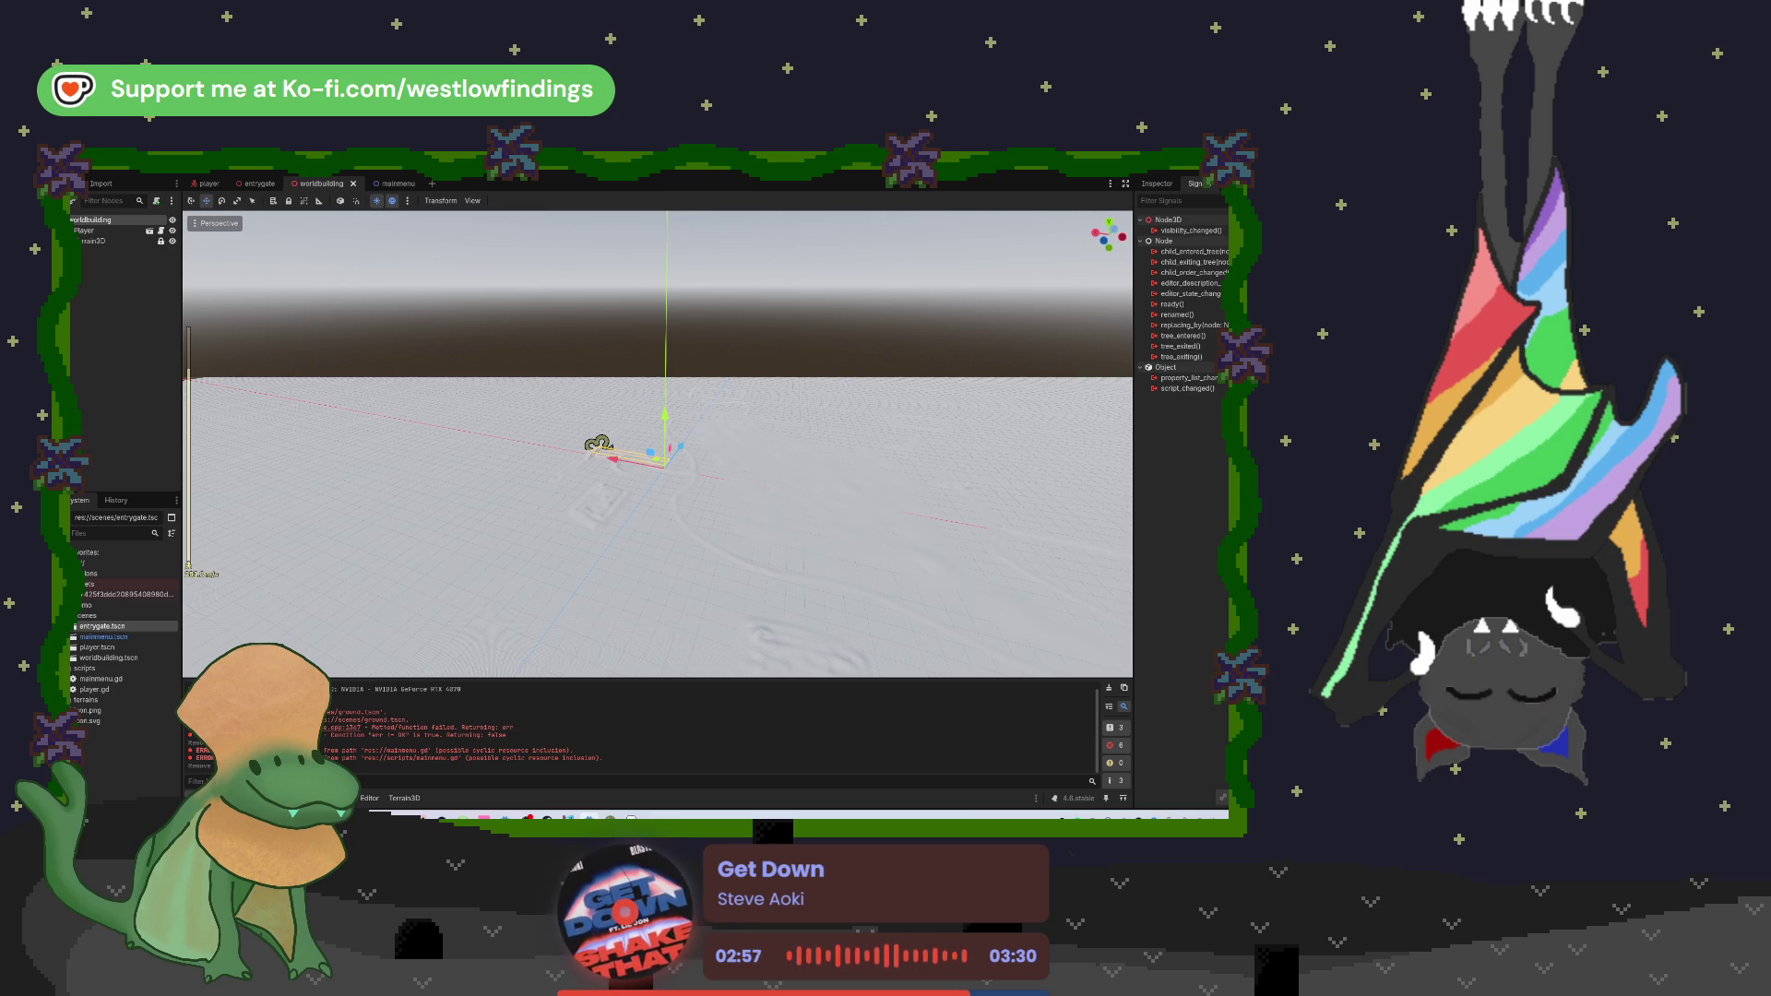
{"action": "scroll", "coordinate": [658, 443], "scroll_direction": "down", "scroll_amount": 5}
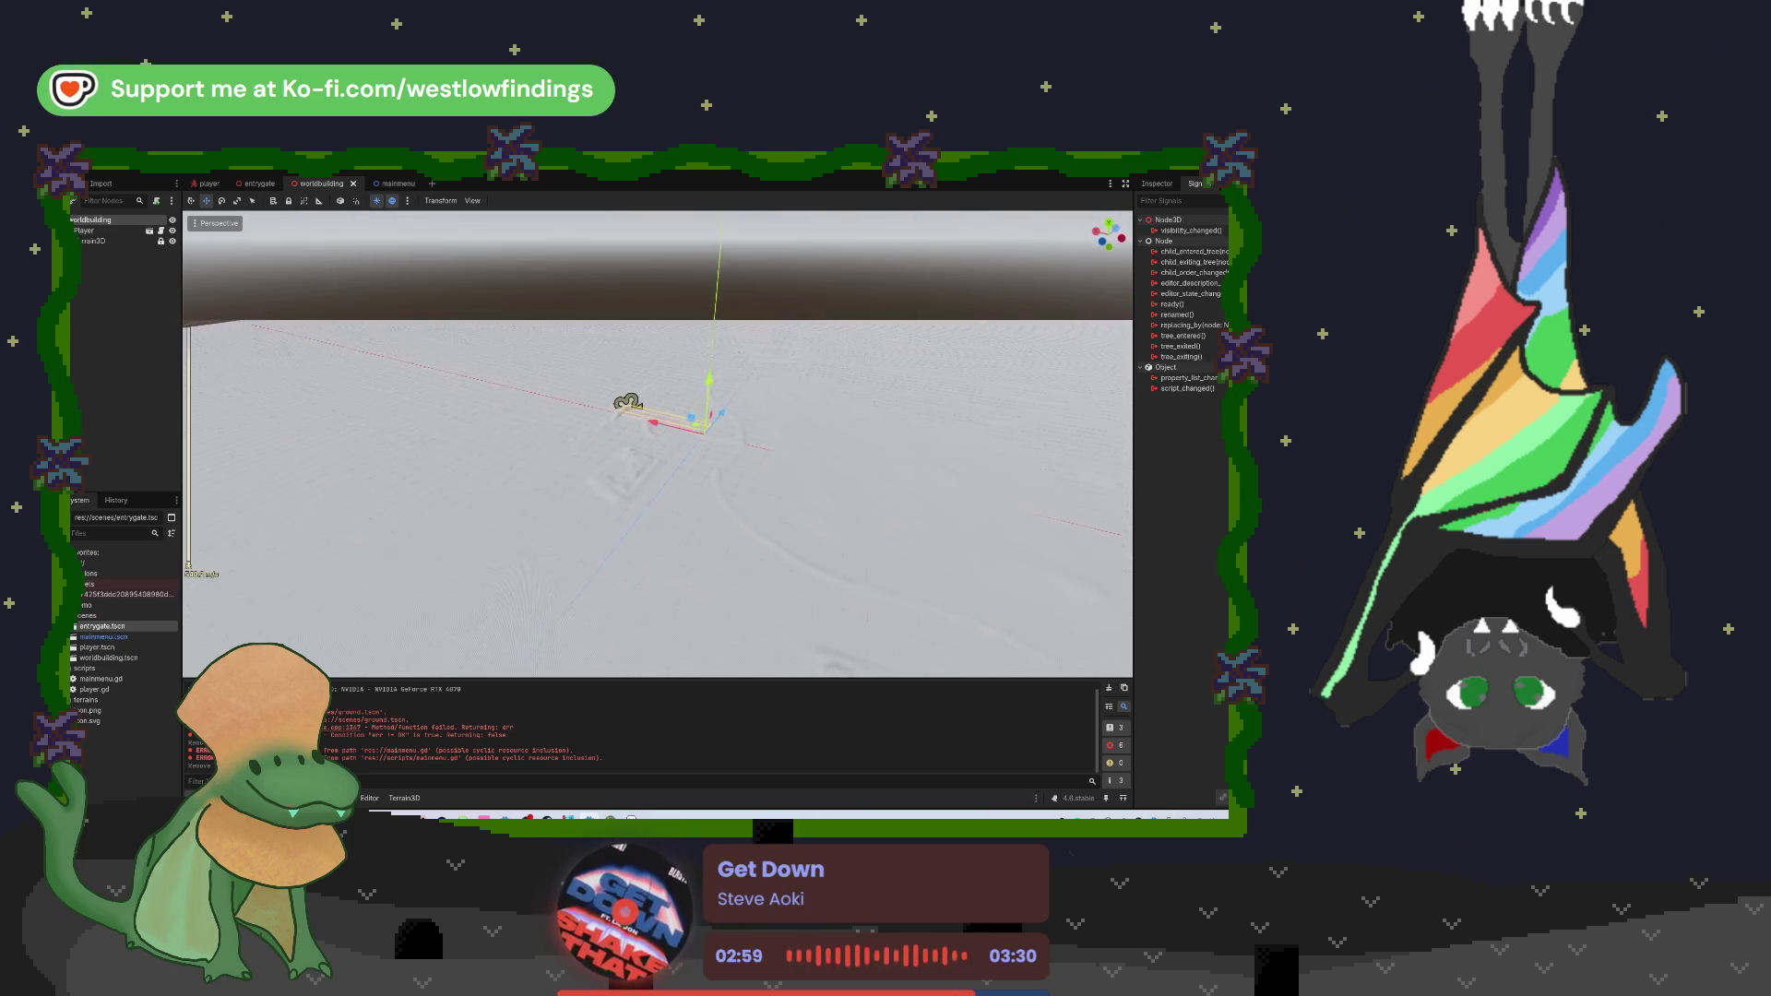
{"action": "key", "text": "w"}
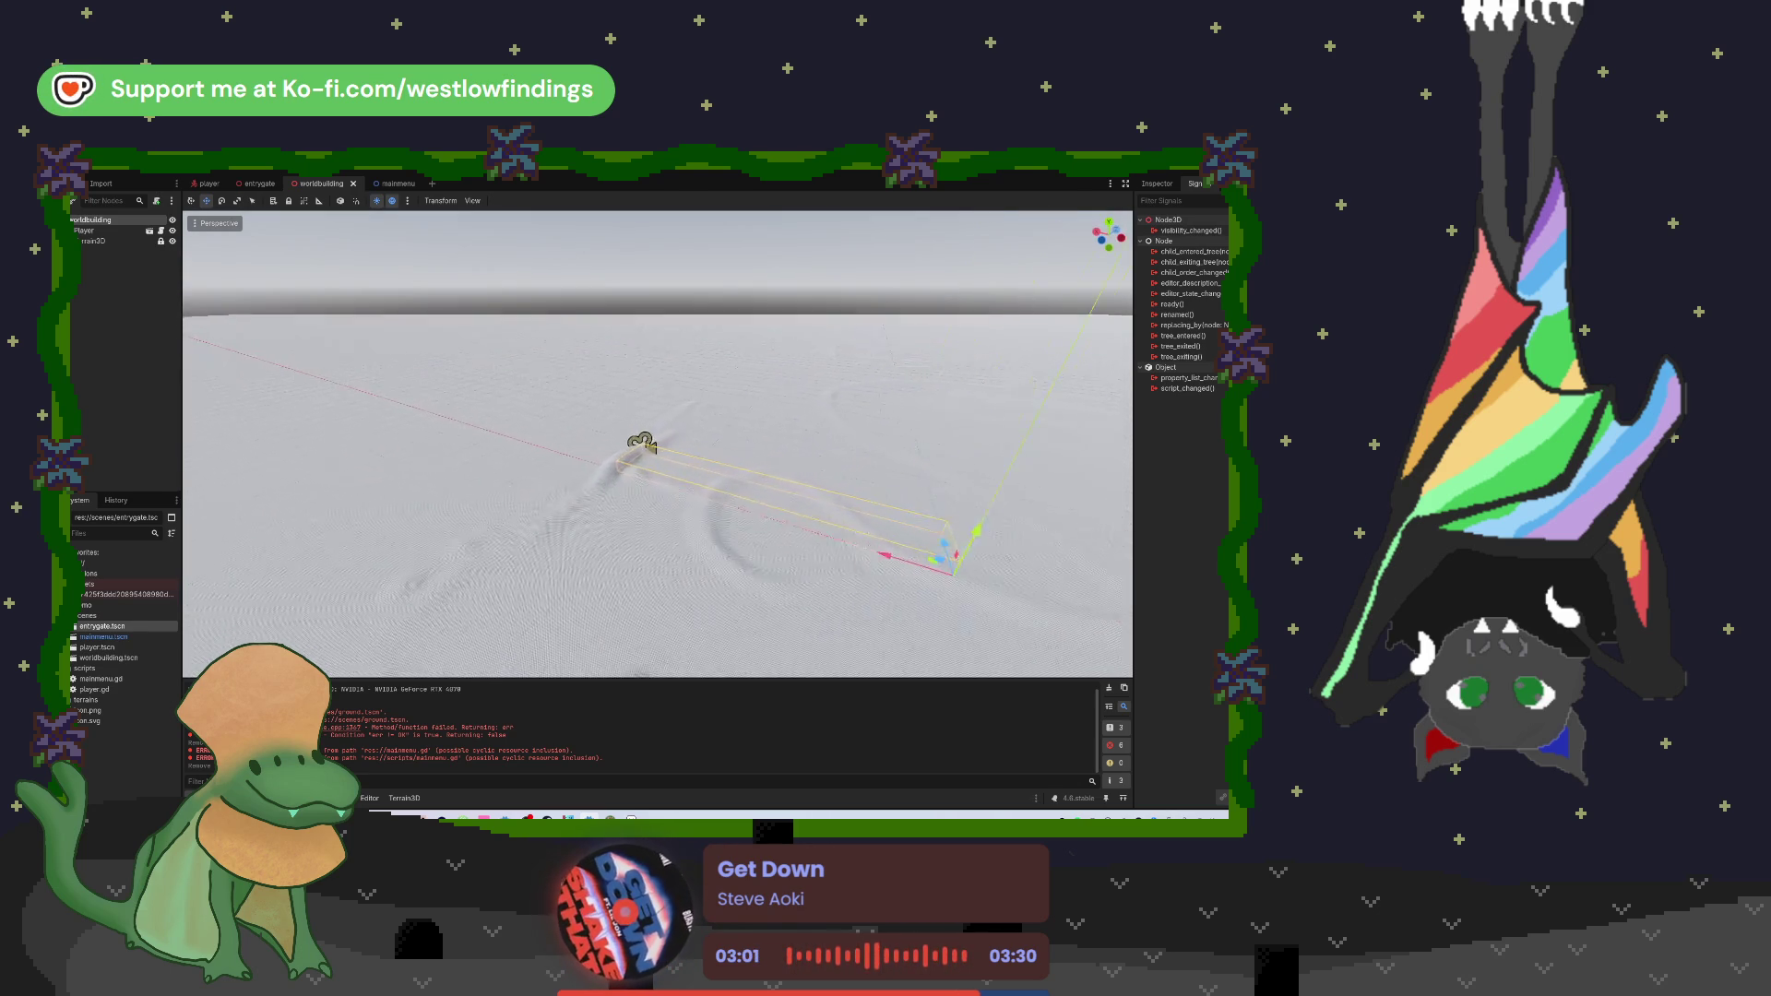
{"action": "key", "text": "w"}
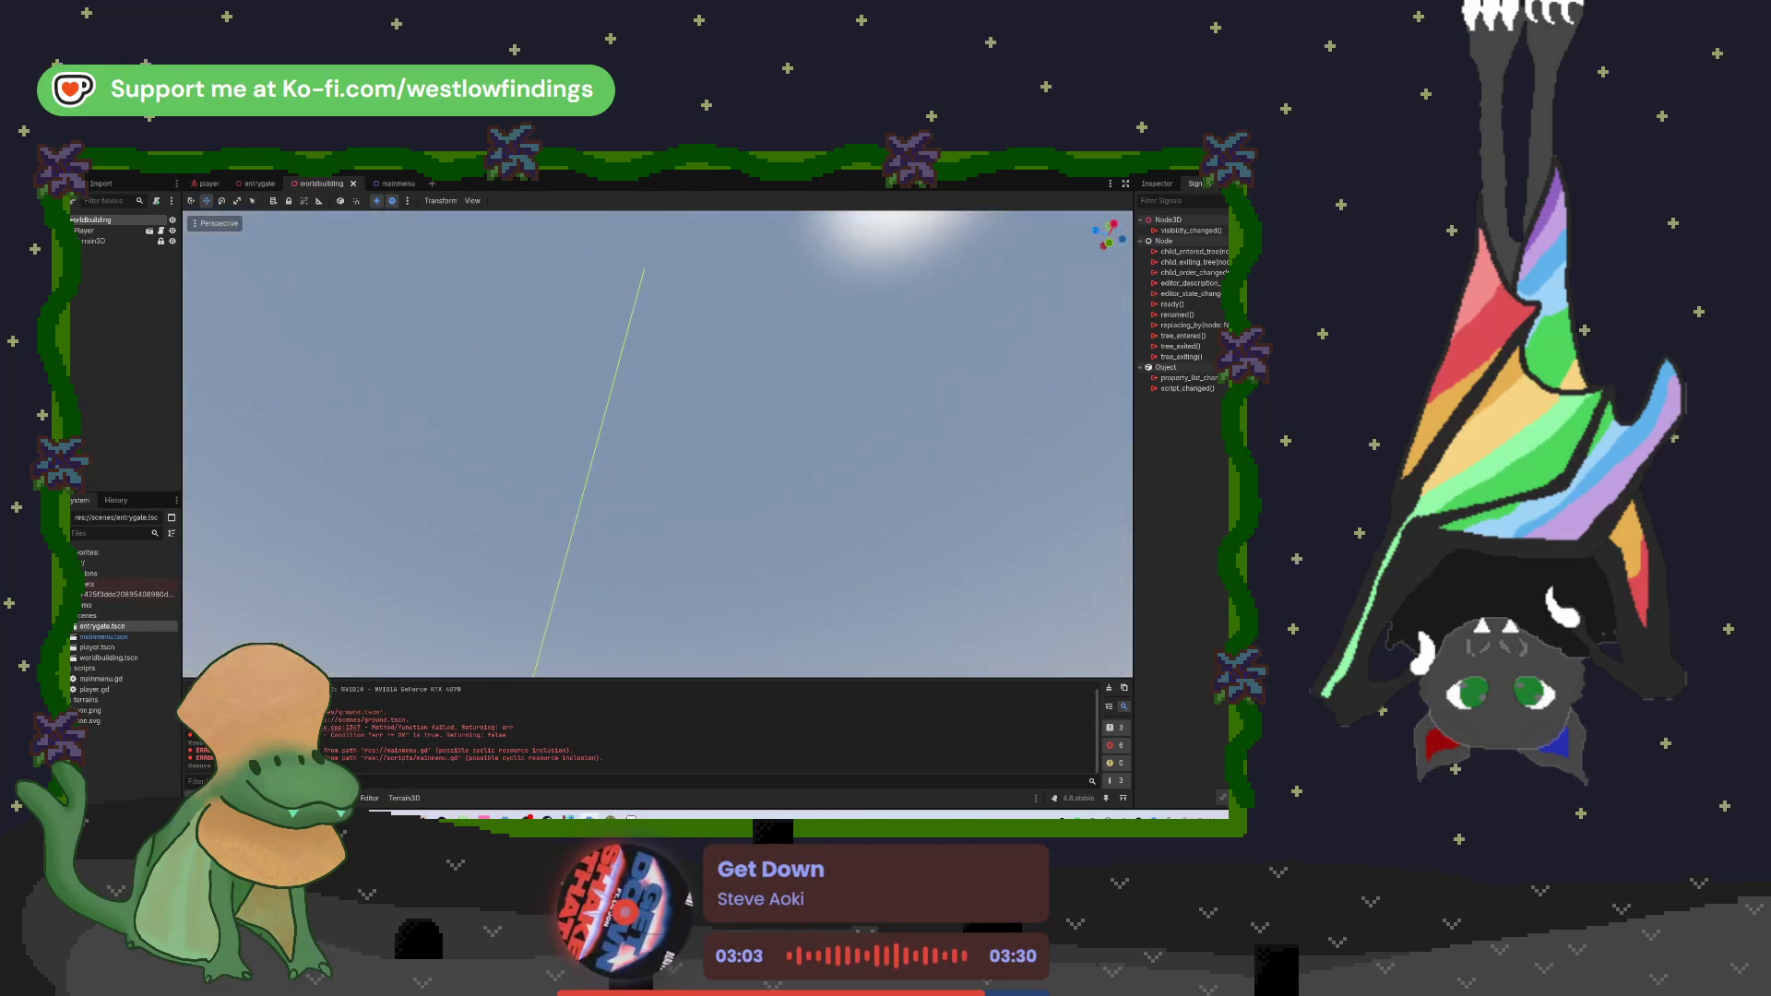
{"action": "key", "text": "w"}
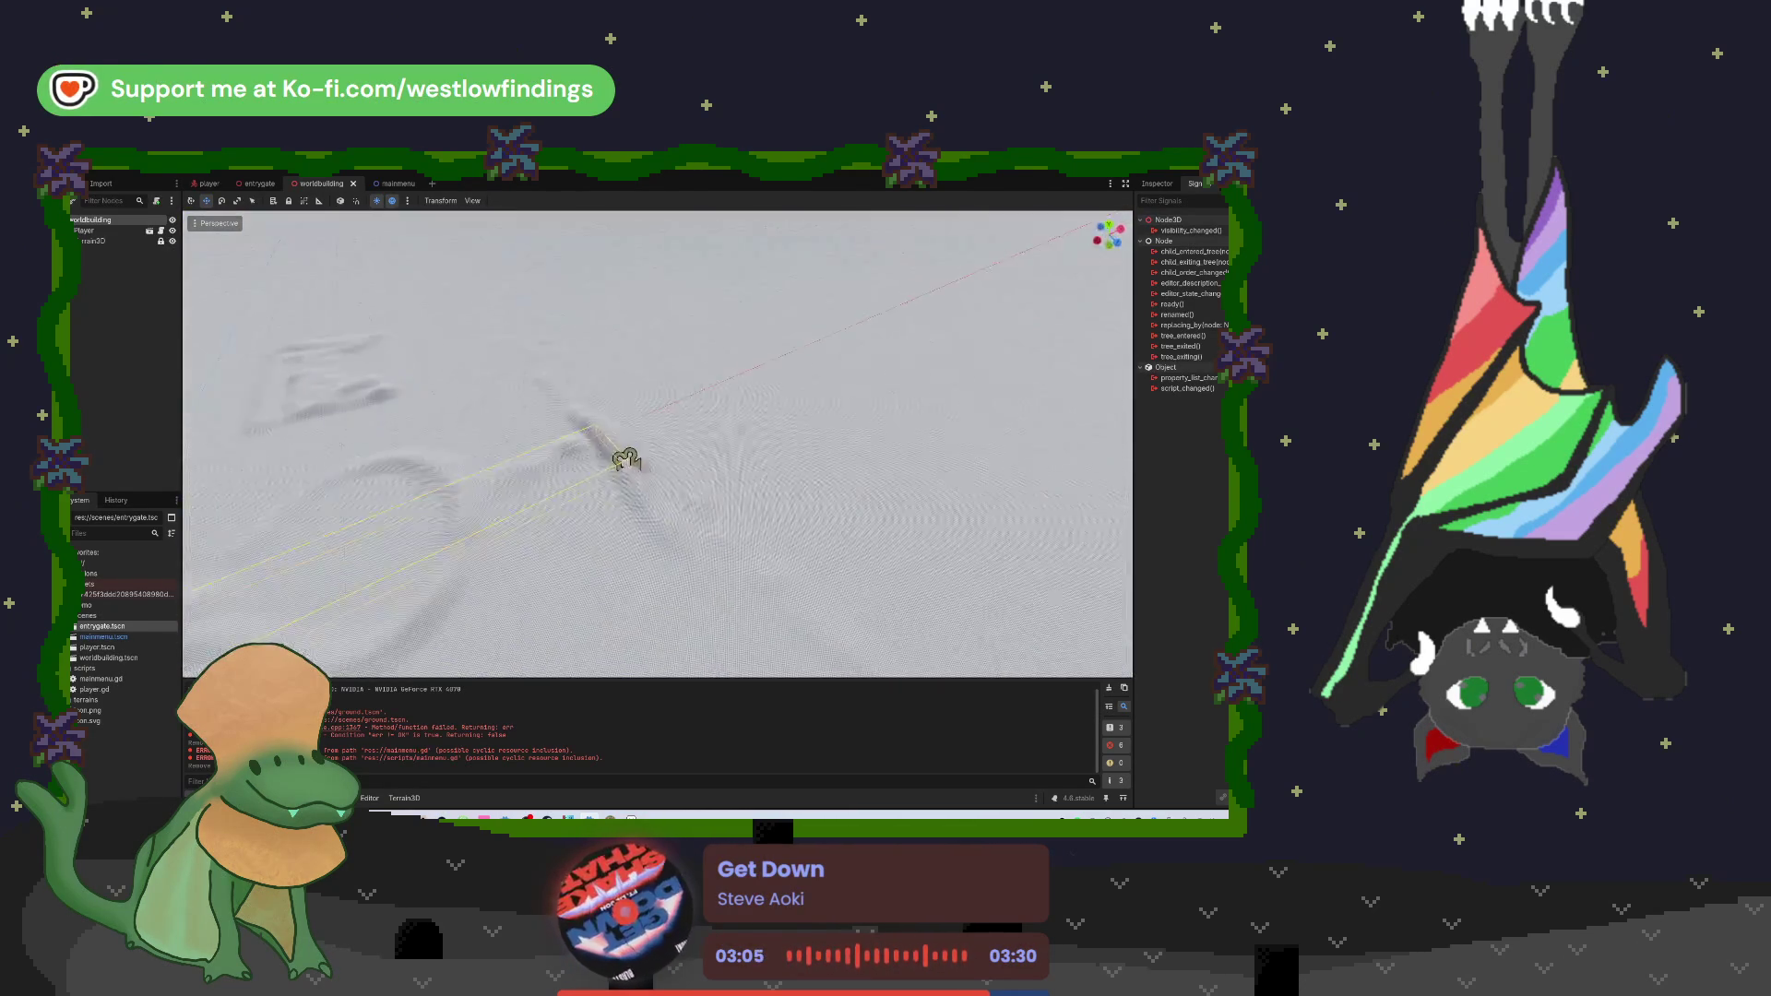
{"action": "key", "text": "w"}
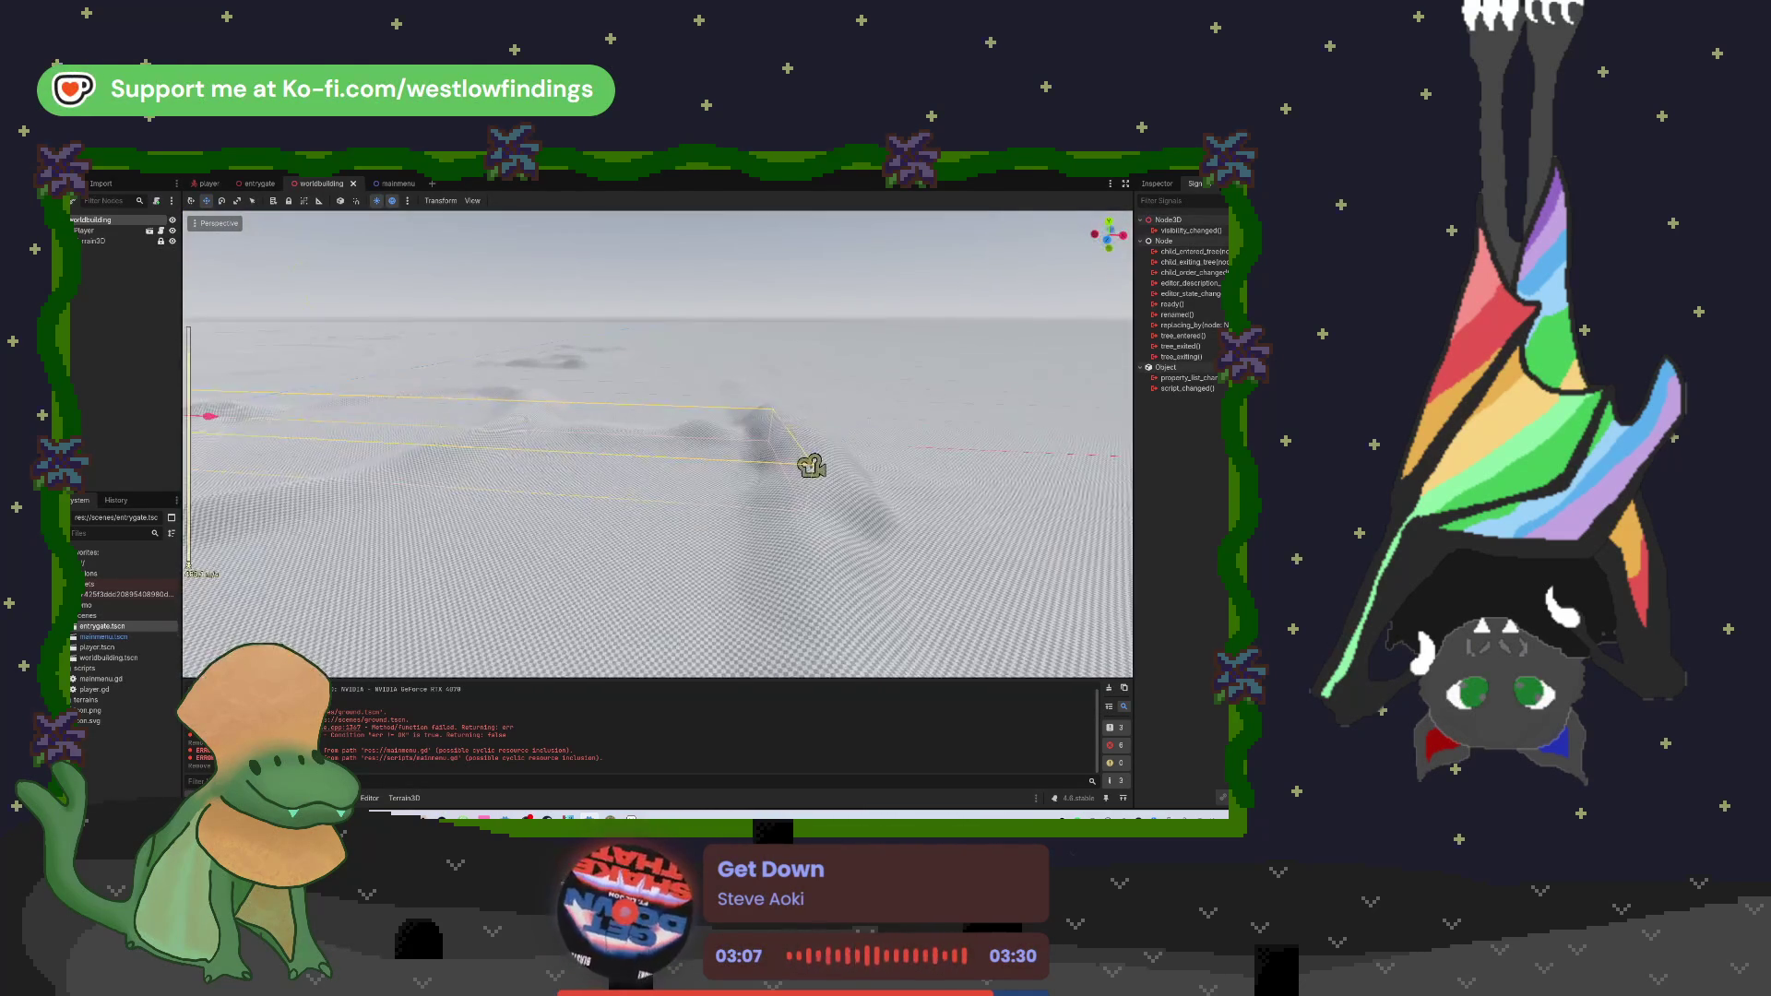
{"action": "scroll", "coordinate": [657, 443], "scroll_direction": "up", "scroll_amount": 2}
{"action": "key", "text": "w"}
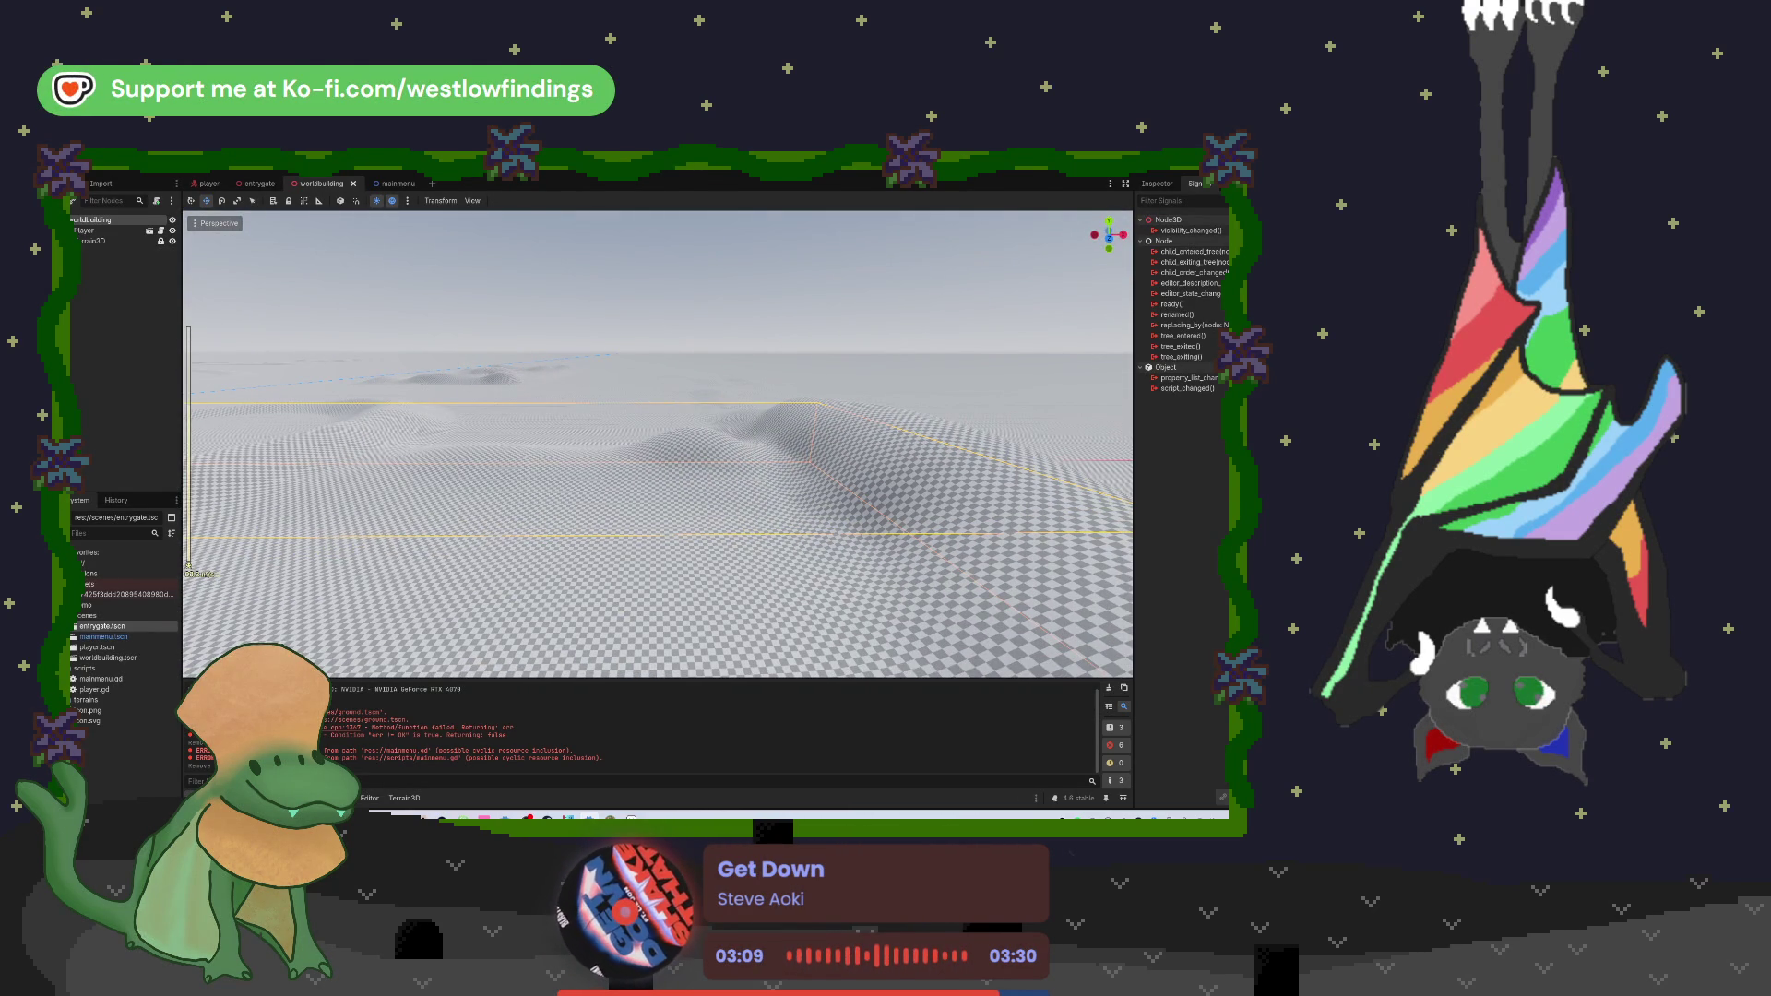
{"action": "left_click", "coordinate": [150, 242]}
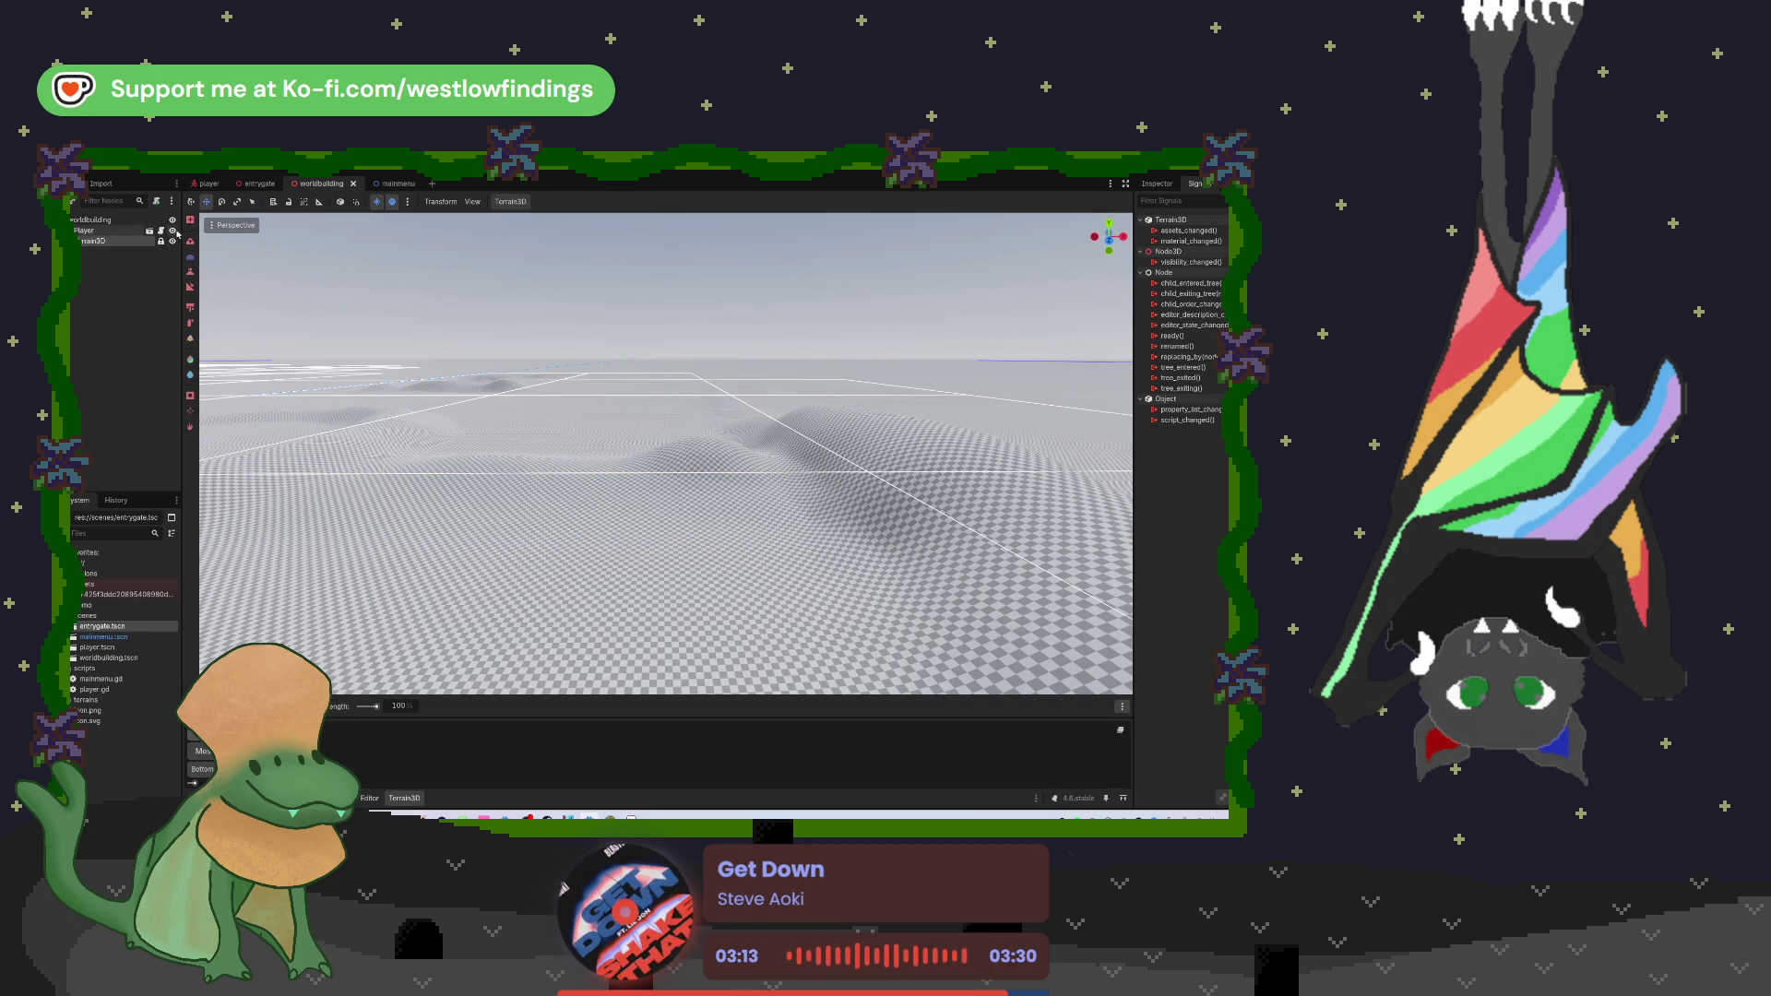
Step: Raise a ridge on the terrain, then switch brush shape and lower the left hills
{"action": "mouse_move", "coordinate": [704, 494]}
{"action": "left_mouse_down"}
{"action": "mouse_move", "coordinate": [771, 484]}
{"action": "mouse_move", "coordinate": [738, 498]}
{"action": "mouse_move", "coordinate": [648, 464]}
{"action": "mouse_move", "coordinate": [323, 456]}
{"action": "mouse_move", "coordinate": [498, 479]}
{"action": "mouse_move", "coordinate": [416, 451]}
{"action": "mouse_move", "coordinate": [621, 453]}
{"action": "mouse_move", "coordinate": [268, 498]}
{"action": "left_mouse_up"}
{"action": "left_click", "coordinate": [216, 706]}
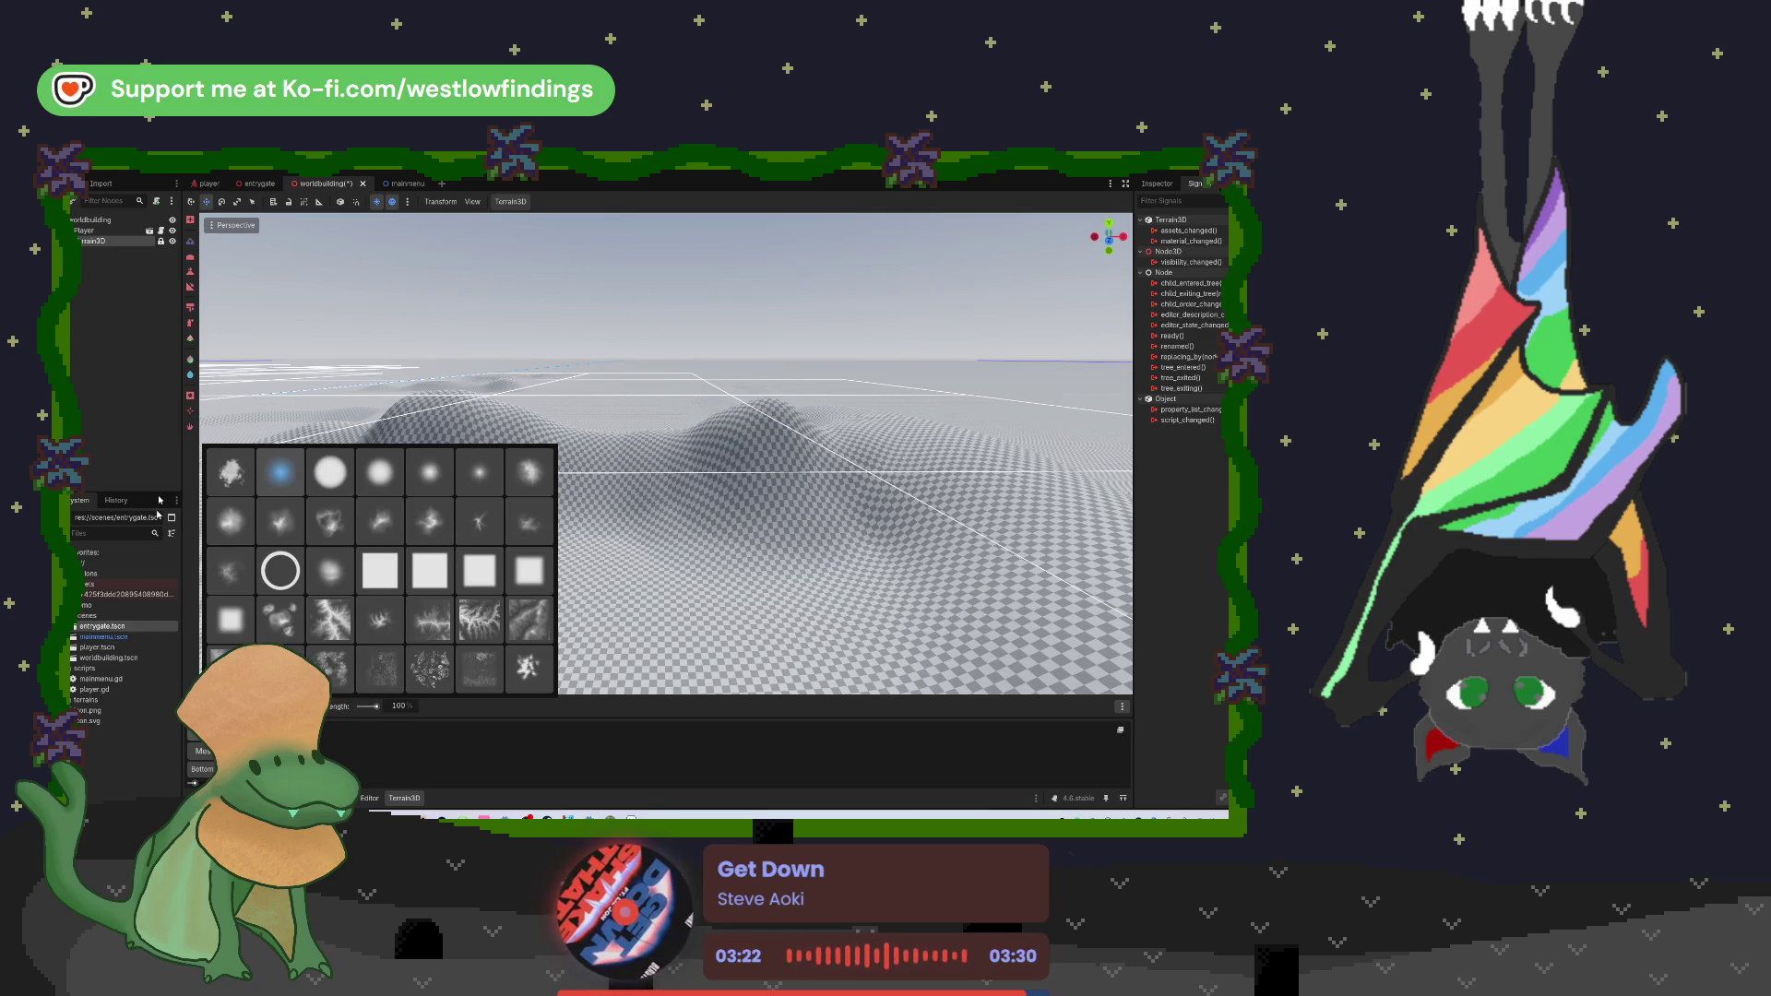
{"action": "left_click", "coordinate": [280, 472]}
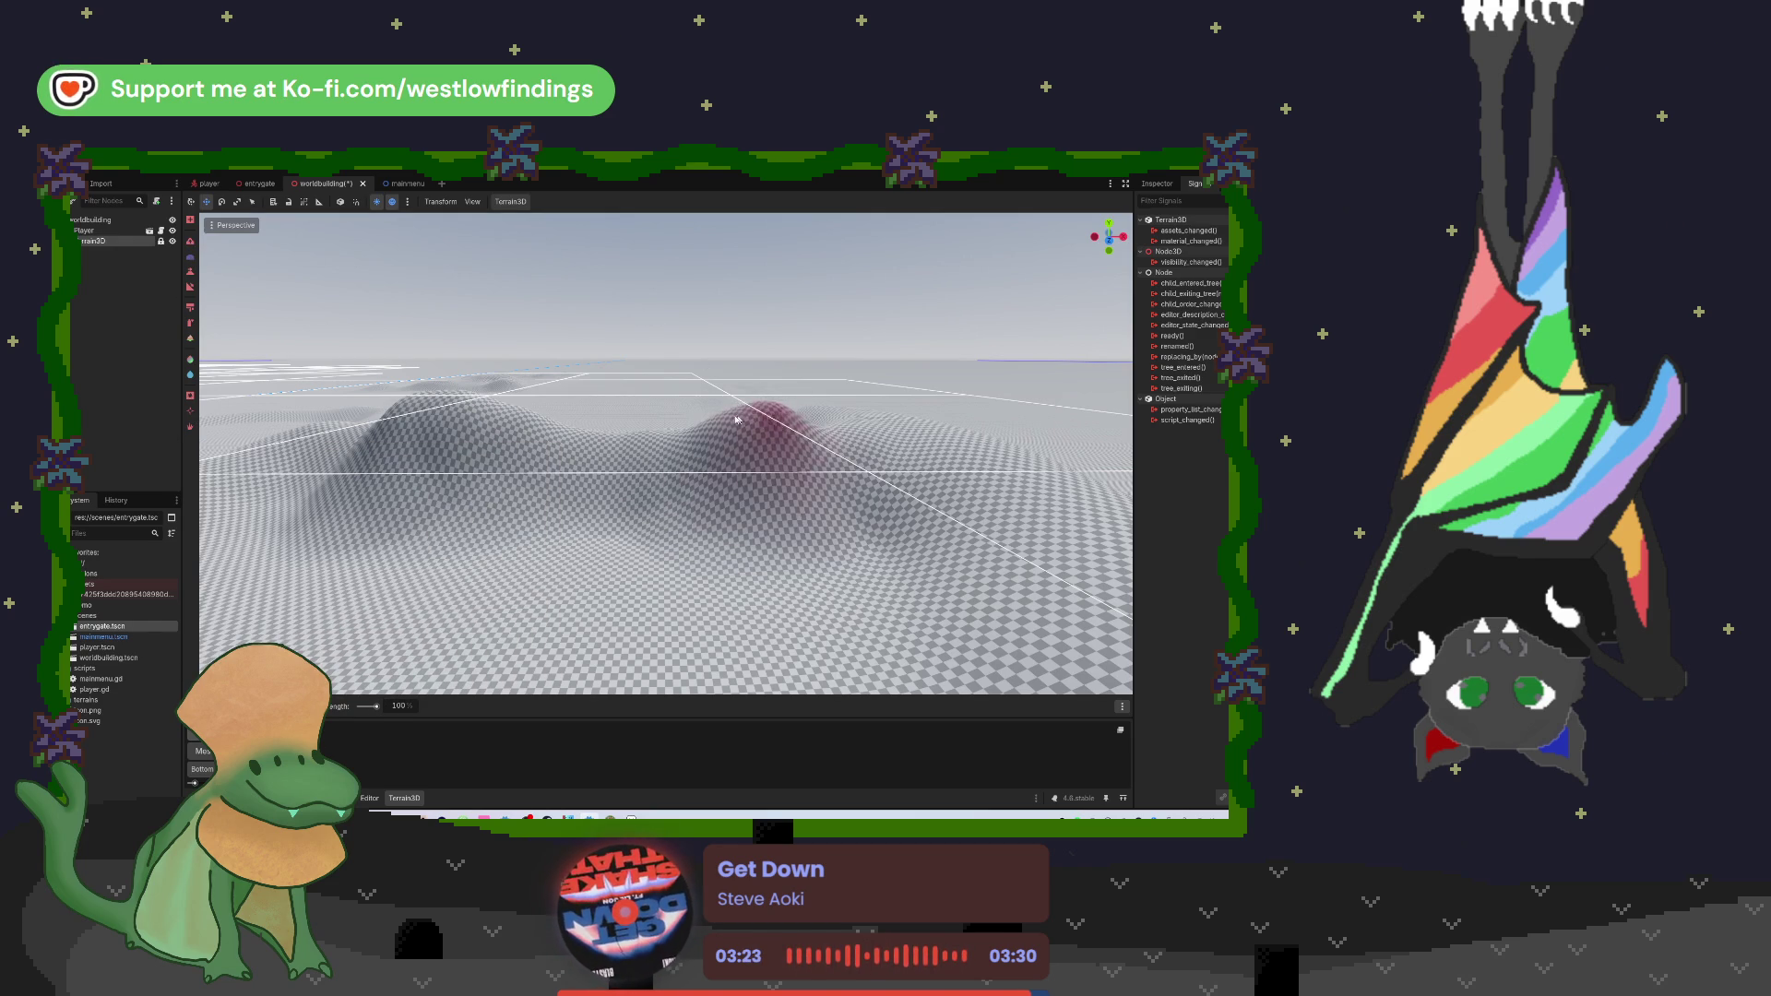
{"action": "left_click_drag", "start_coordinate": [739, 416], "coordinate": [761, 436]}
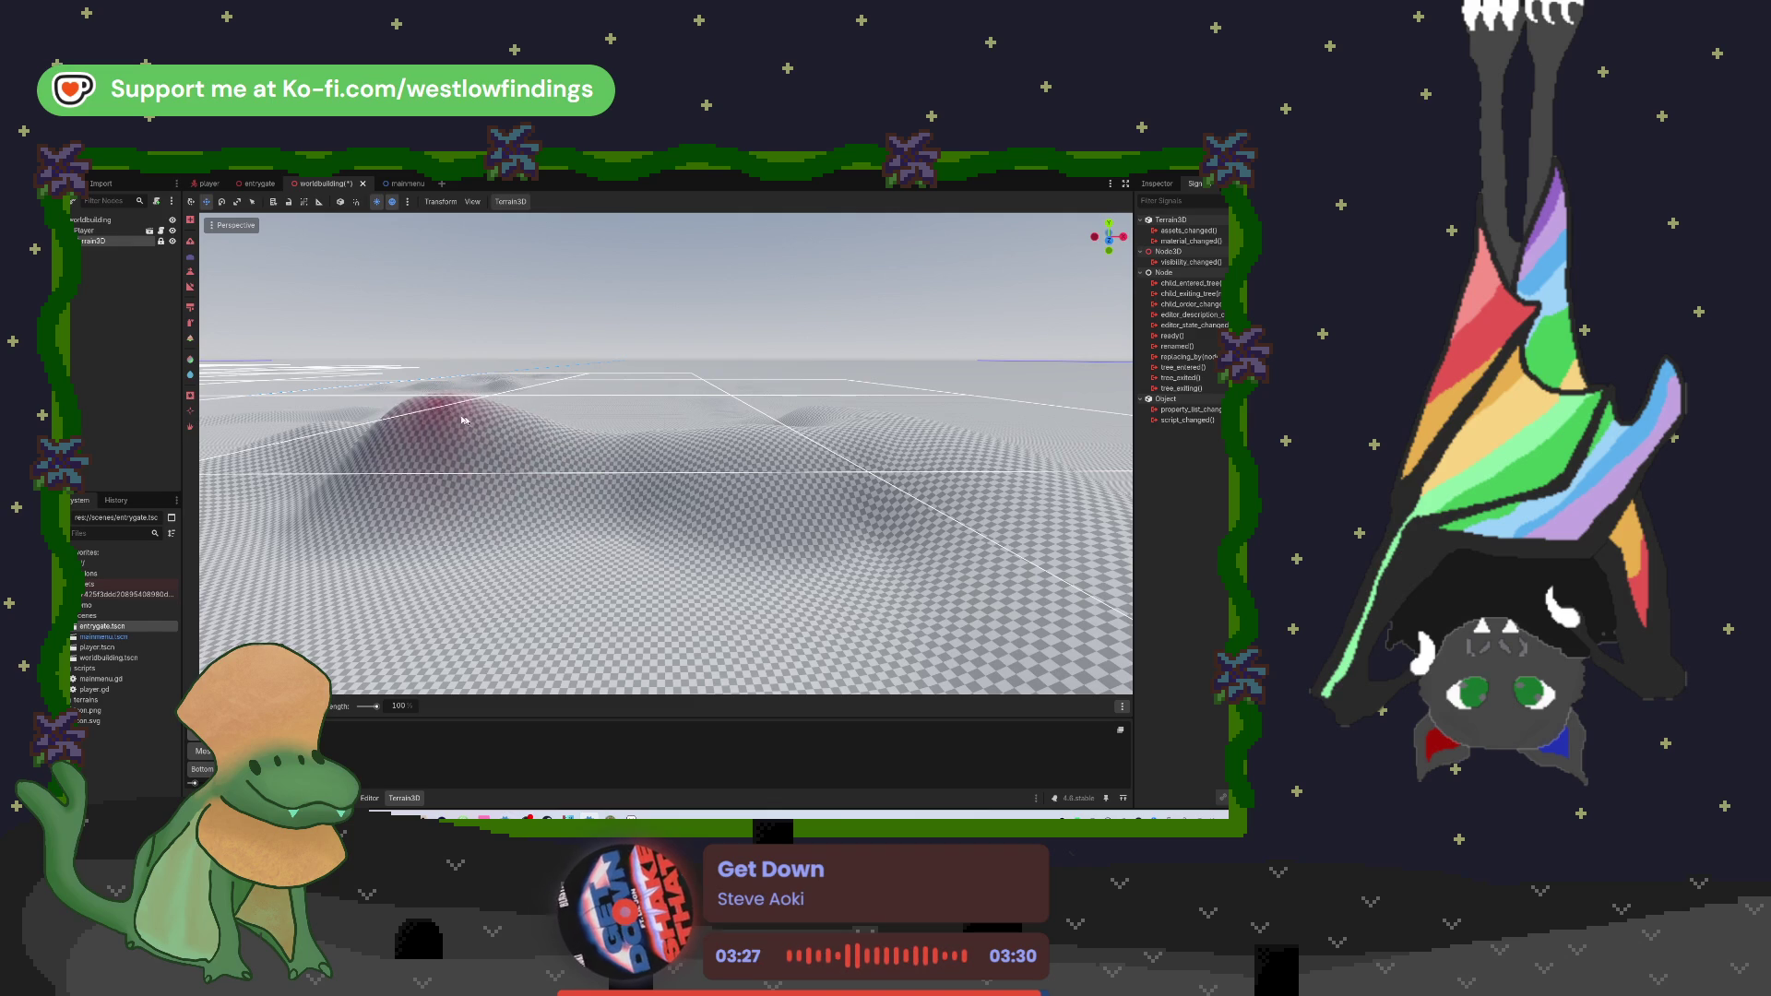
{"action": "mouse_move", "coordinate": [449, 420]}
{"action": "left_mouse_down"}
{"action": "mouse_move", "coordinate": [369, 415]}
{"action": "mouse_move", "coordinate": [558, 431]}
{"action": "mouse_move", "coordinate": [375, 427]}
{"action": "mouse_move", "coordinate": [430, 437]}
{"action": "mouse_move", "coordinate": [513, 433]}
{"action": "mouse_move", "coordinate": [411, 430]}
{"action": "mouse_move", "coordinate": [851, 440]}
{"action": "left_mouse_up"}
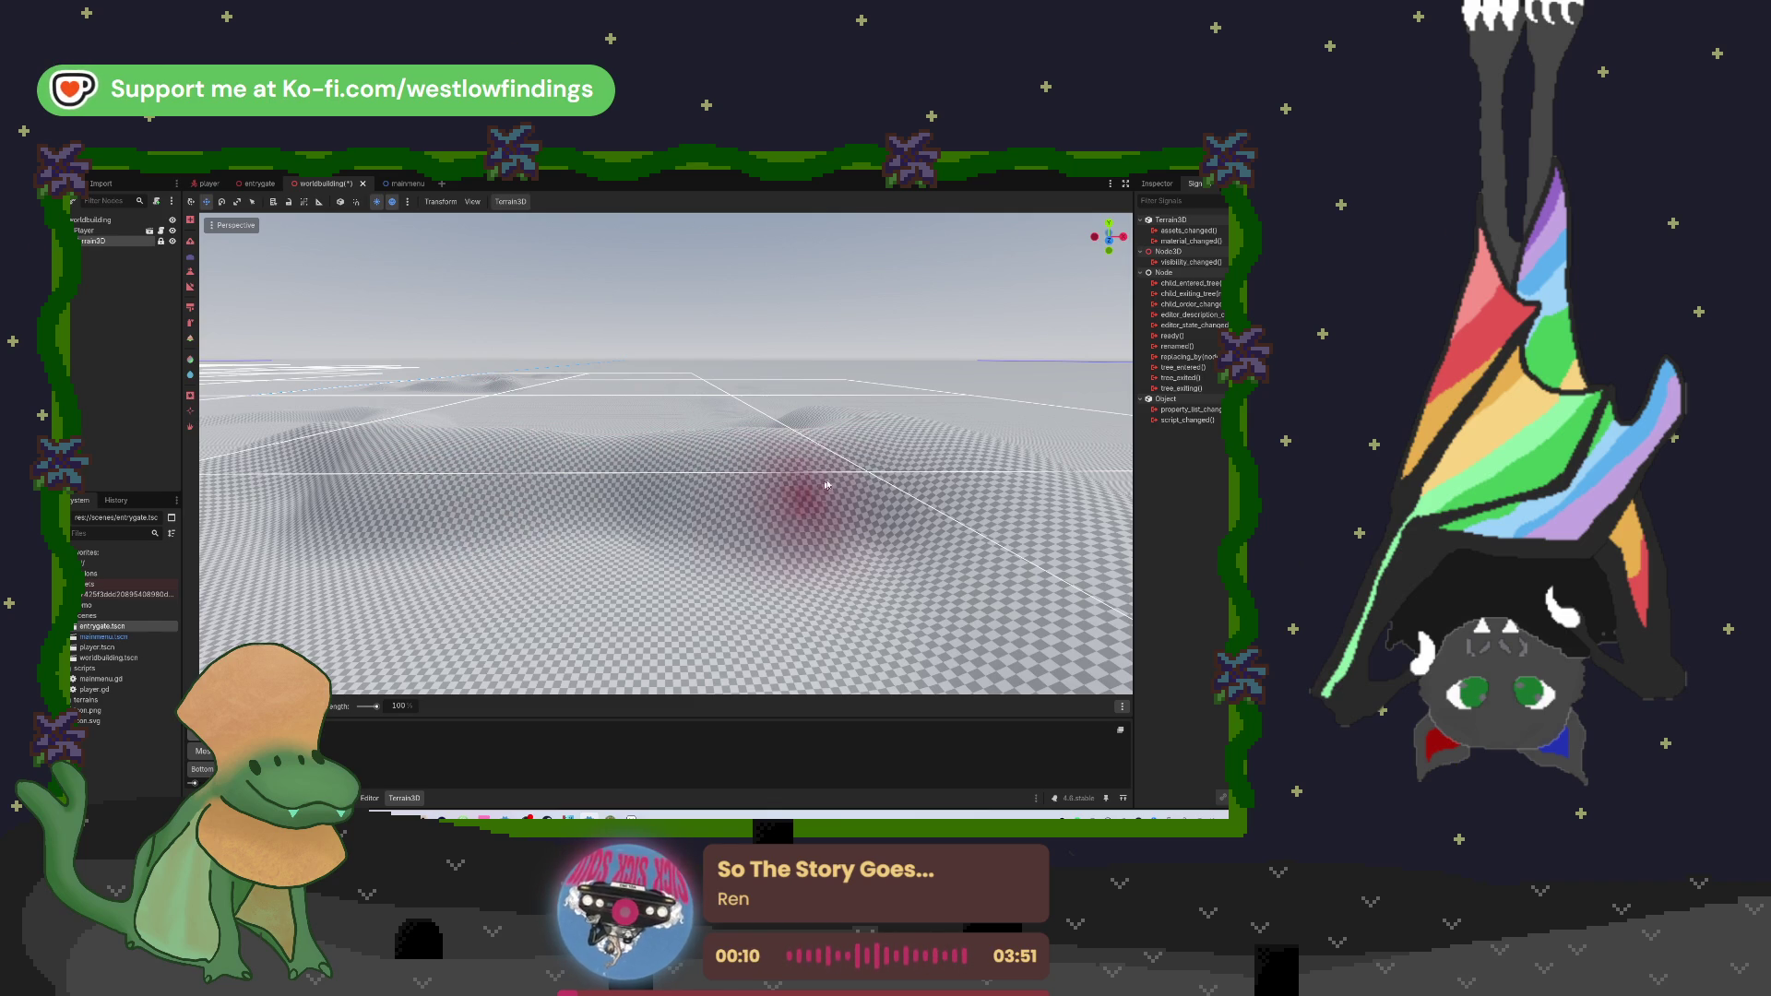
{"action": "mouse_move", "coordinate": [889, 455]}
{"action": "left_mouse_down"}
{"action": "mouse_move", "coordinate": [978, 396]}
{"action": "mouse_move", "coordinate": [700, 526]}
{"action": "mouse_move", "coordinate": [759, 660]}
{"action": "mouse_move", "coordinate": [912, 442]}
{"action": "left_mouse_up"}
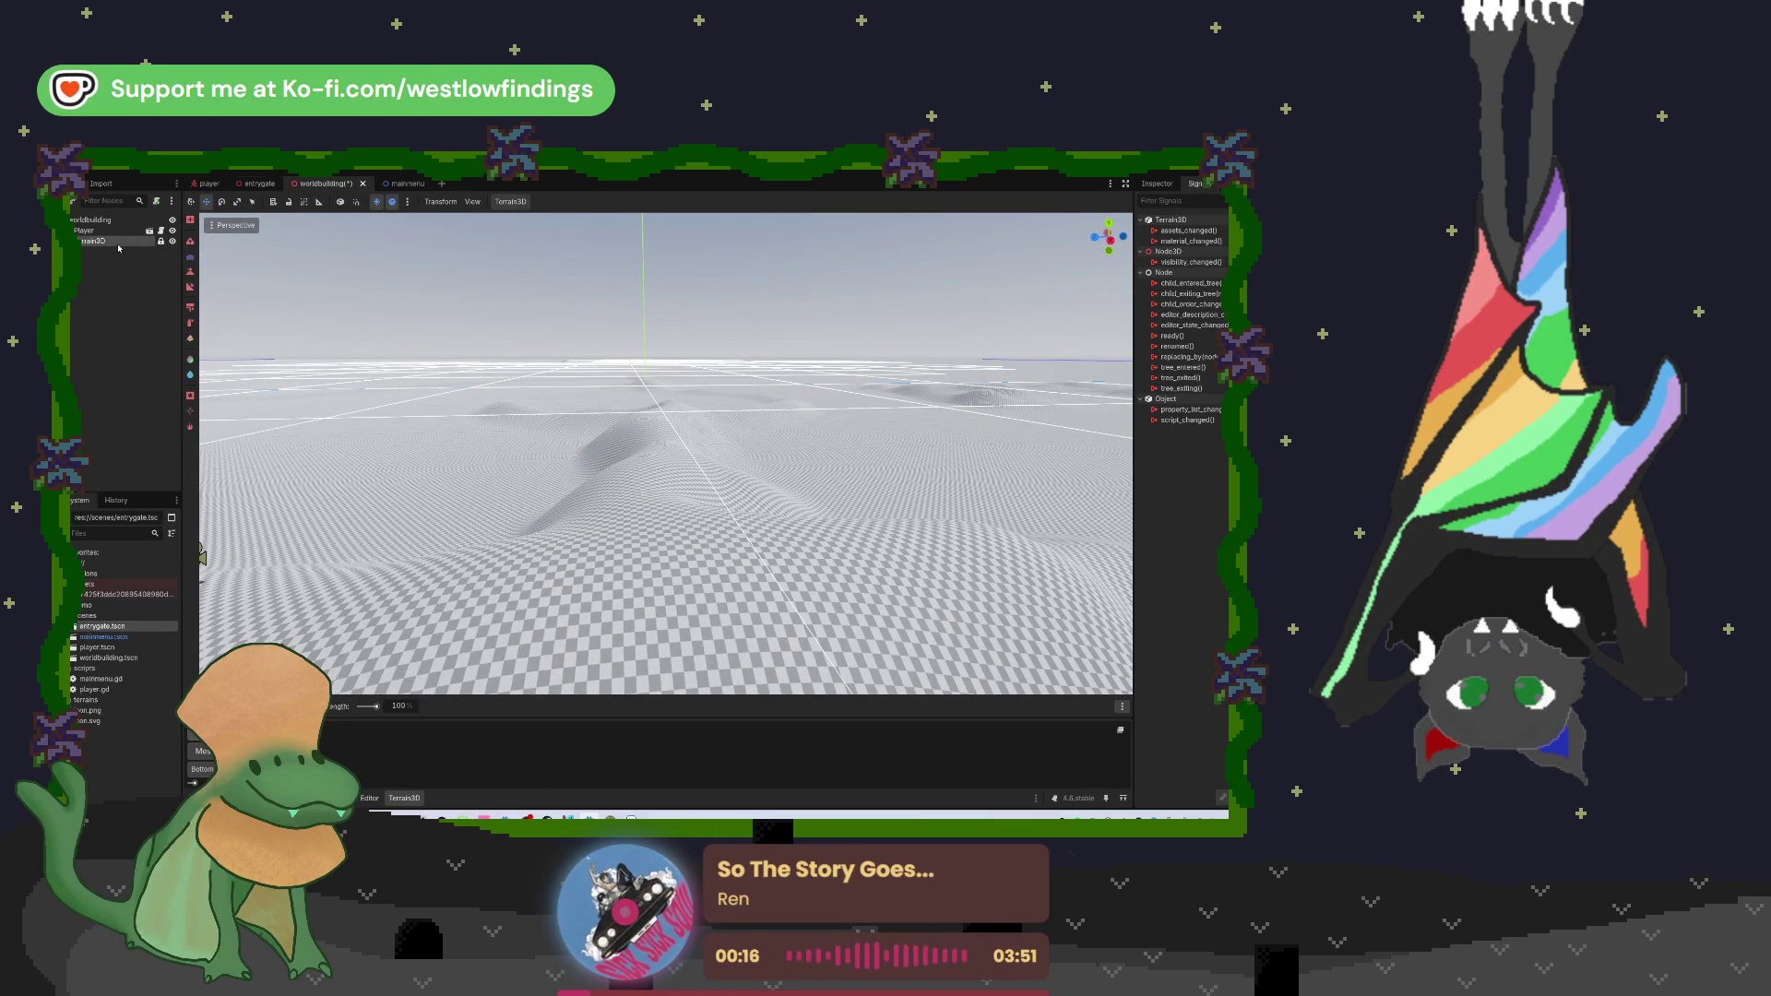
Step: Drop entrygate.tscn onto the terrain and drag it toward the camera
{"action": "mouse_move", "coordinate": [102, 628]}
{"action": "left_mouse_down"}
{"action": "mouse_move", "coordinate": [433, 563]}
{"action": "mouse_move", "coordinate": [501, 508]}
{"action": "mouse_move", "coordinate": [535, 535]}
{"action": "left_mouse_up"}
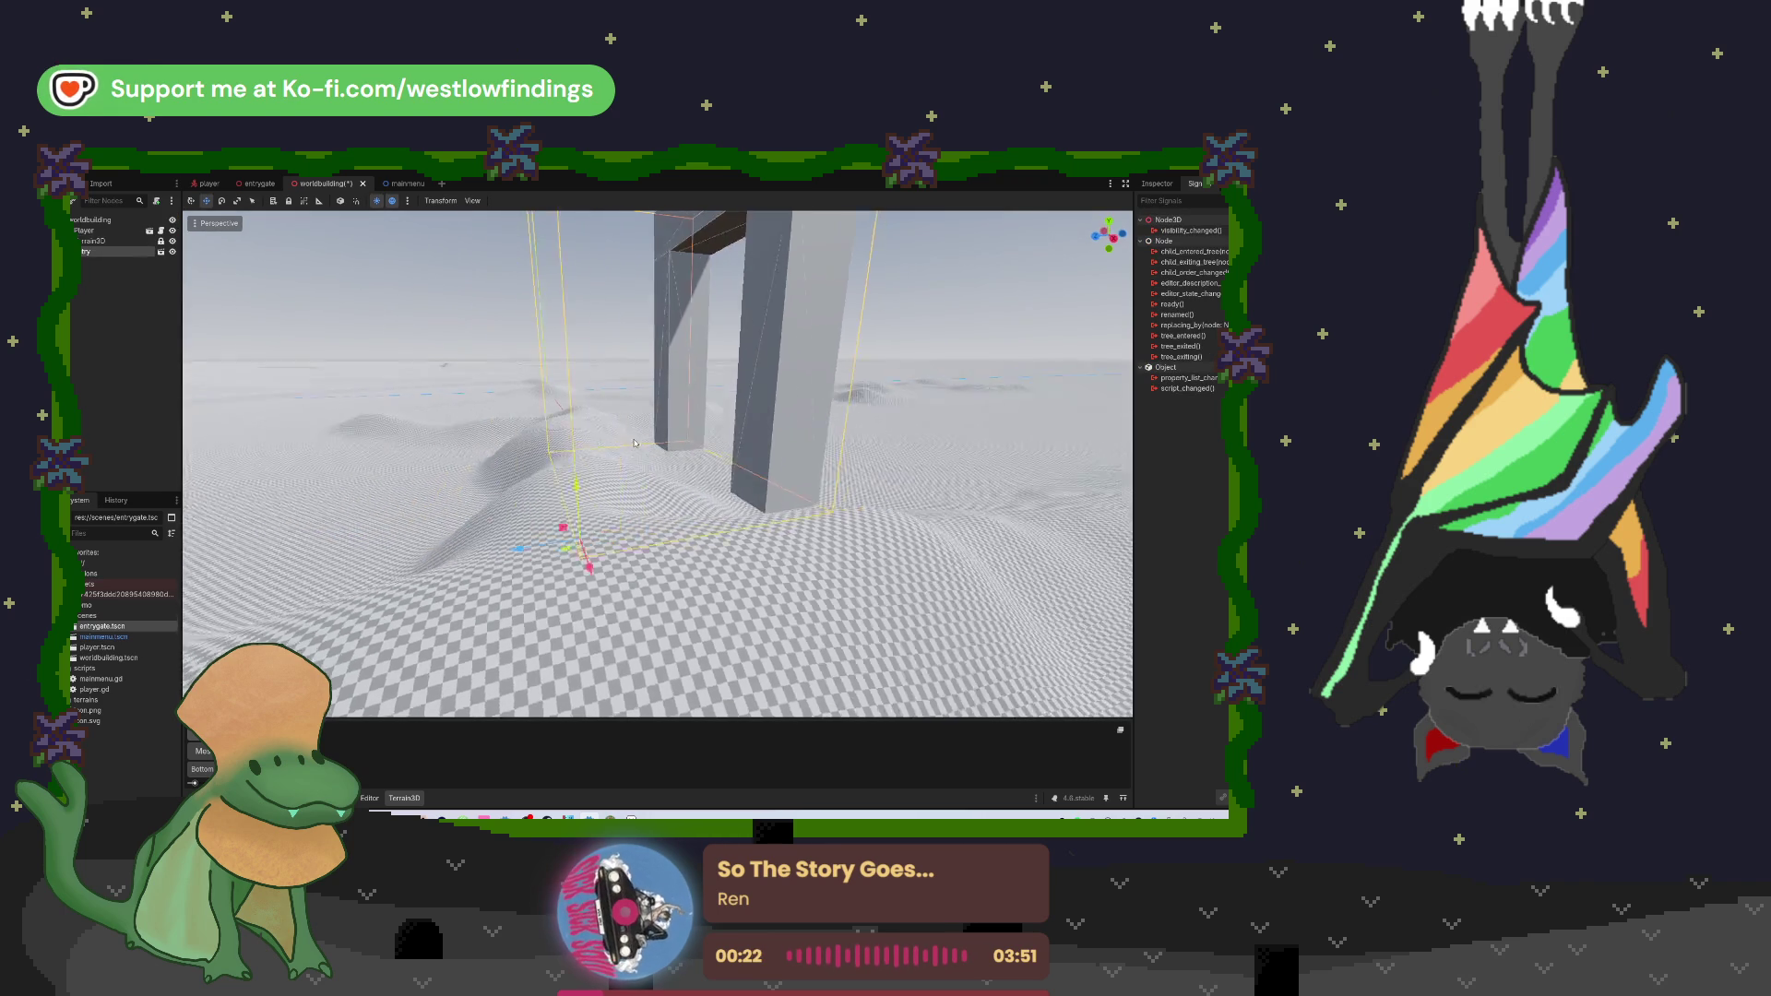
{"action": "key", "text": "f"}
{"action": "mouse_move", "coordinate": [817, 403]}
{"action": "left_mouse_down"}
{"action": "mouse_move", "coordinate": [682, 411]}
{"action": "mouse_move", "coordinate": [705, 405]}
{"action": "left_mouse_up"}
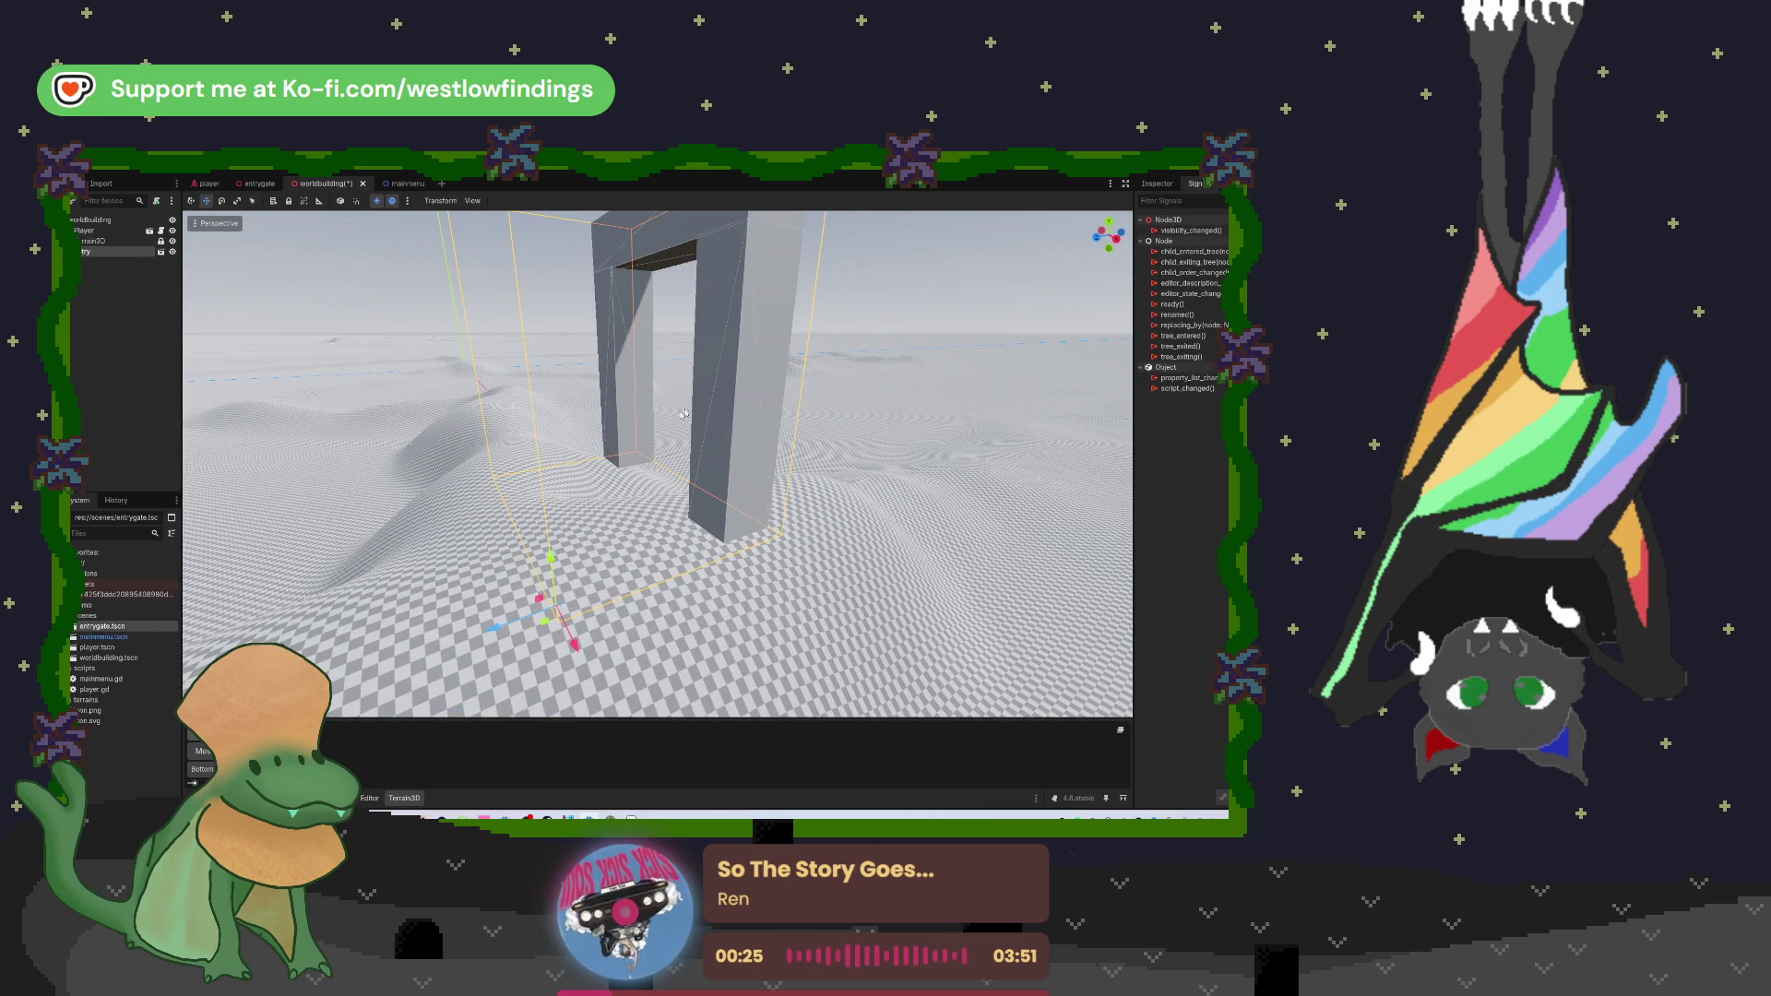
{"action": "scroll", "coordinate": [576, 651], "scroll_direction": "down", "scroll_amount": 5}
{"action": "left_click_drag", "start_coordinate": [503, 566], "coordinate": [429, 483]}
{"action": "mouse_move", "coordinate": [457, 354]}
{"action": "left_mouse_down"}
{"action": "mouse_move", "coordinate": [476, 625]}
{"action": "mouse_move", "coordinate": [521, 701]}
{"action": "left_mouse_up"}
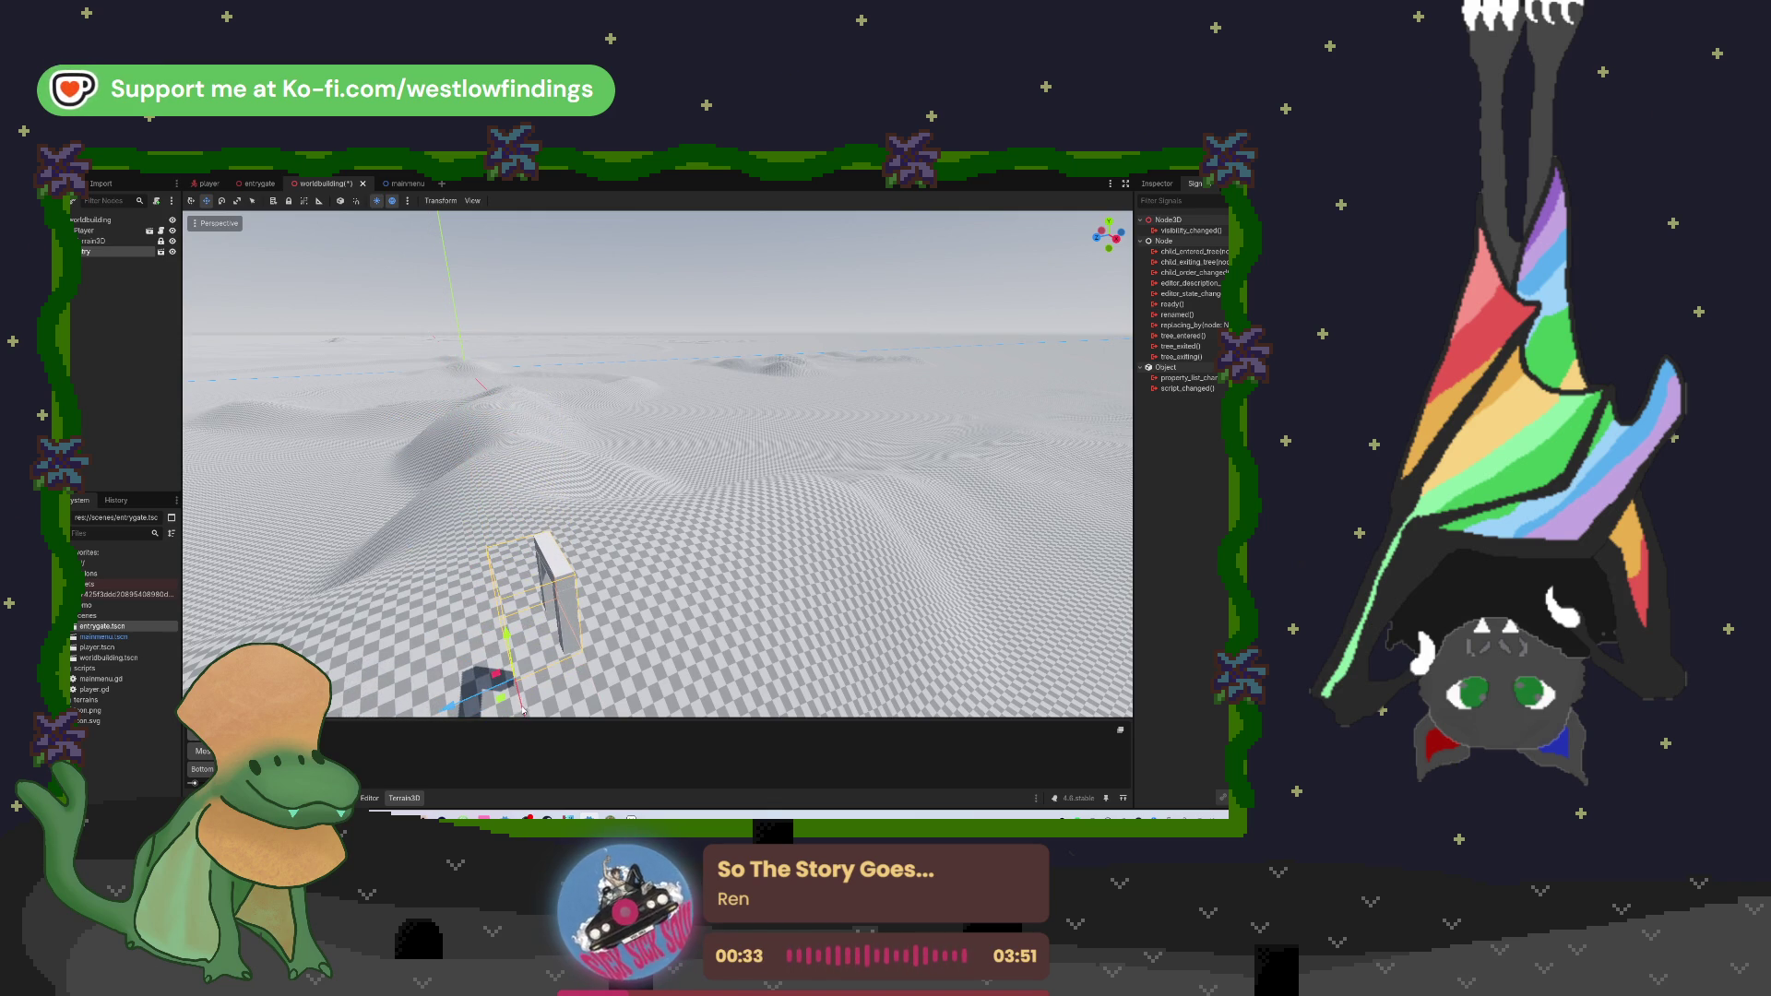
{"action": "left_click", "coordinate": [626, 651]}
Step: Slide the entry gate back along one axis and rotate it slightly
{"action": "scroll", "coordinate": [700, 493], "scroll_direction": "down", "scroll_amount": 3}
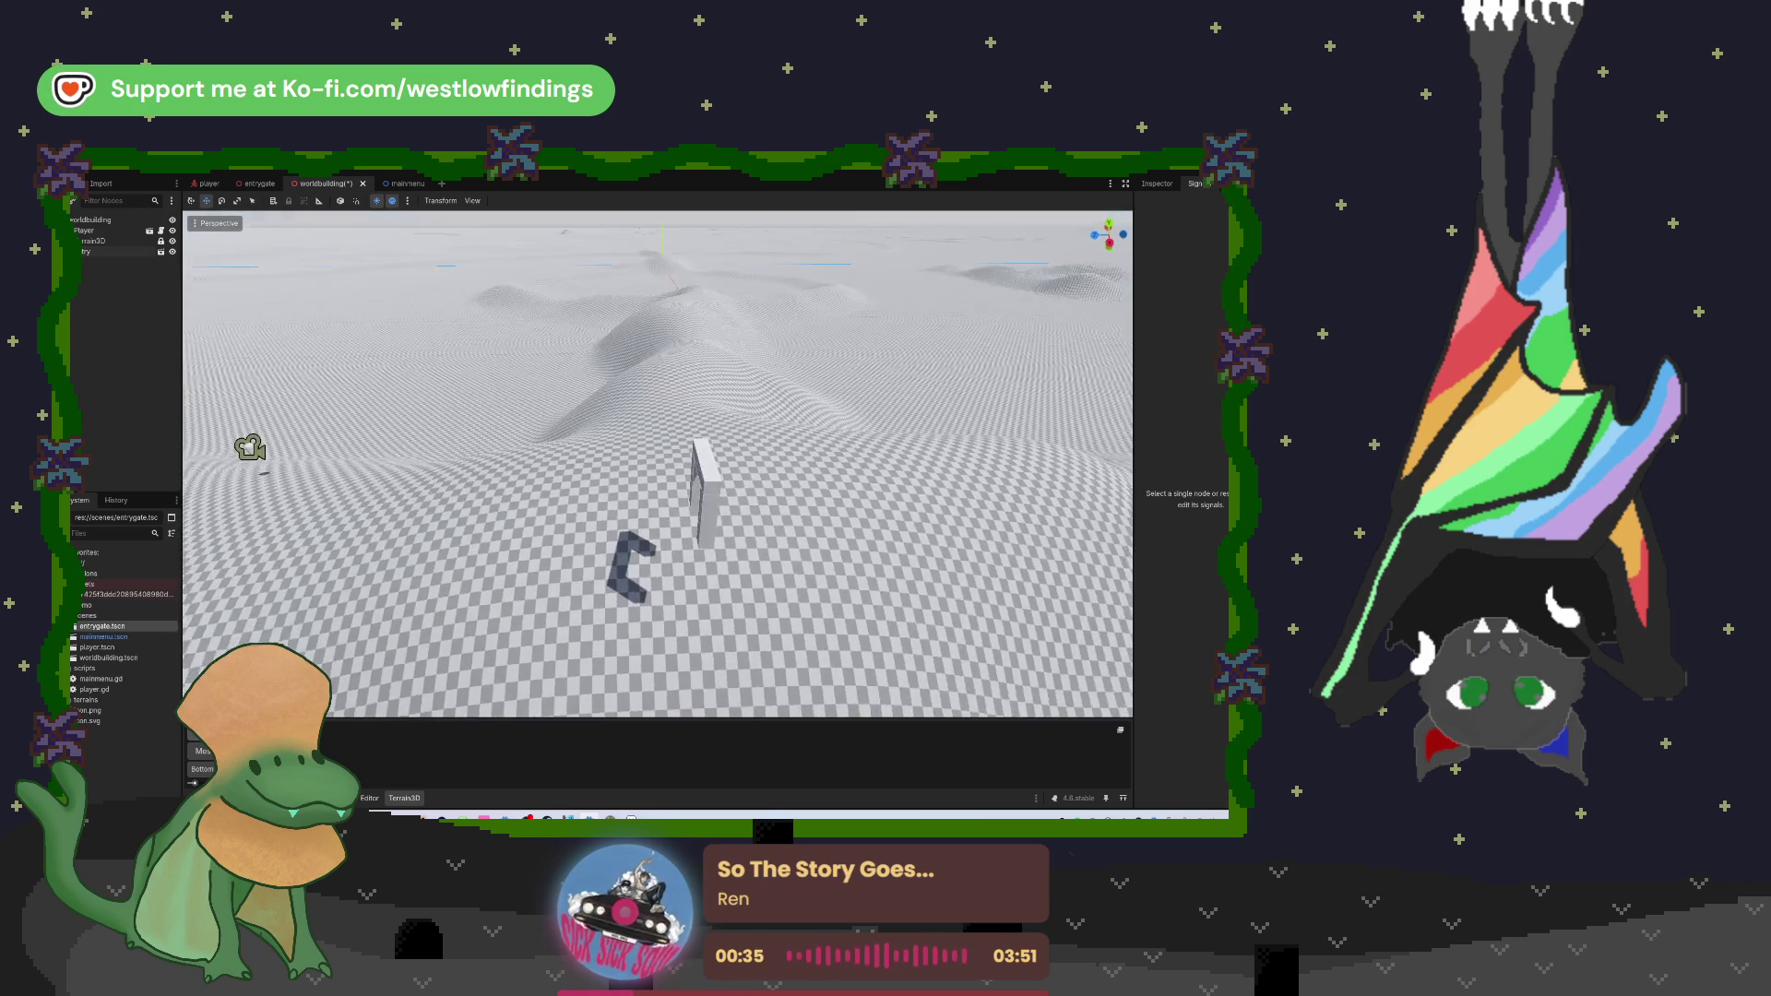
{"action": "left_click", "coordinate": [655, 522]}
{"action": "left_click_drag", "start_coordinate": [633, 570], "coordinate": [624, 498]}
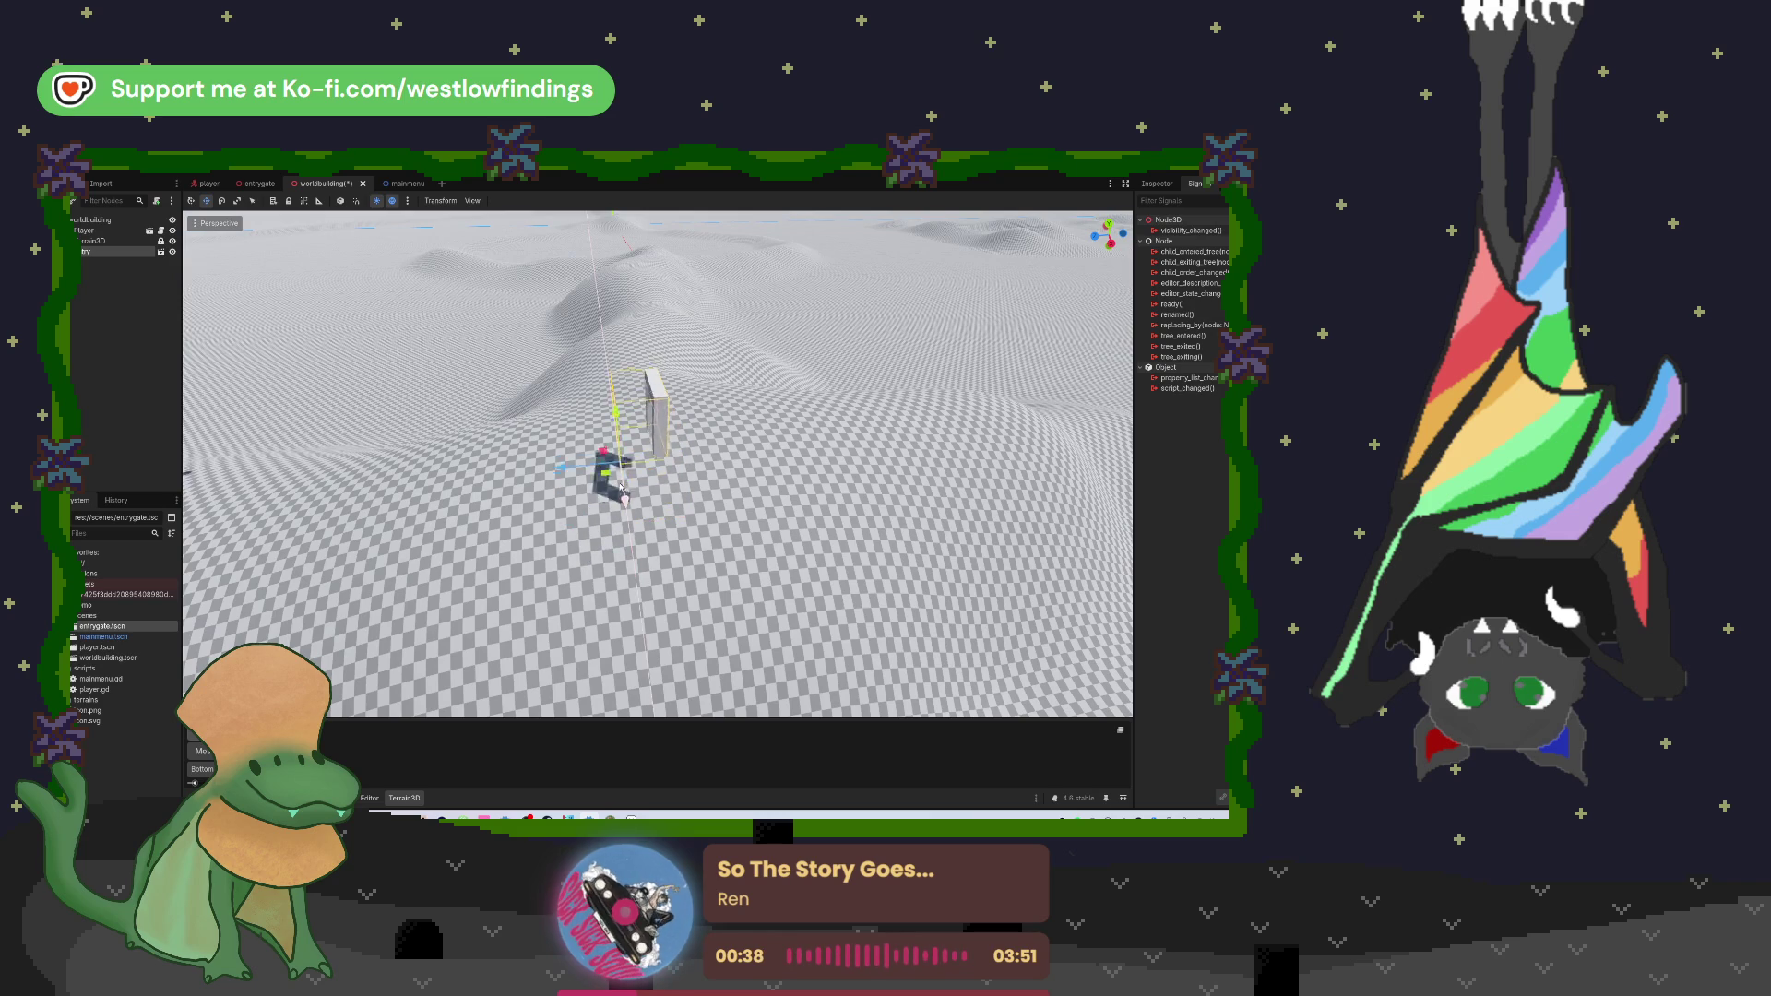
{"action": "left_click_drag", "start_coordinate": [613, 427], "coordinate": [595, 374]}
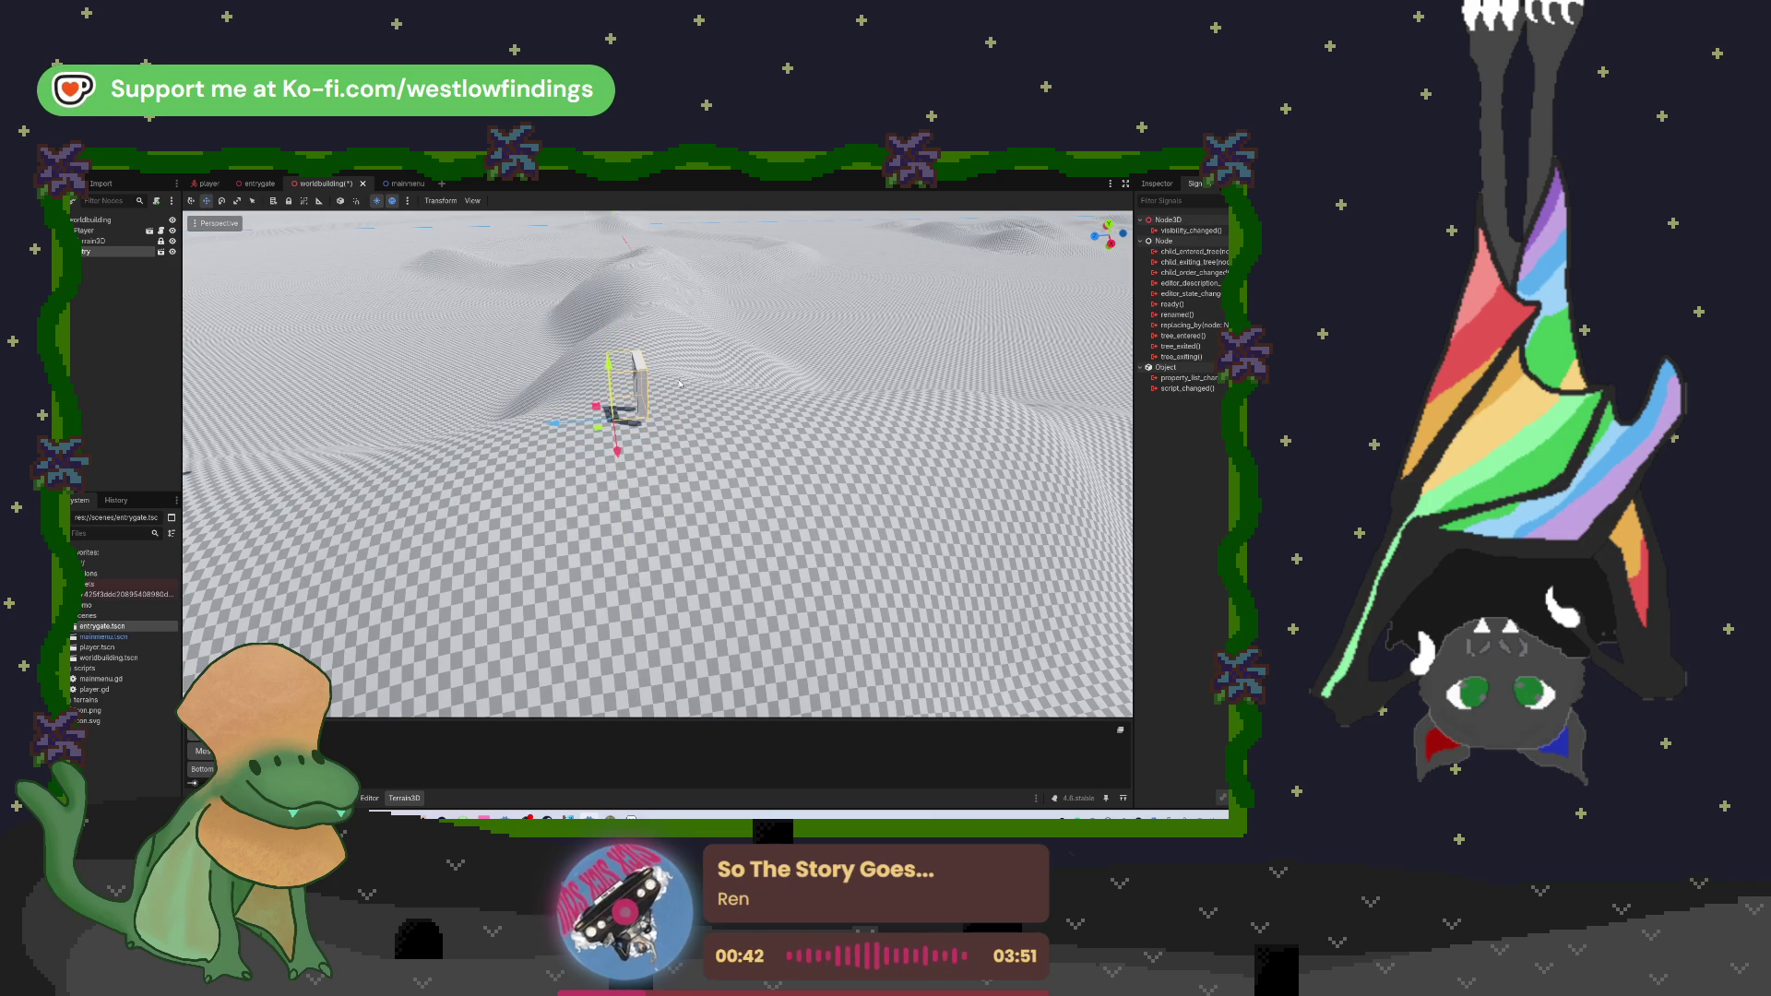
{"action": "scroll", "coordinate": [609, 396], "scroll_direction": "up", "scroll_amount": 3}
{"action": "scroll", "coordinate": [634, 421], "scroll_direction": "up", "scroll_amount": 5}
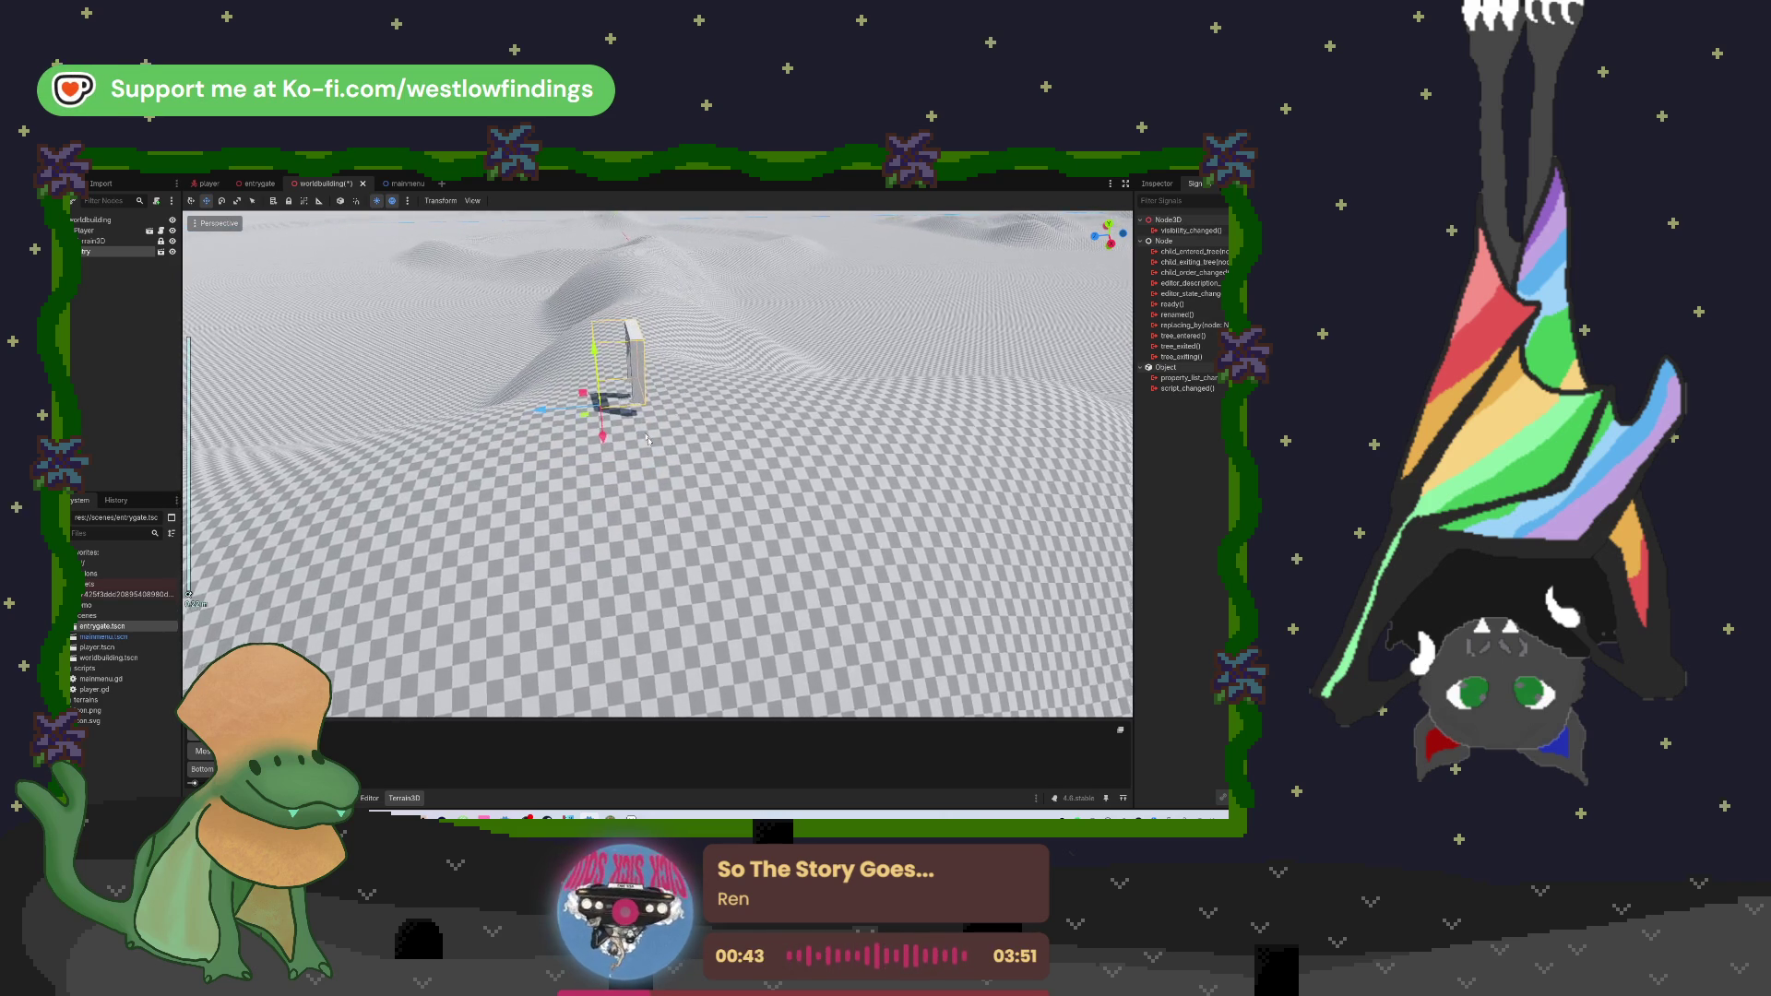
{"action": "scroll", "coordinate": [671, 464], "scroll_direction": "down", "scroll_amount": 5}
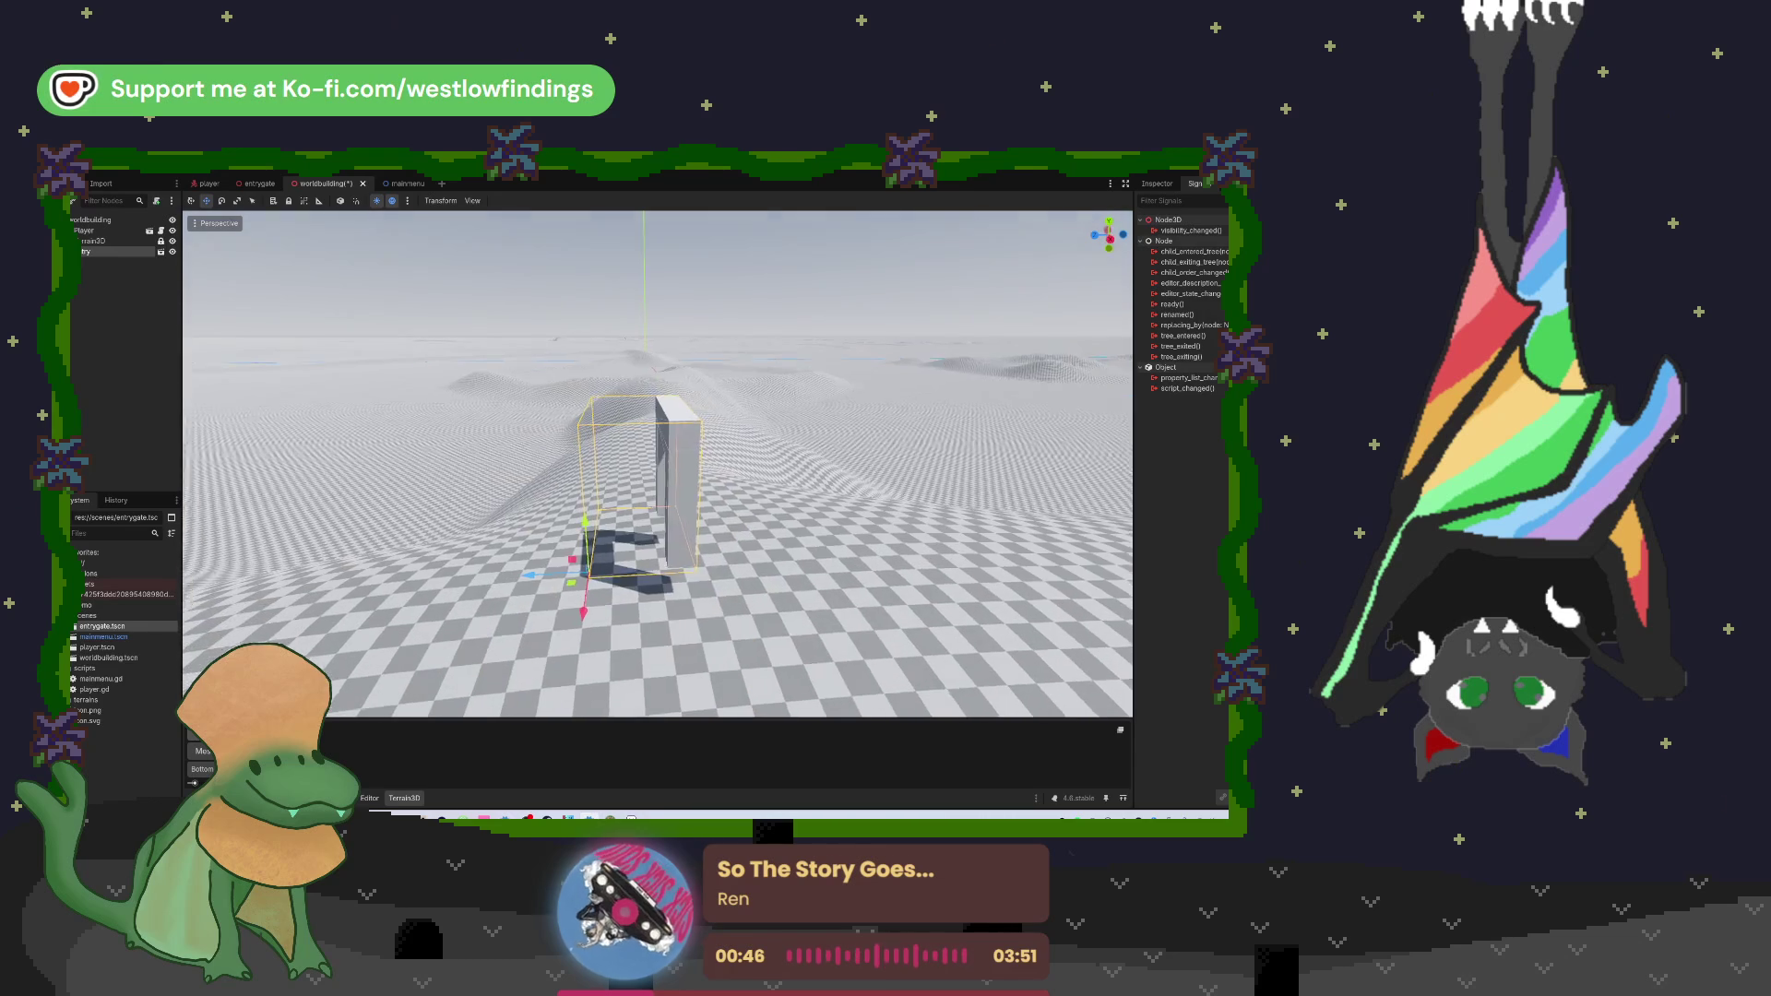
{"action": "scroll", "coordinate": [670, 464], "scroll_direction": "down", "scroll_amount": 5}
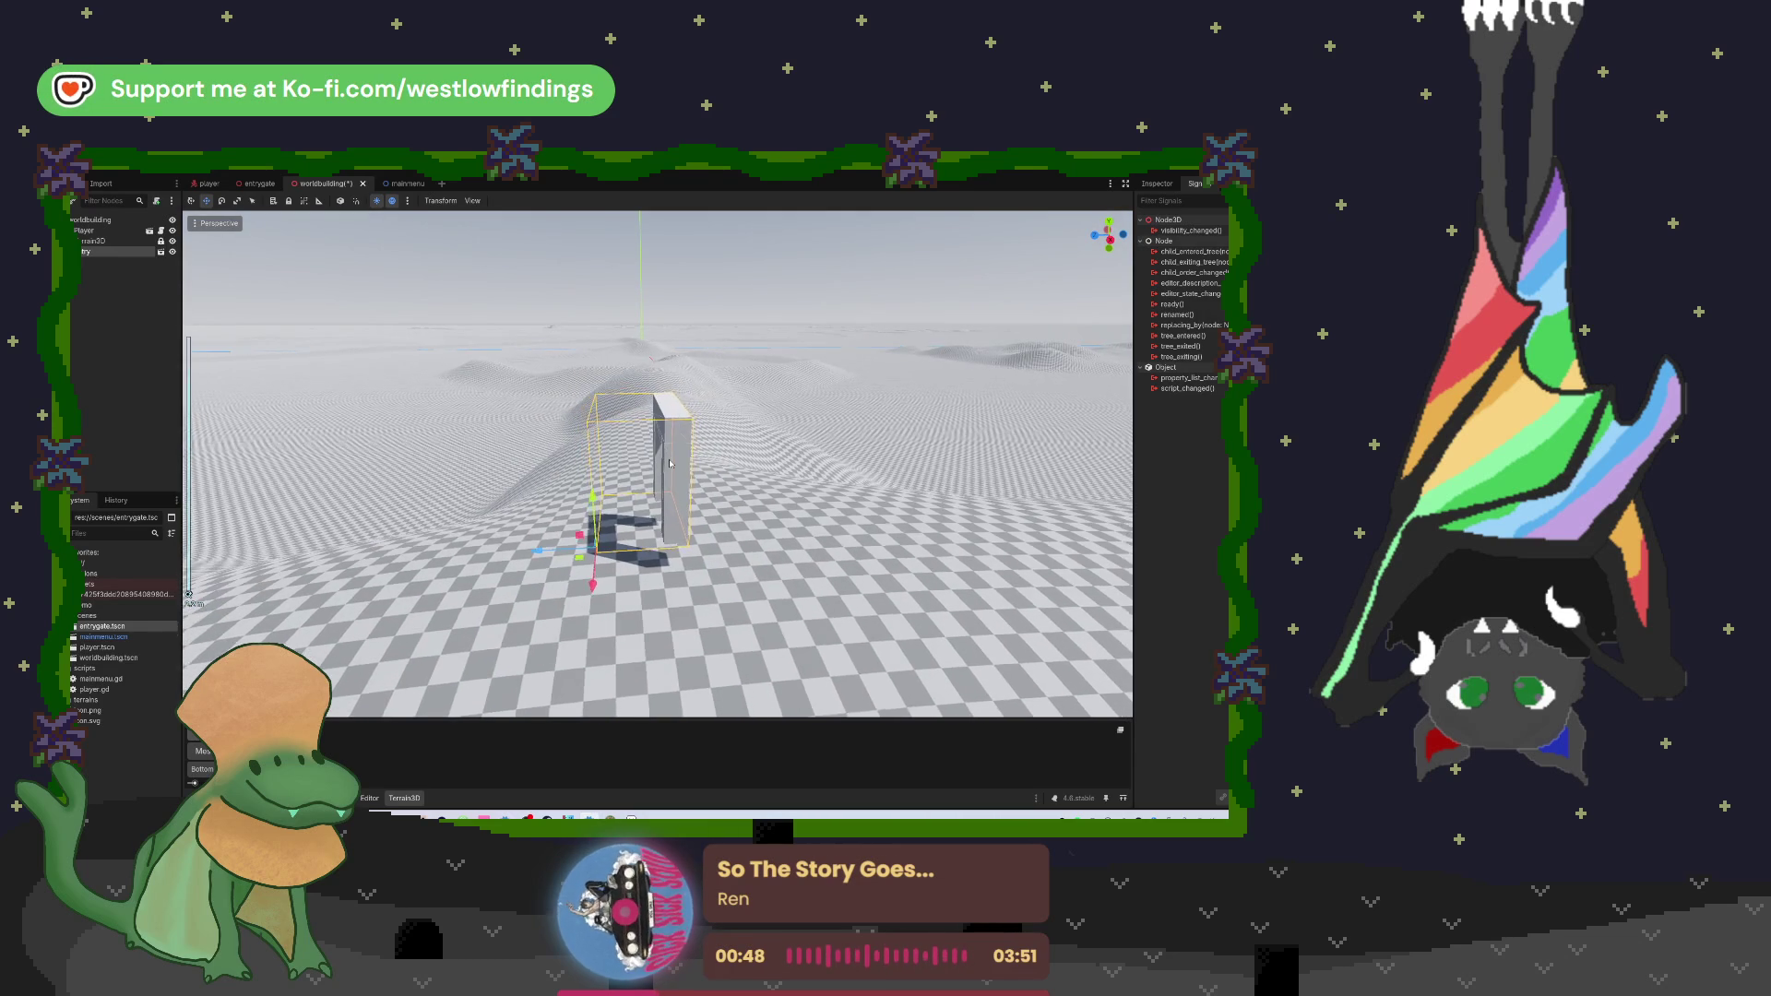
{"action": "scroll", "coordinate": [665, 492], "scroll_direction": "up", "scroll_amount": 5}
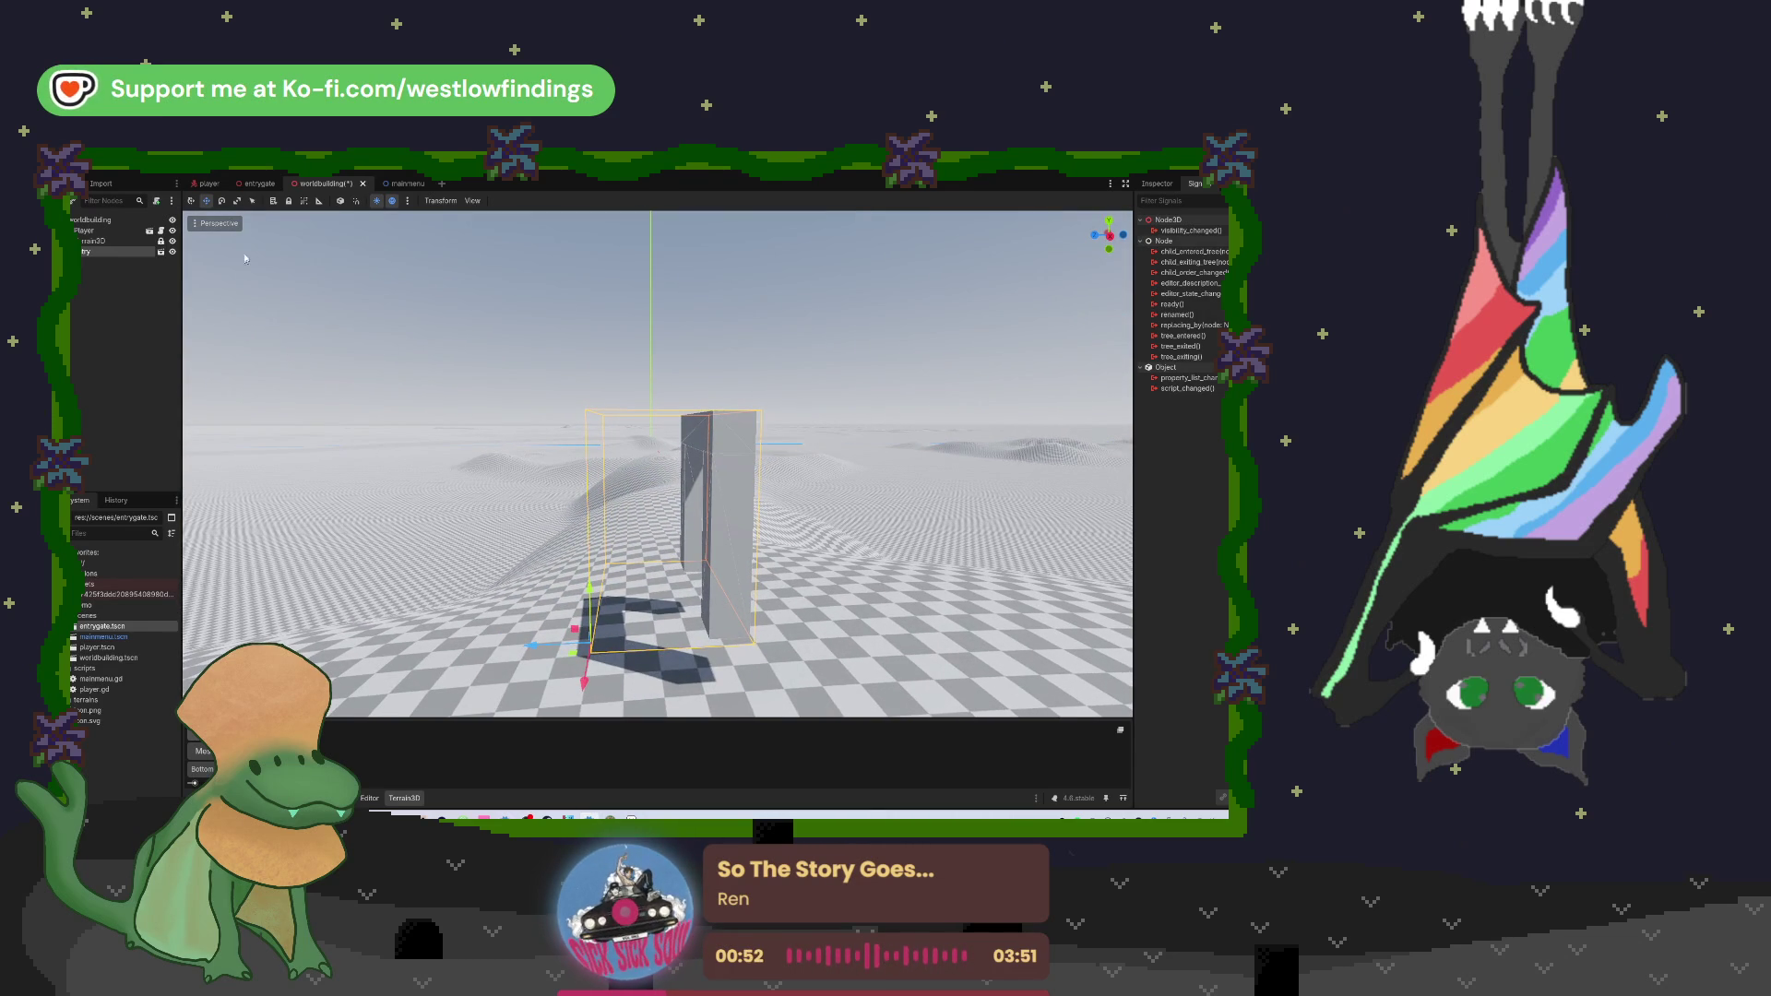
{"action": "left_click", "coordinate": [222, 200]}
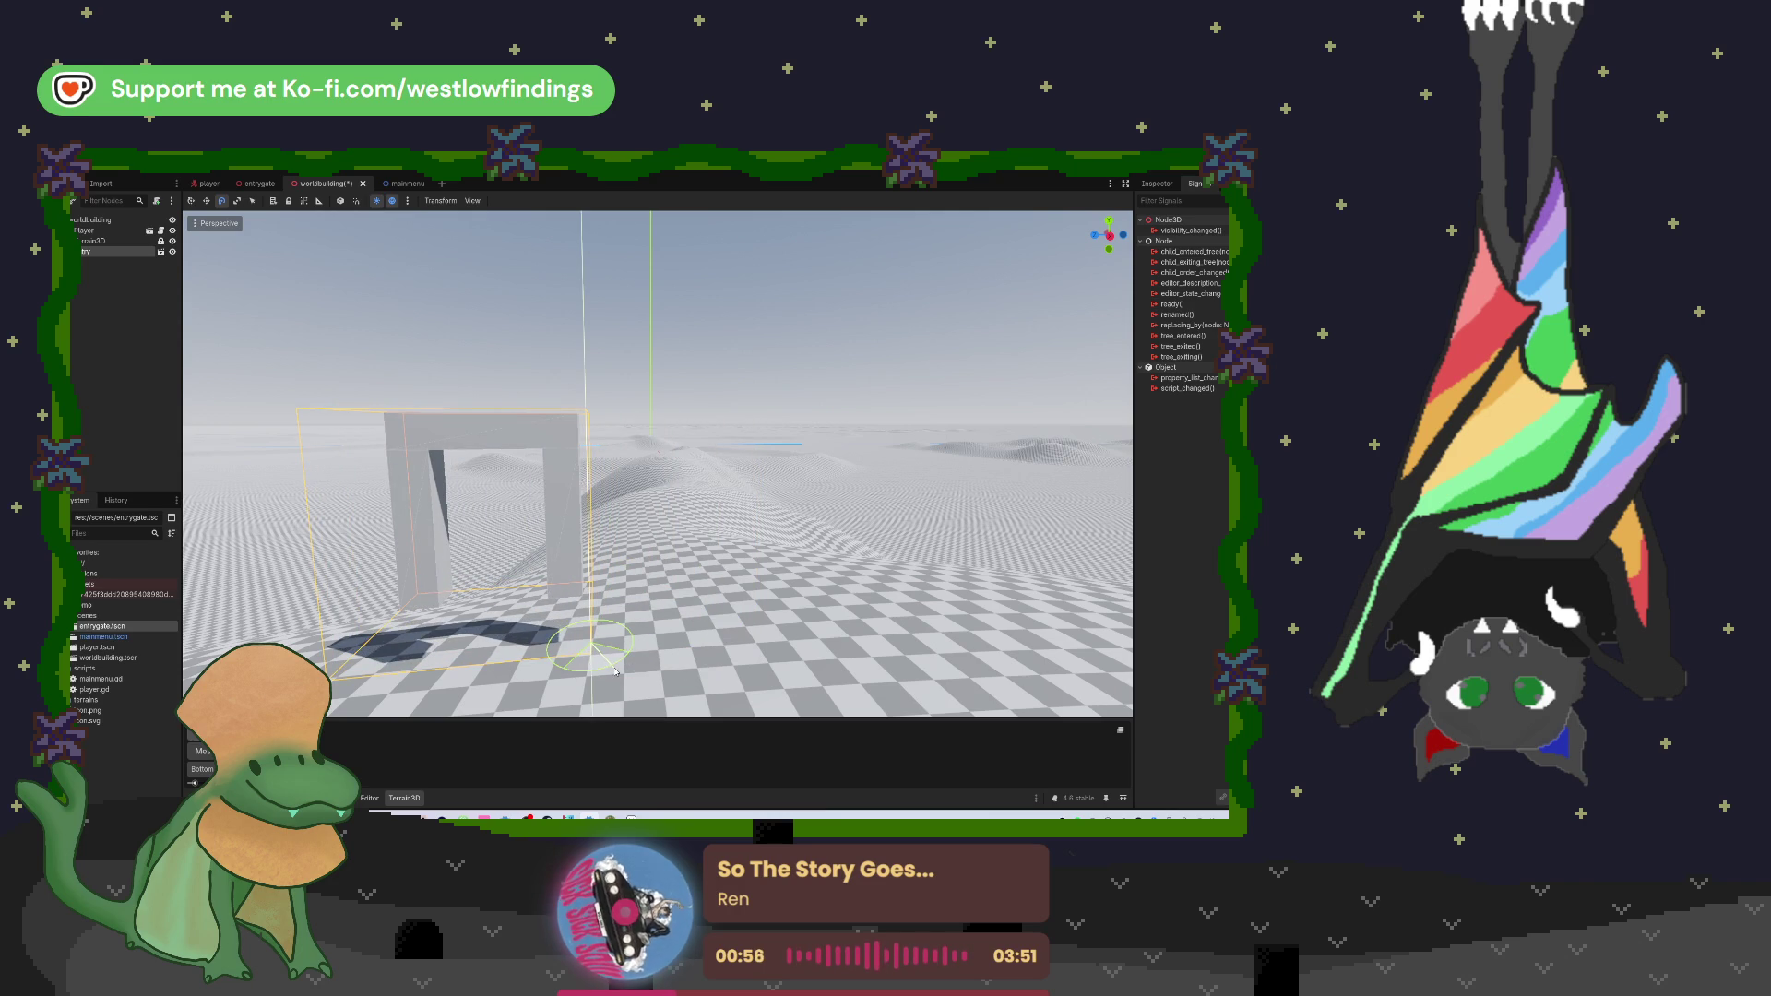
{"action": "left_click_drag", "start_coordinate": [617, 671], "coordinate": [615, 672]}
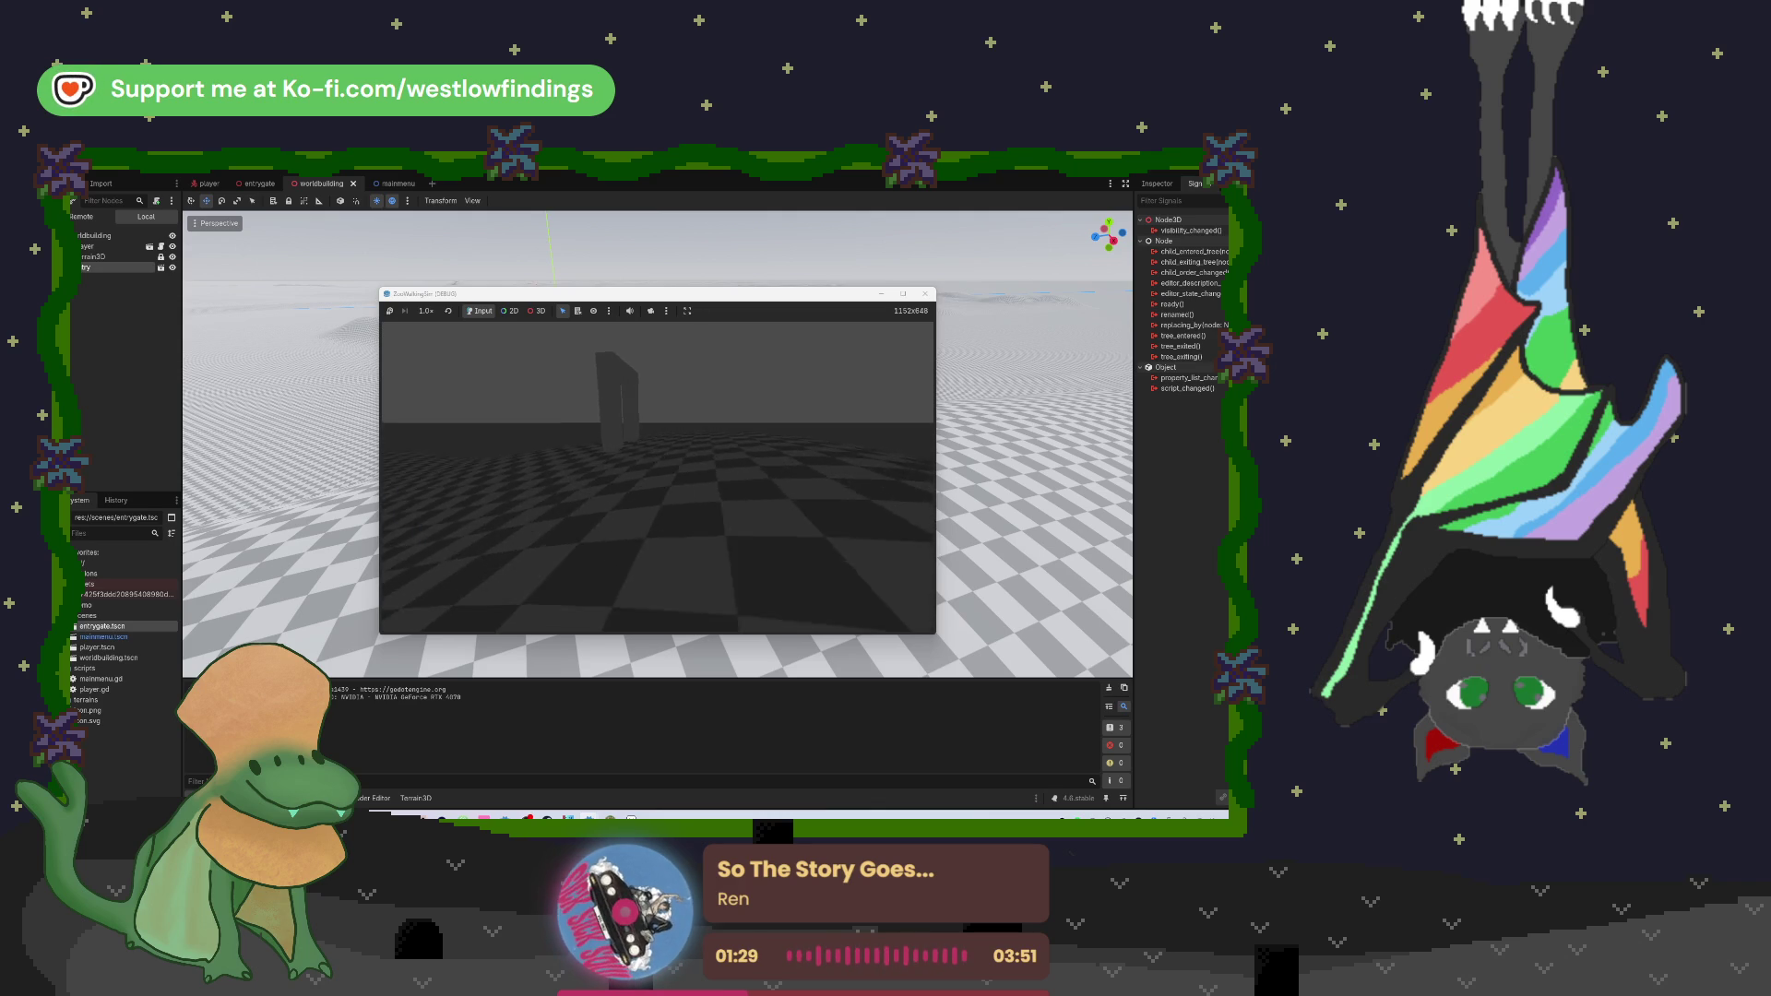
Step: Walk the player up to the gate's pillars and back, then stop the game with F8
{"action": "key", "text": "w"}
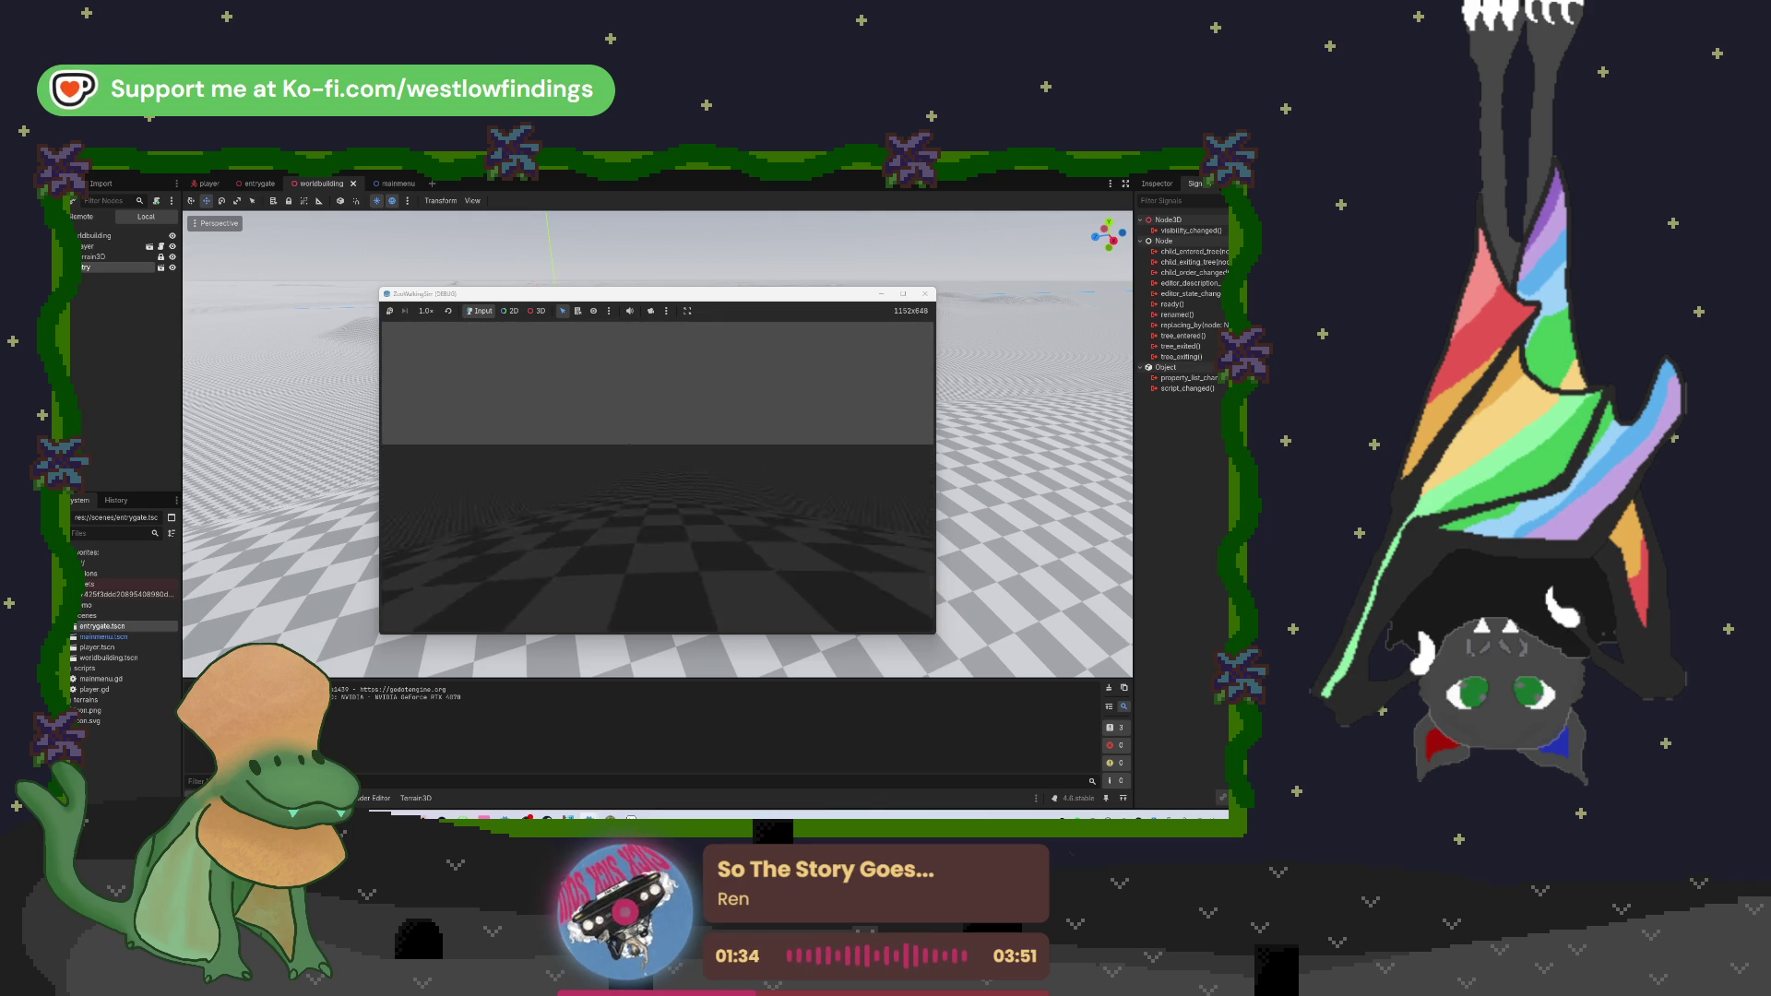
{"action": "key", "text": "w"}
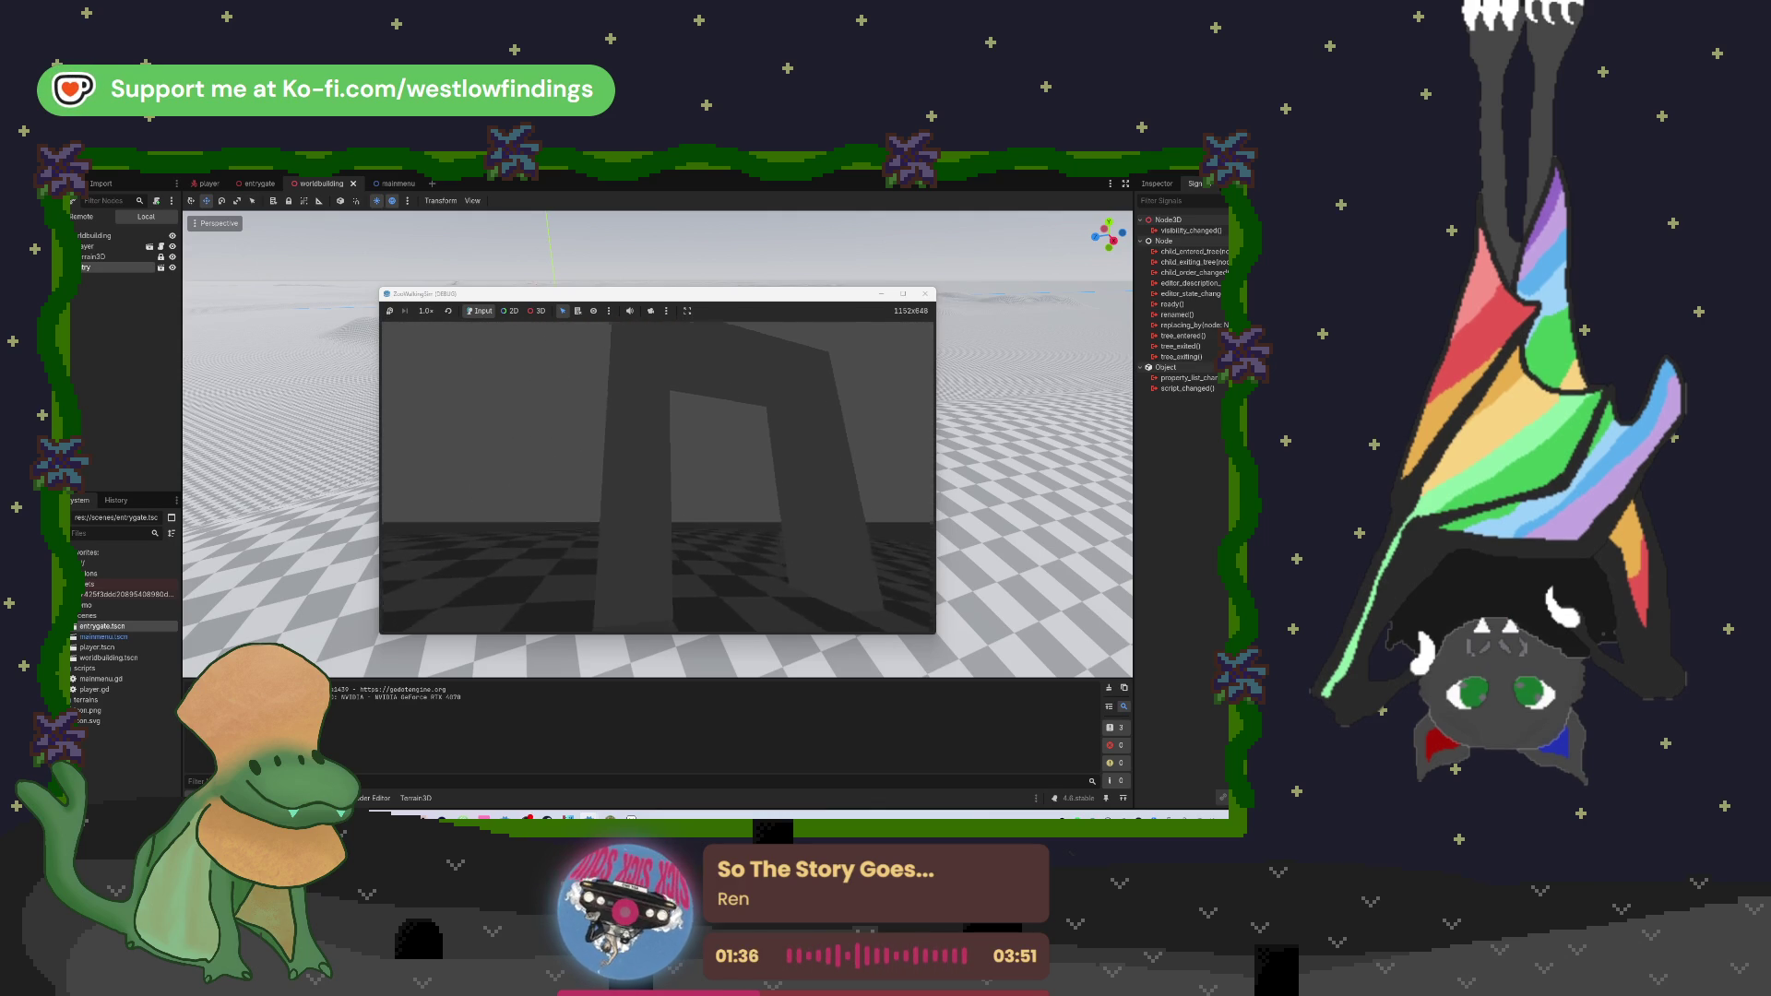
{"action": "key", "text": "s"}
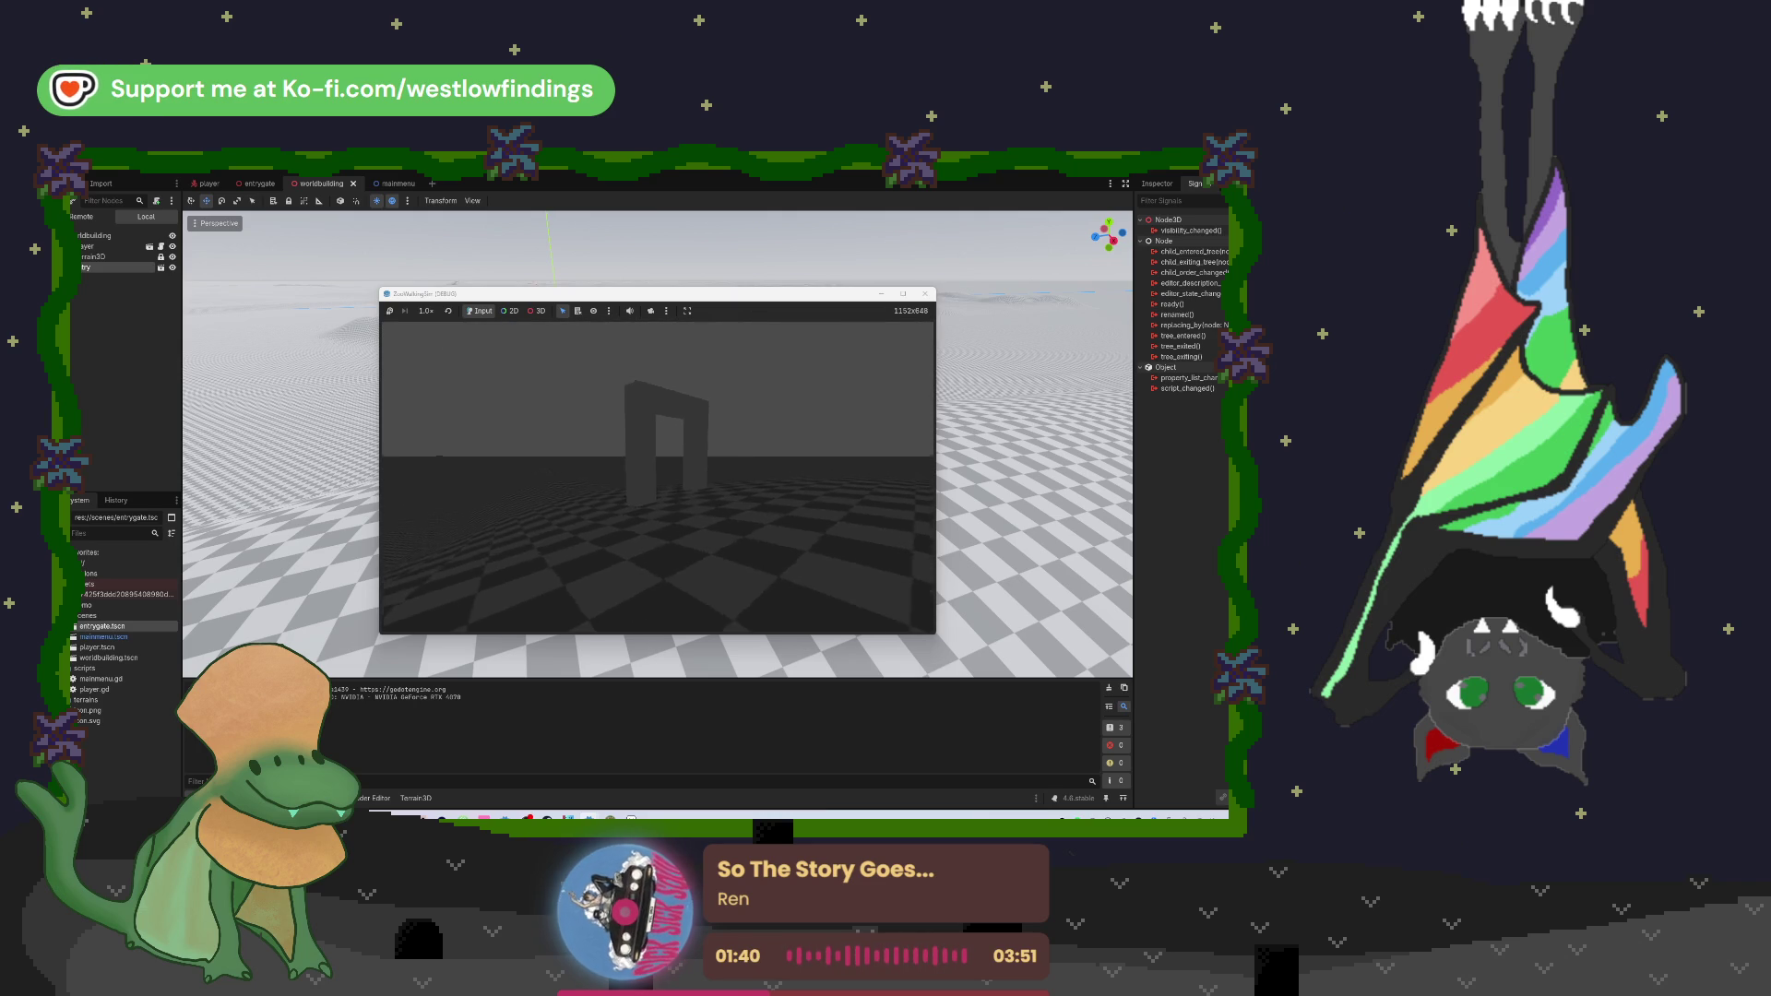
{"action": "key", "text": "F8"}
Step: With the worldbuilding root selected, browse all node types in Create New Node, then cancel without adding
{"action": "left_click", "coordinate": [106, 221]}
{"action": "key", "text": "ctrl+a"}
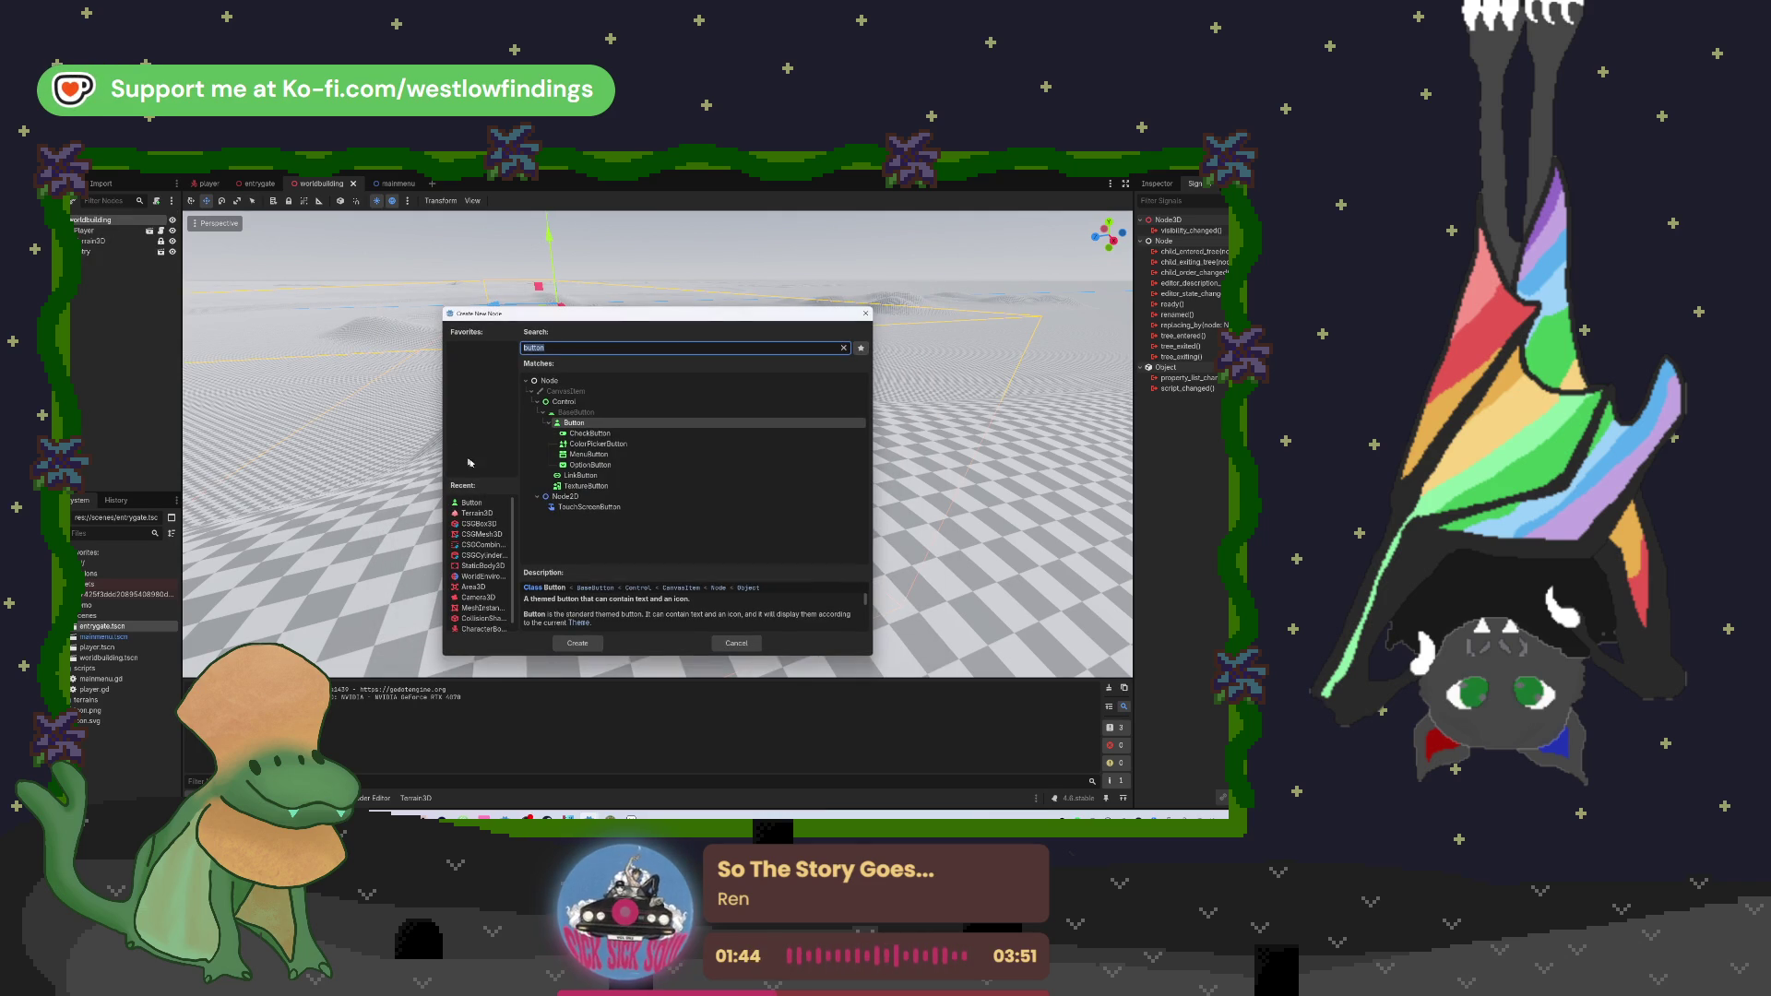
{"action": "key", "text": "BackSpace"}
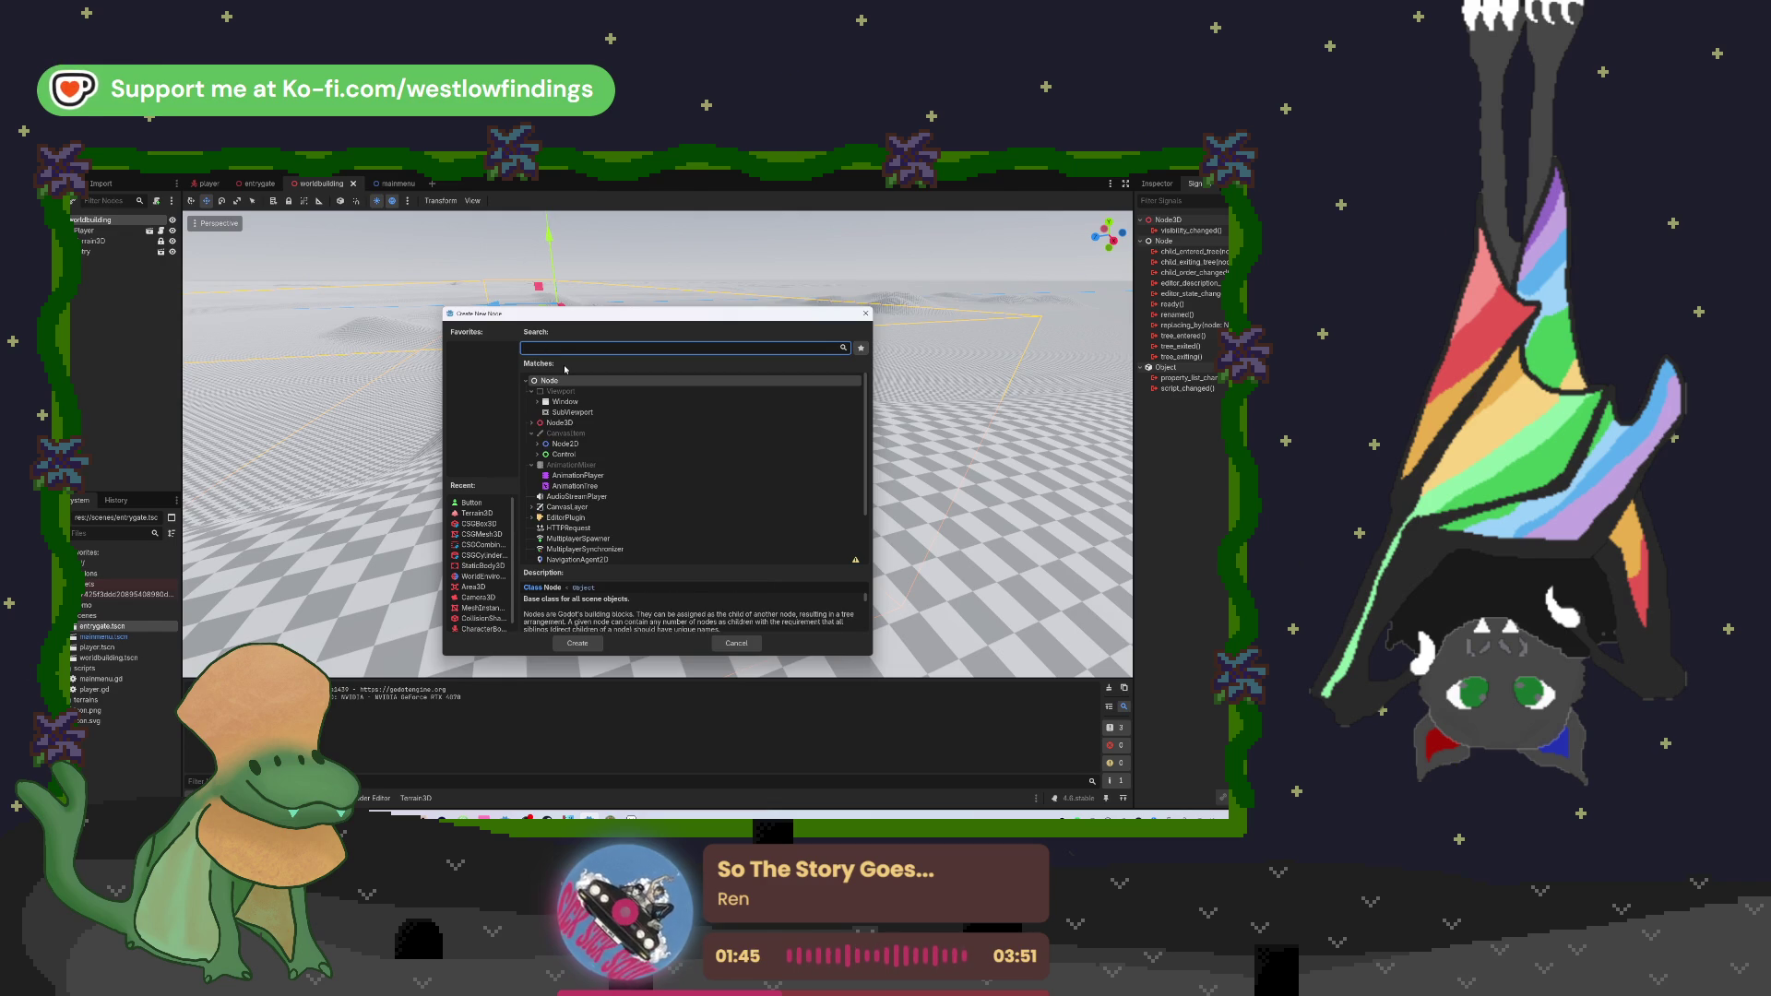
{"action": "left_click", "coordinate": [729, 639]}
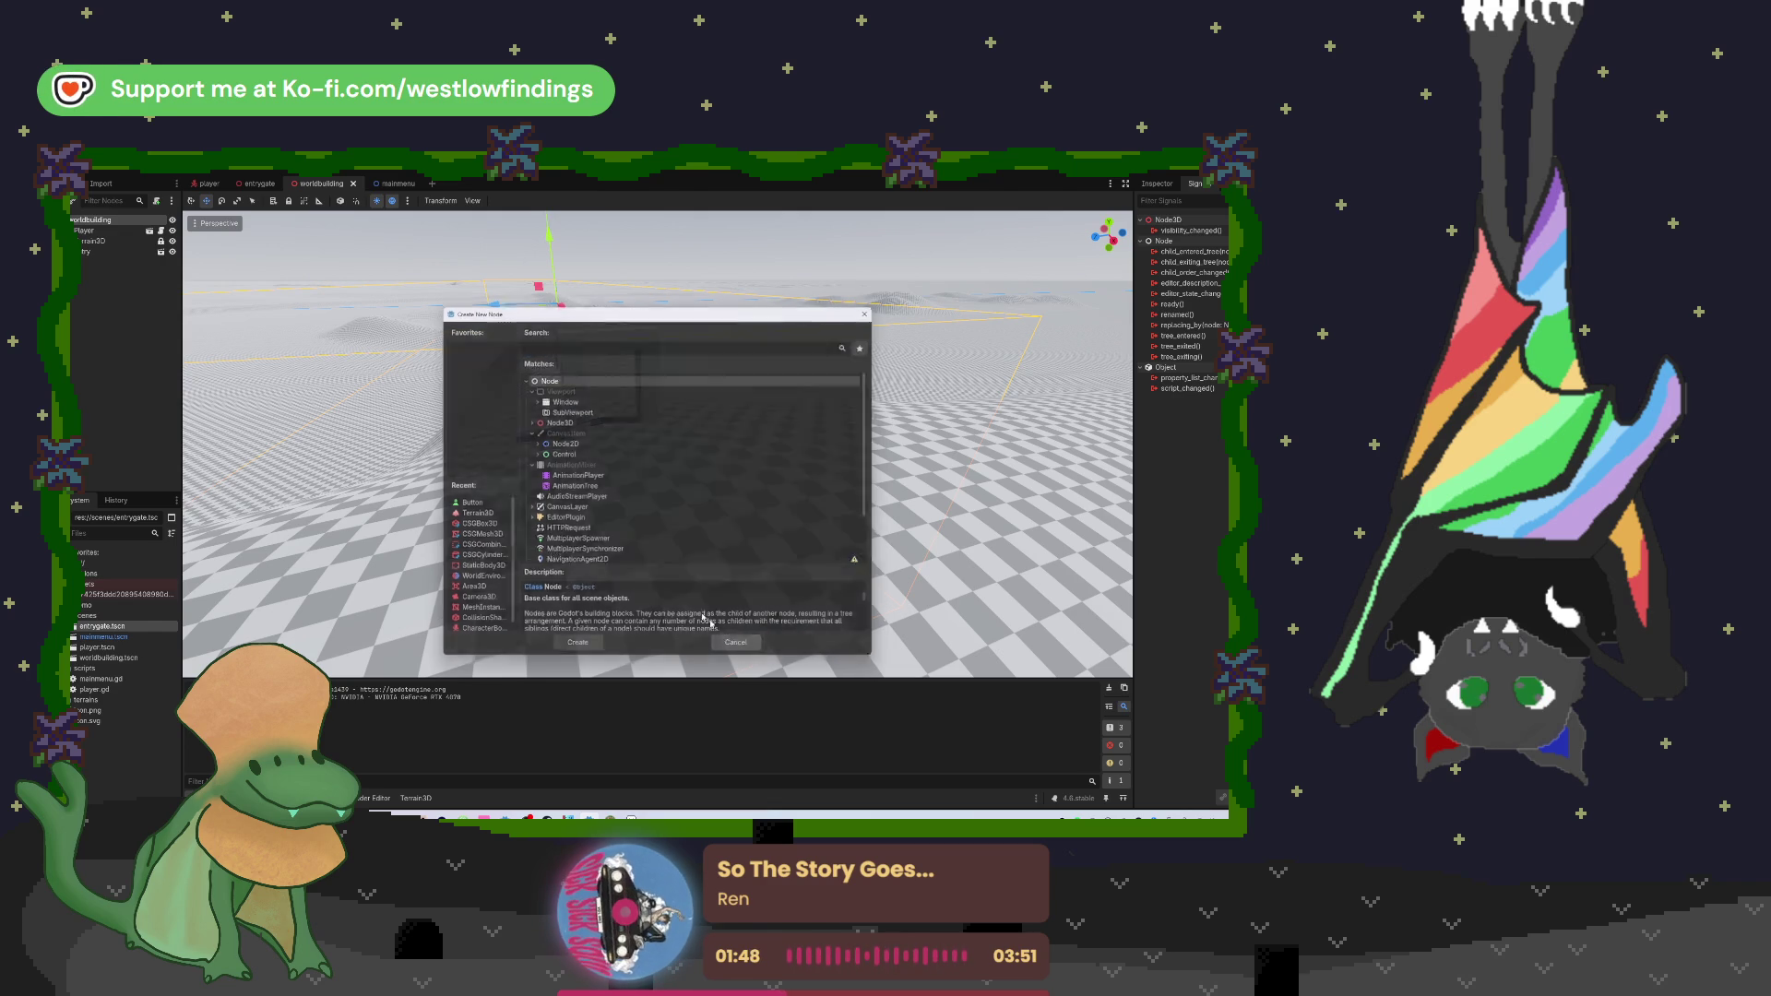
Step: Toggle the viewport's Preview Sun off and back on, and bring up the sun and environment settings
{"action": "left_click", "coordinate": [379, 202]}
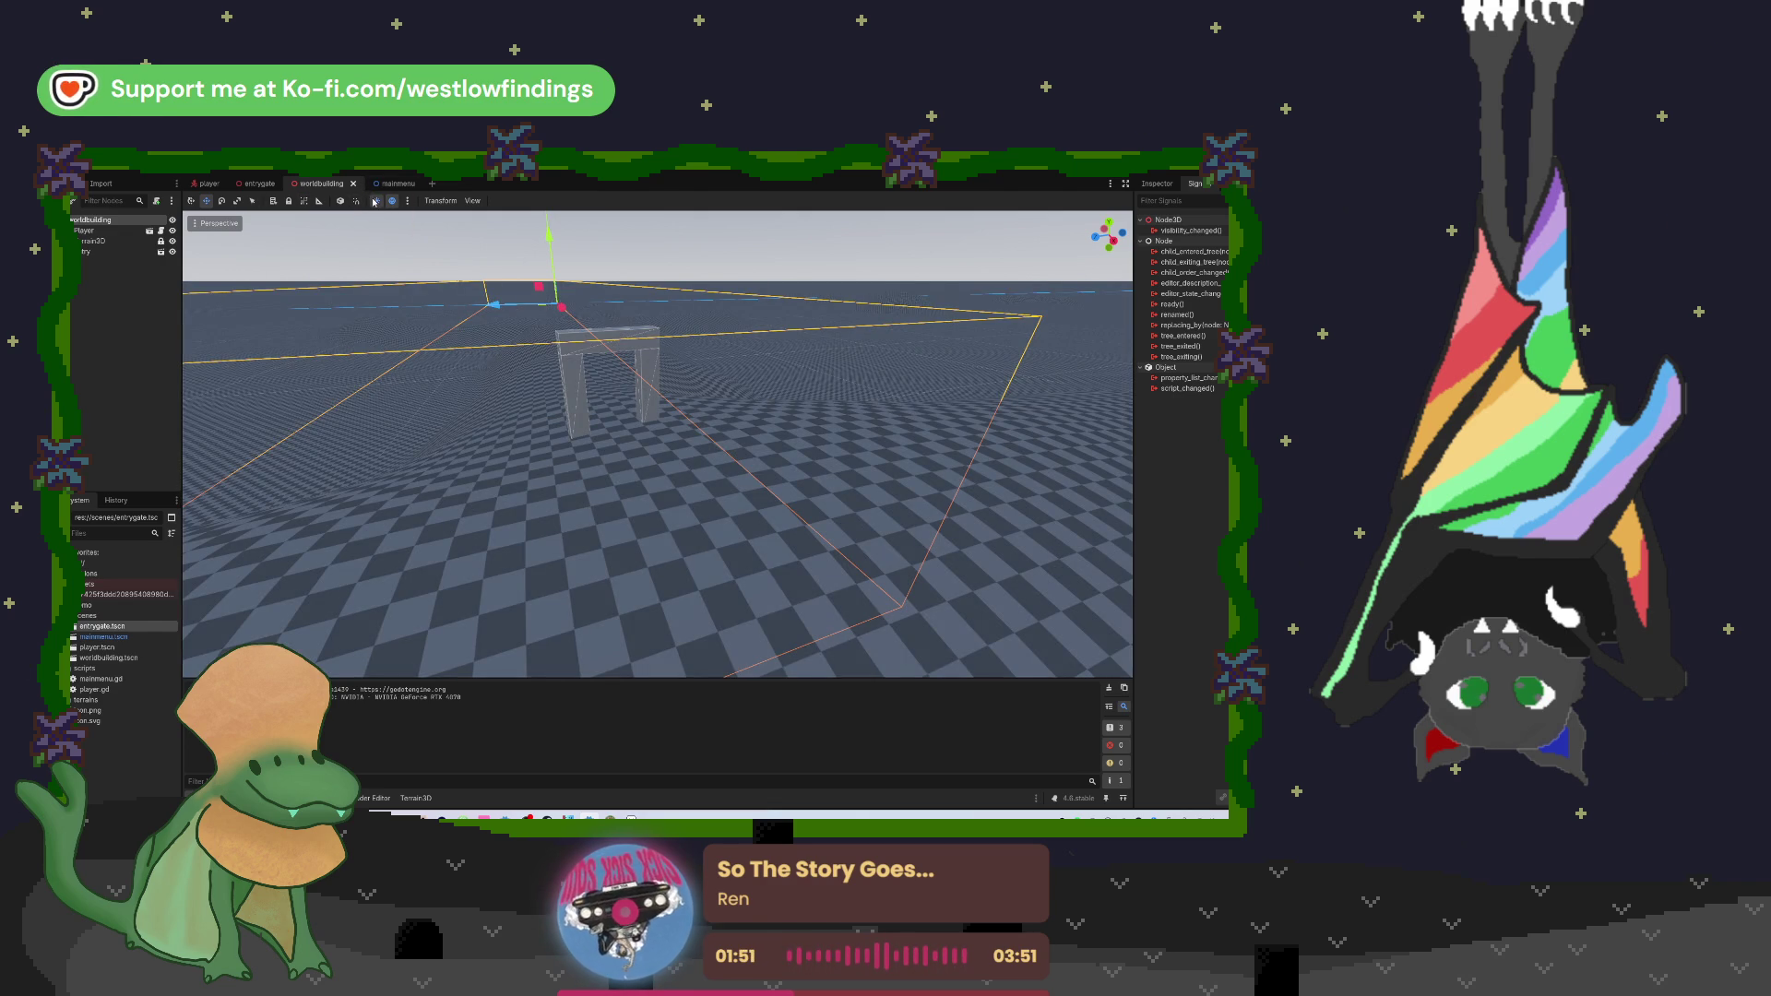
{"action": "left_click", "coordinate": [376, 200]}
{"action": "left_click", "coordinate": [407, 200]}
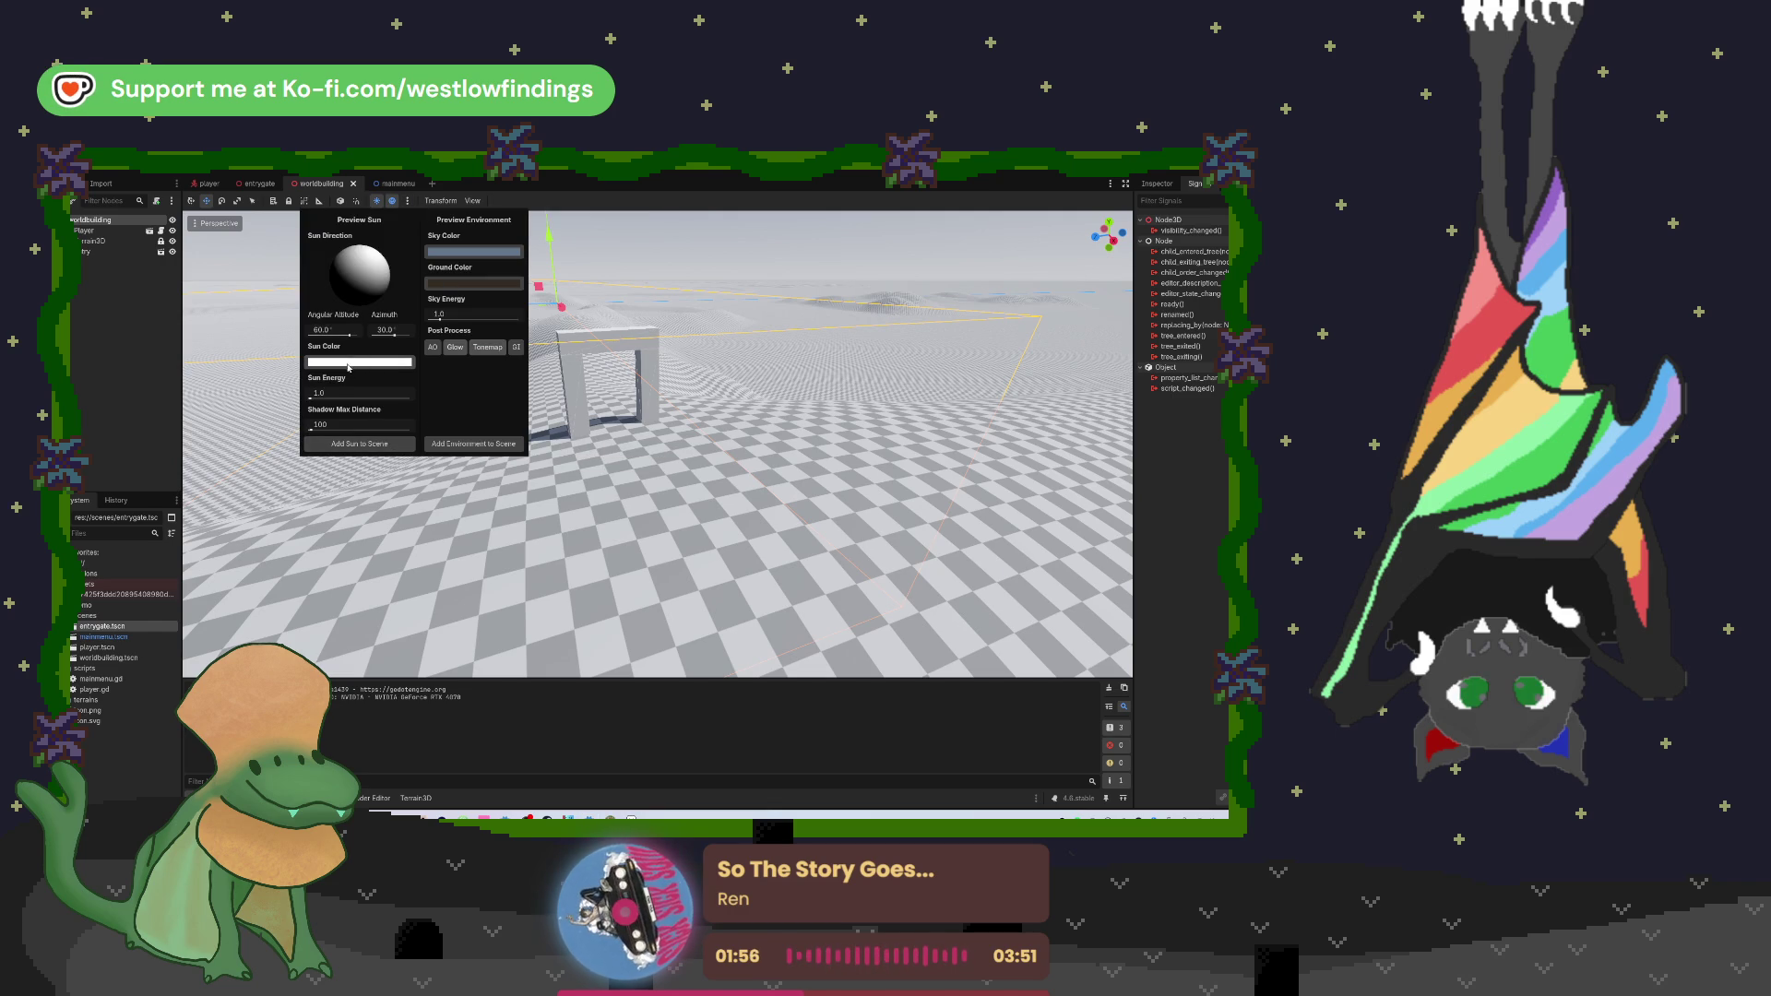
Step: Lower the preview sun's altitude to 32 and change the sky colour to a darker grey
{"action": "mouse_move", "coordinate": [350, 334]}
{"action": "left_mouse_down"}
{"action": "mouse_move", "coordinate": [328, 337]}
{"action": "mouse_move", "coordinate": [400, 340]}
{"action": "left_mouse_up"}
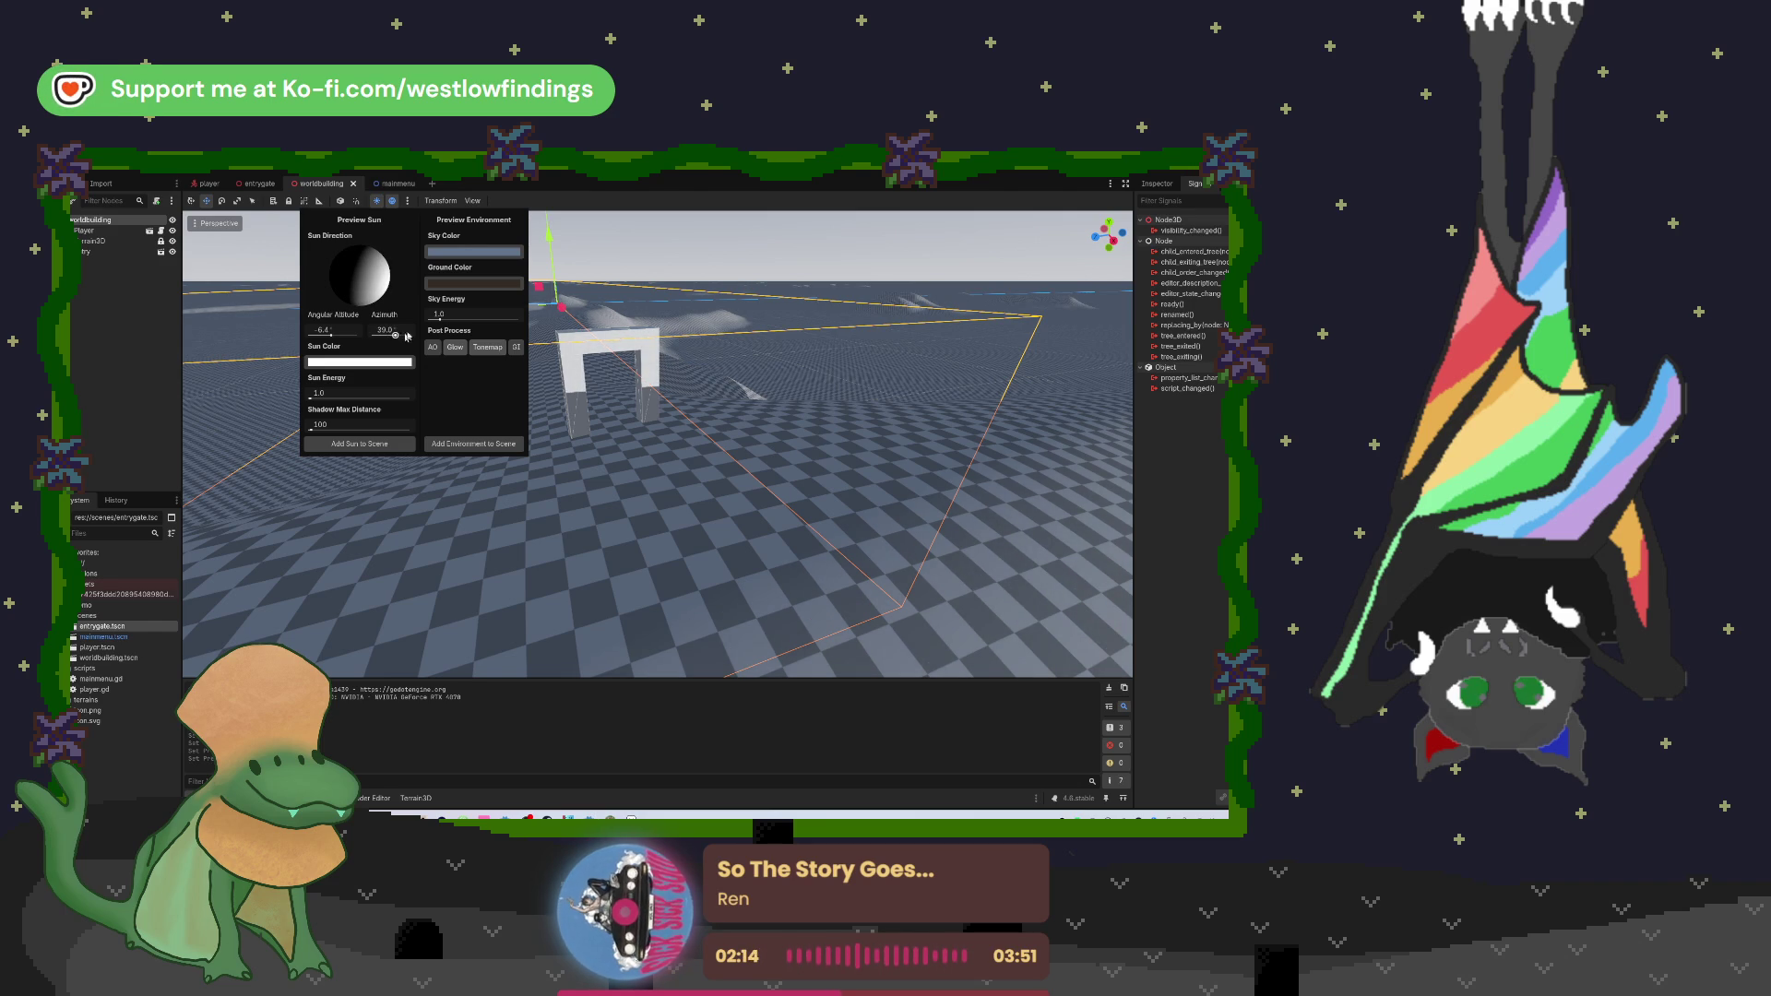
{"action": "left_click", "coordinate": [445, 251]}
{"action": "left_click", "coordinate": [481, 339]}
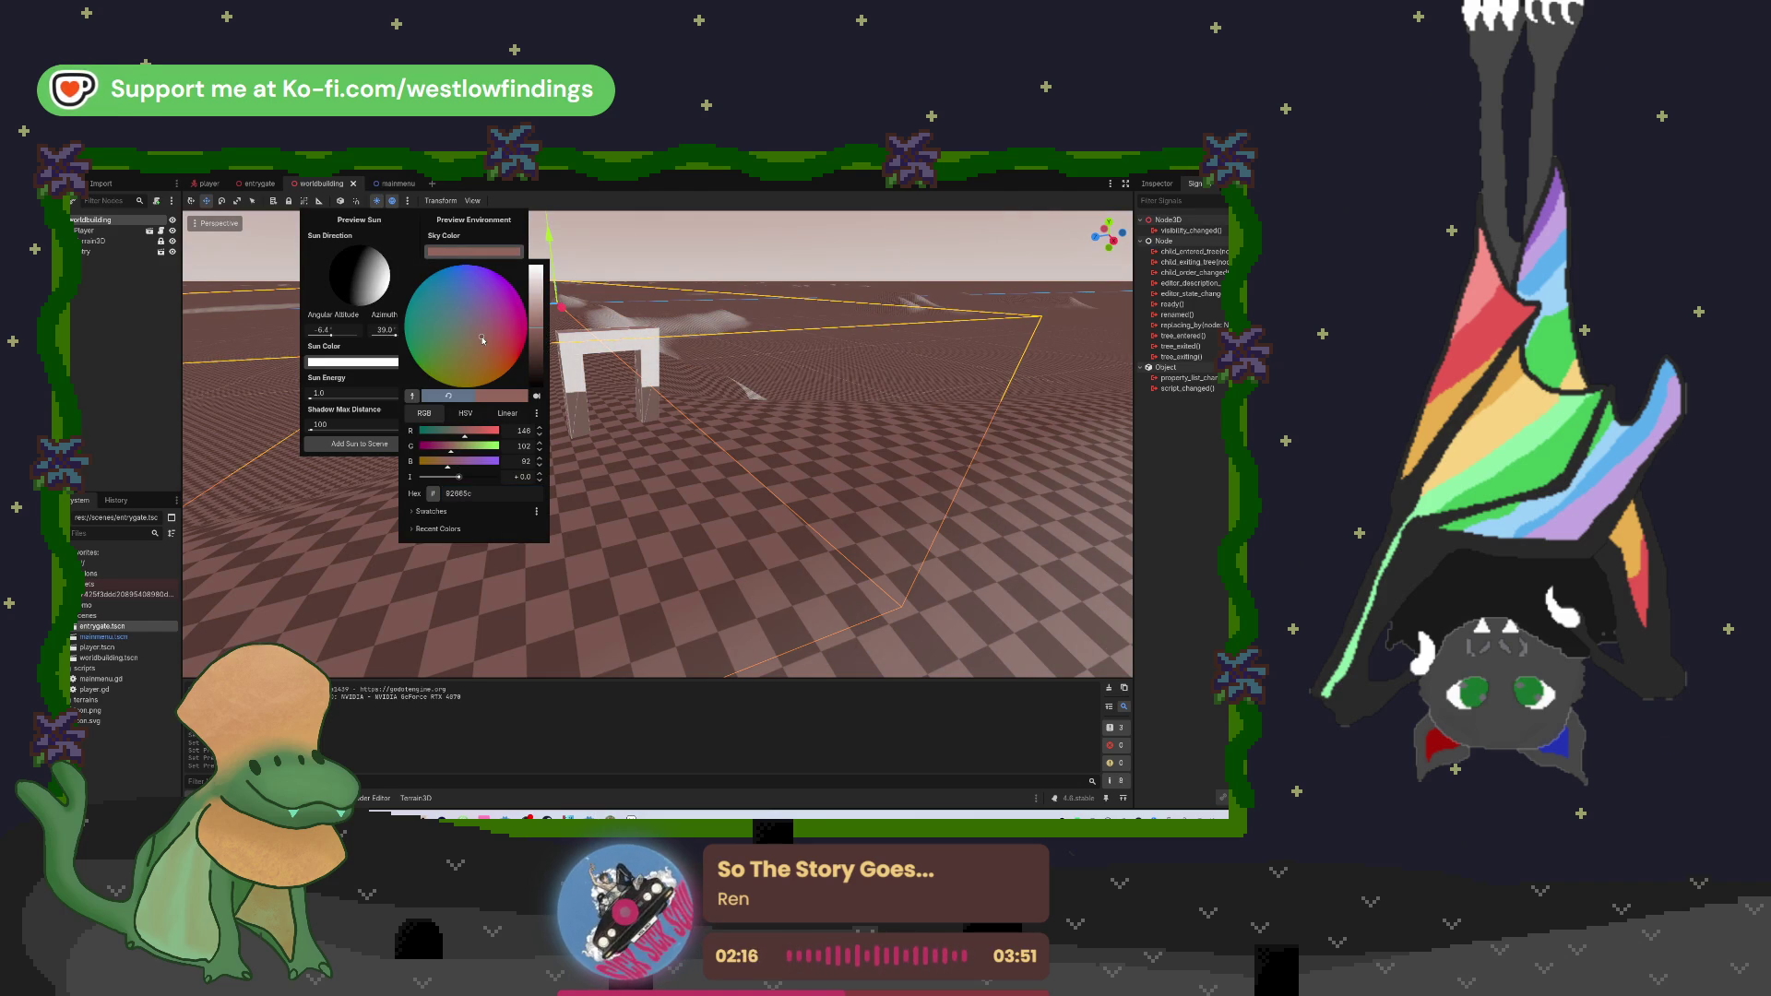
{"action": "left_click", "coordinate": [476, 342]}
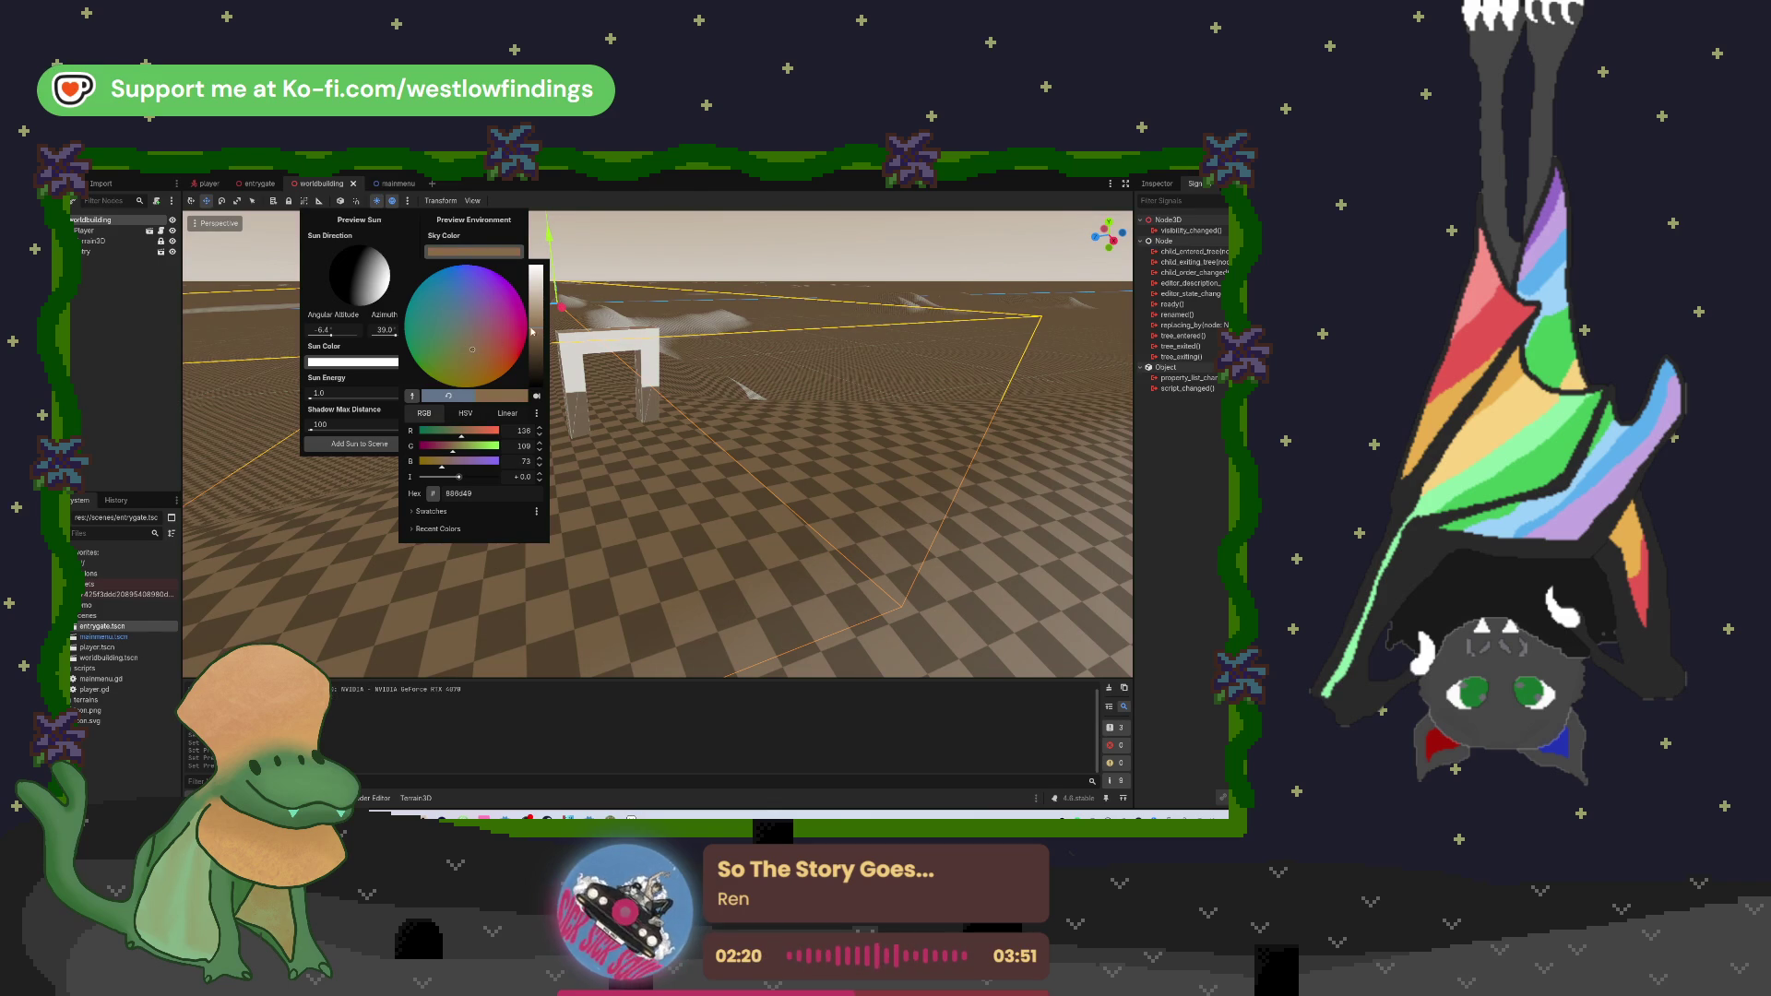
{"action": "left_click_drag", "start_coordinate": [540, 330], "coordinate": [531, 360]}
{"action": "mouse_move", "coordinate": [458, 477]}
{"action": "left_mouse_down"}
{"action": "mouse_move", "coordinate": [474, 478]}
{"action": "mouse_move", "coordinate": [456, 478]}
{"action": "left_mouse_up"}
{"action": "mouse_move", "coordinate": [475, 347]}
{"action": "left_mouse_down"}
{"action": "mouse_move", "coordinate": [466, 330]}
{"action": "mouse_move", "coordinate": [538, 319]}
{"action": "mouse_move", "coordinate": [538, 345]}
{"action": "left_mouse_up"}
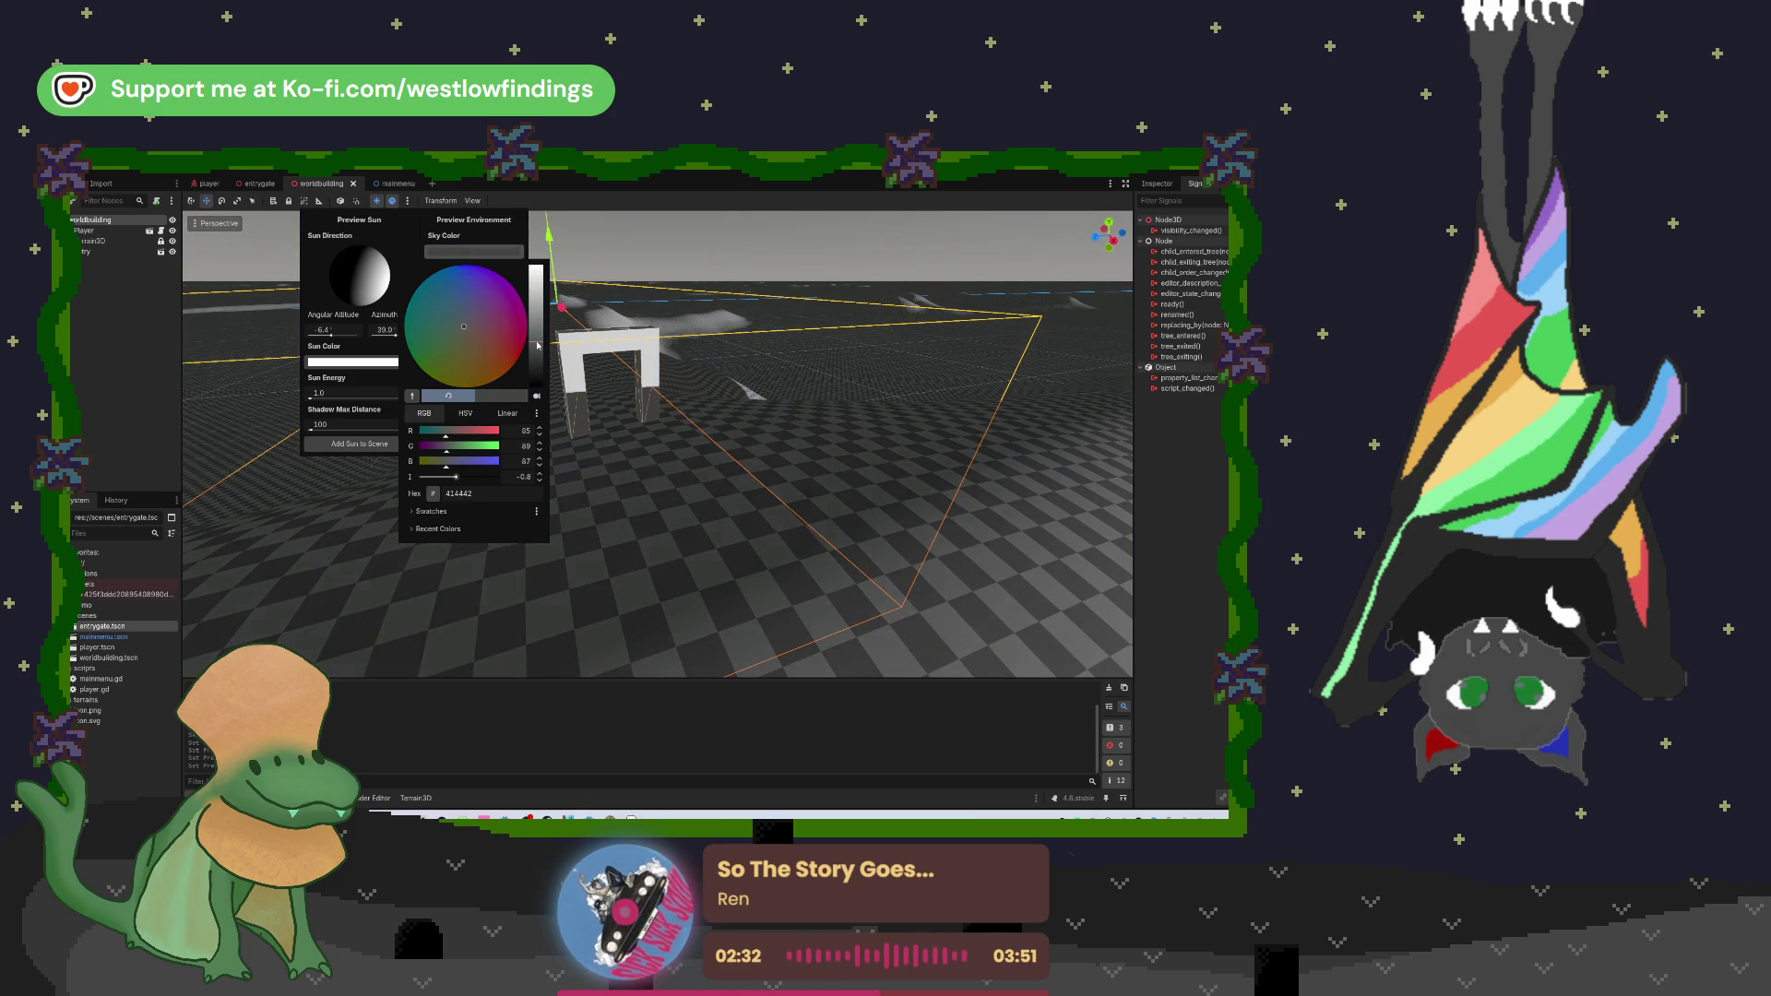
{"action": "left_click", "coordinate": [378, 394]}
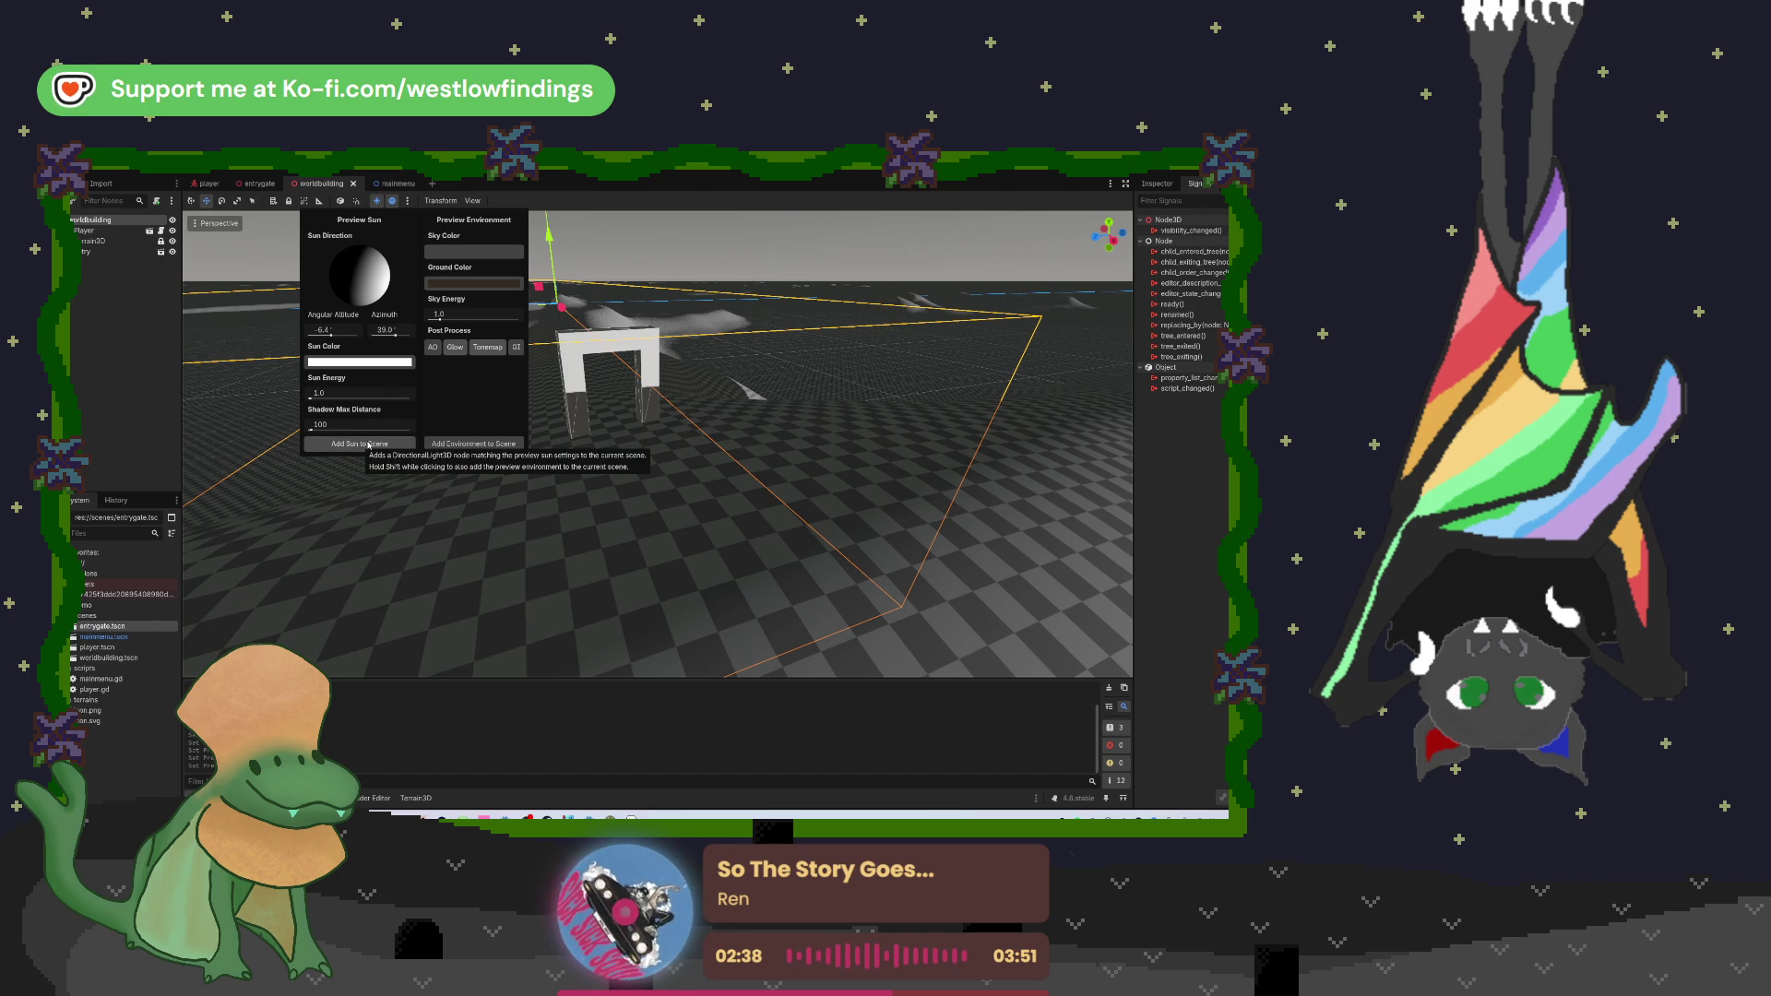
{"action": "left_click", "coordinate": [477, 252]}
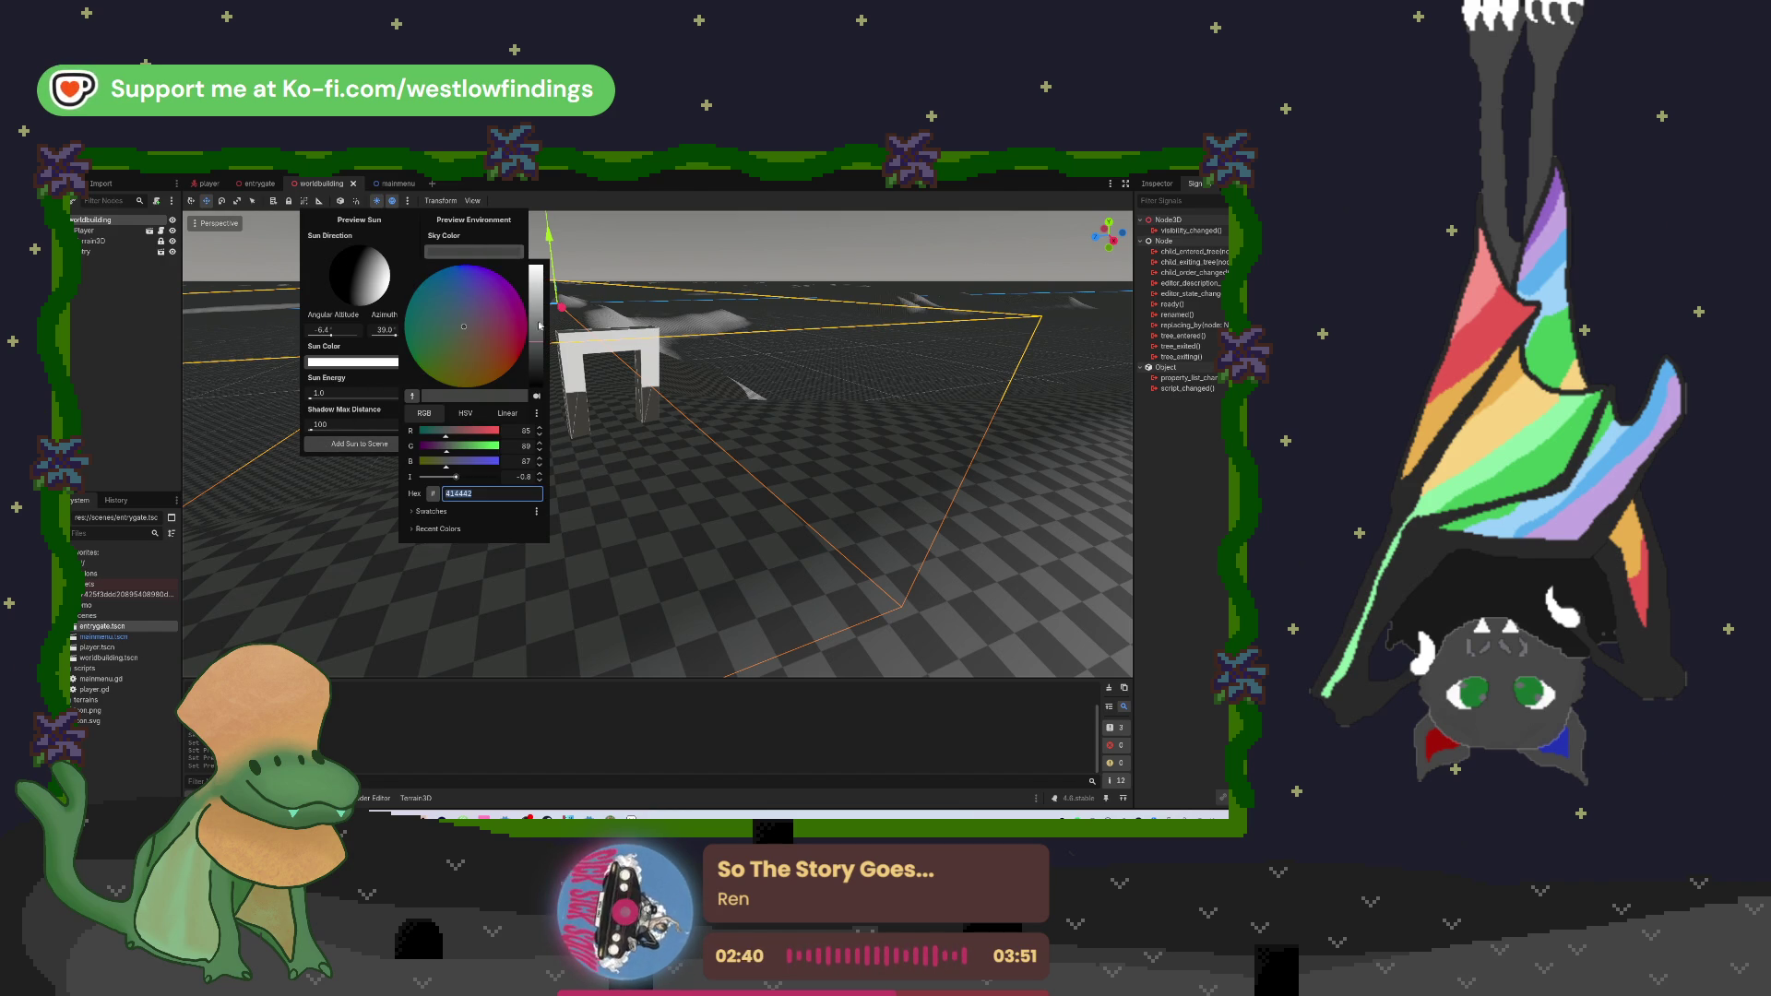
{"action": "left_click", "coordinate": [536, 325]}
{"action": "left_click", "coordinate": [535, 333]}
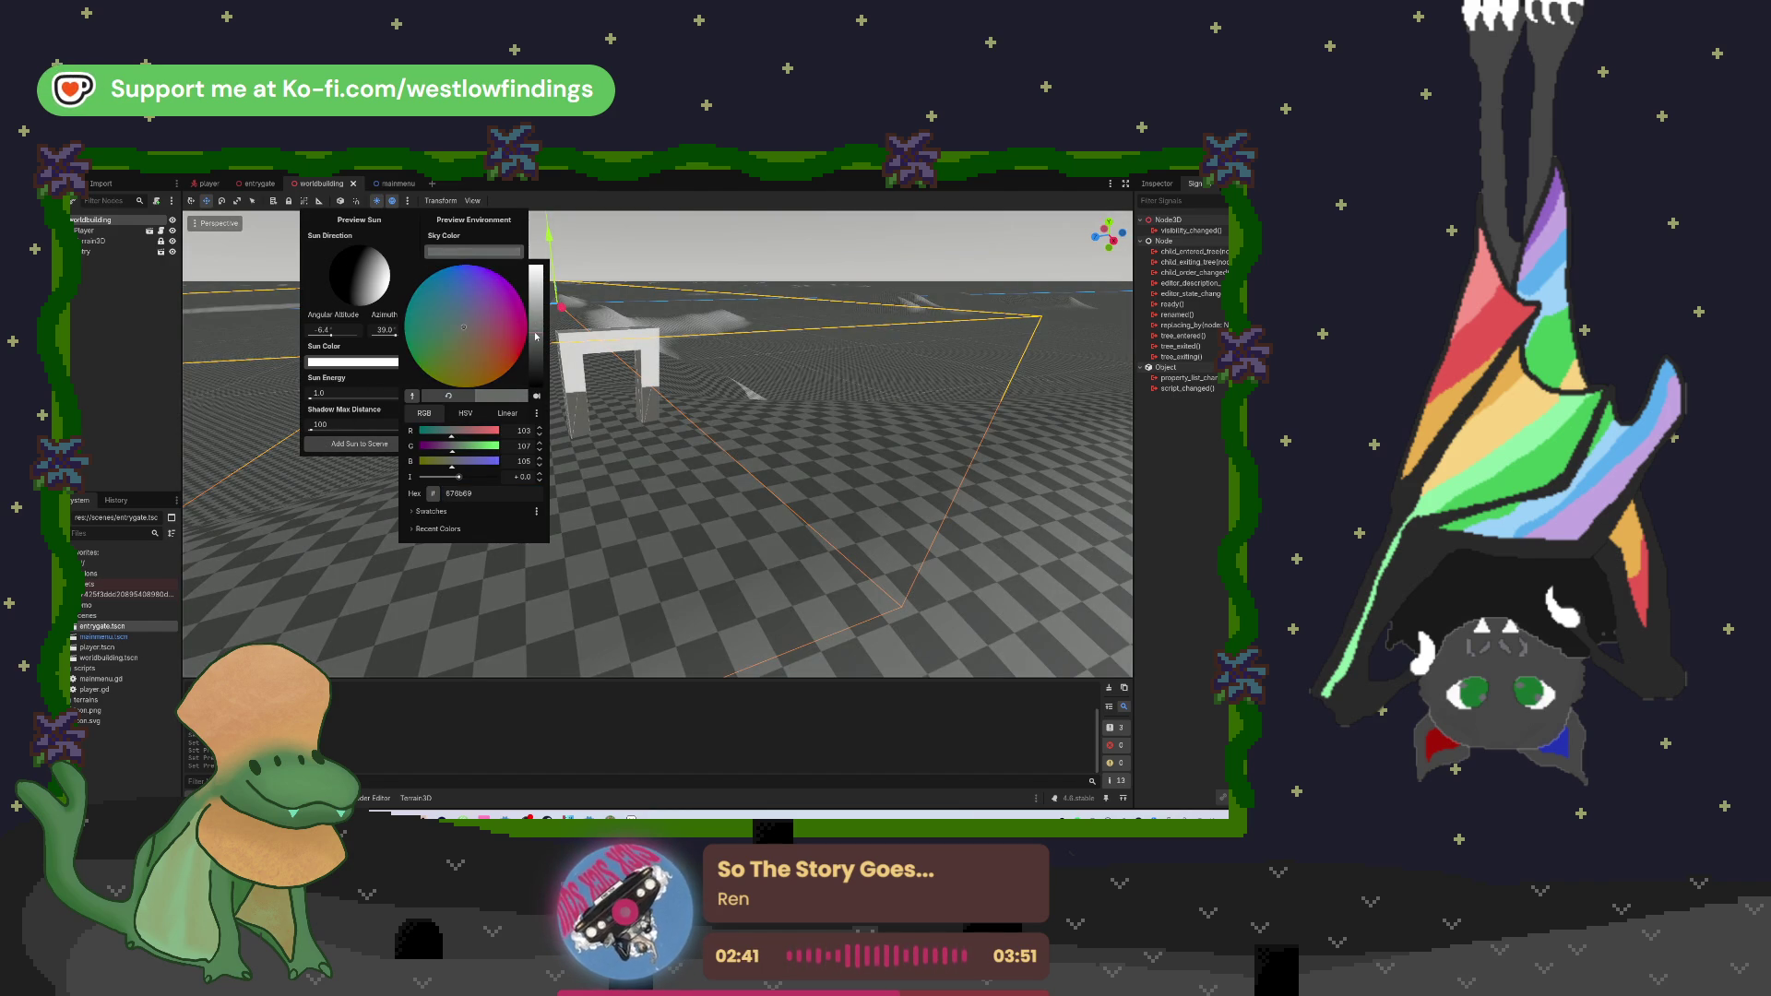
{"action": "left_click", "coordinate": [393, 337]}
Step: Set sun azimuth to 7.5, add the sun and environment to the scene, and run the game
{"action": "left_click_drag", "start_coordinate": [396, 335], "coordinate": [392, 336]}
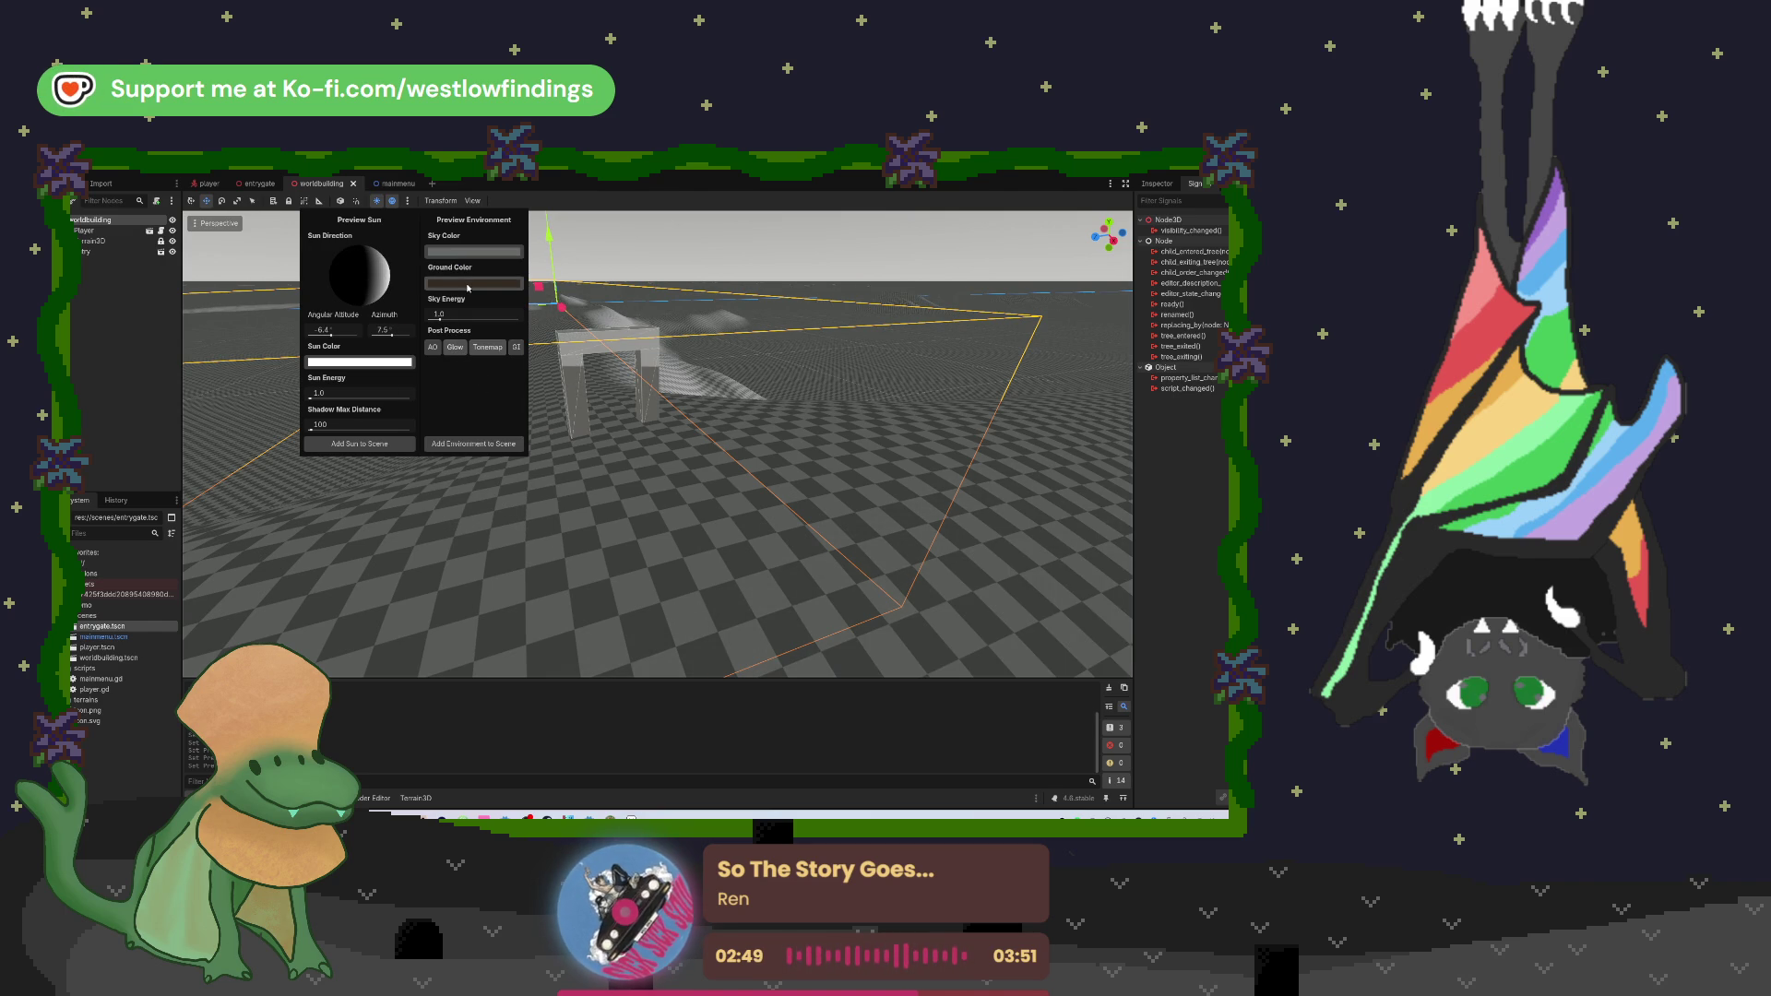
{"action": "left_click", "coordinate": [383, 445]}
{"action": "left_click", "coordinate": [407, 201]}
{"action": "left_click", "coordinate": [475, 445]}
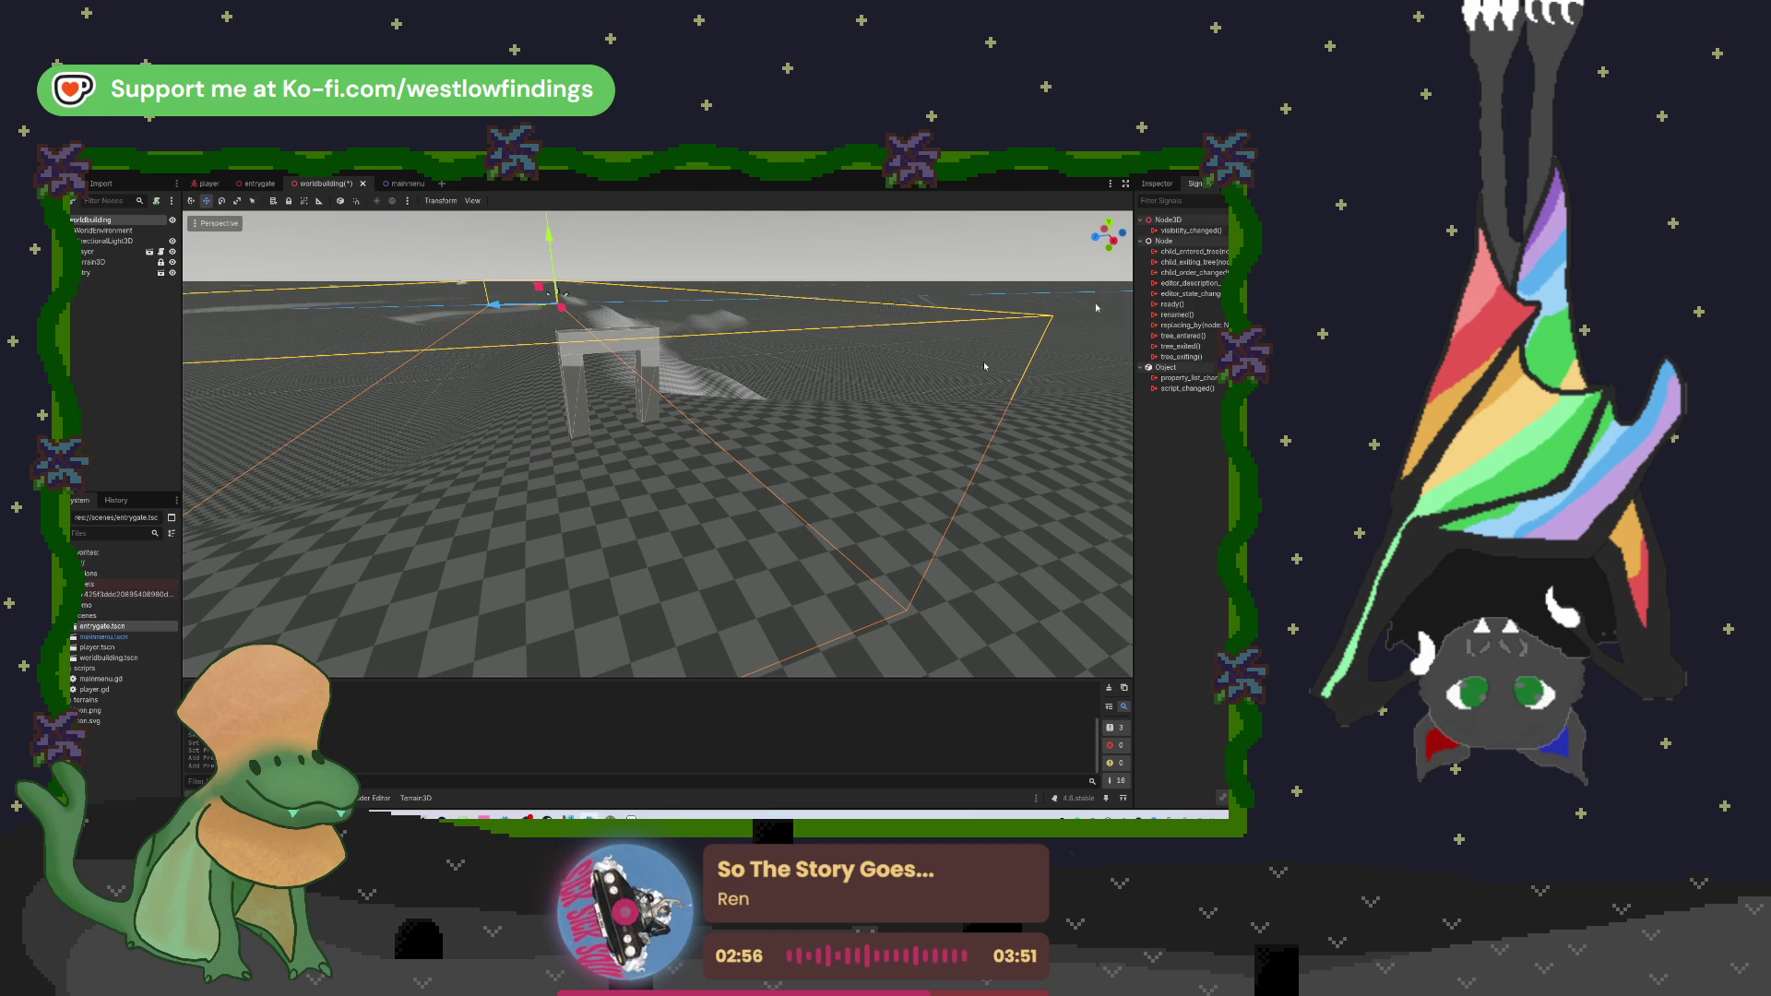
{"action": "key", "text": "F5"}
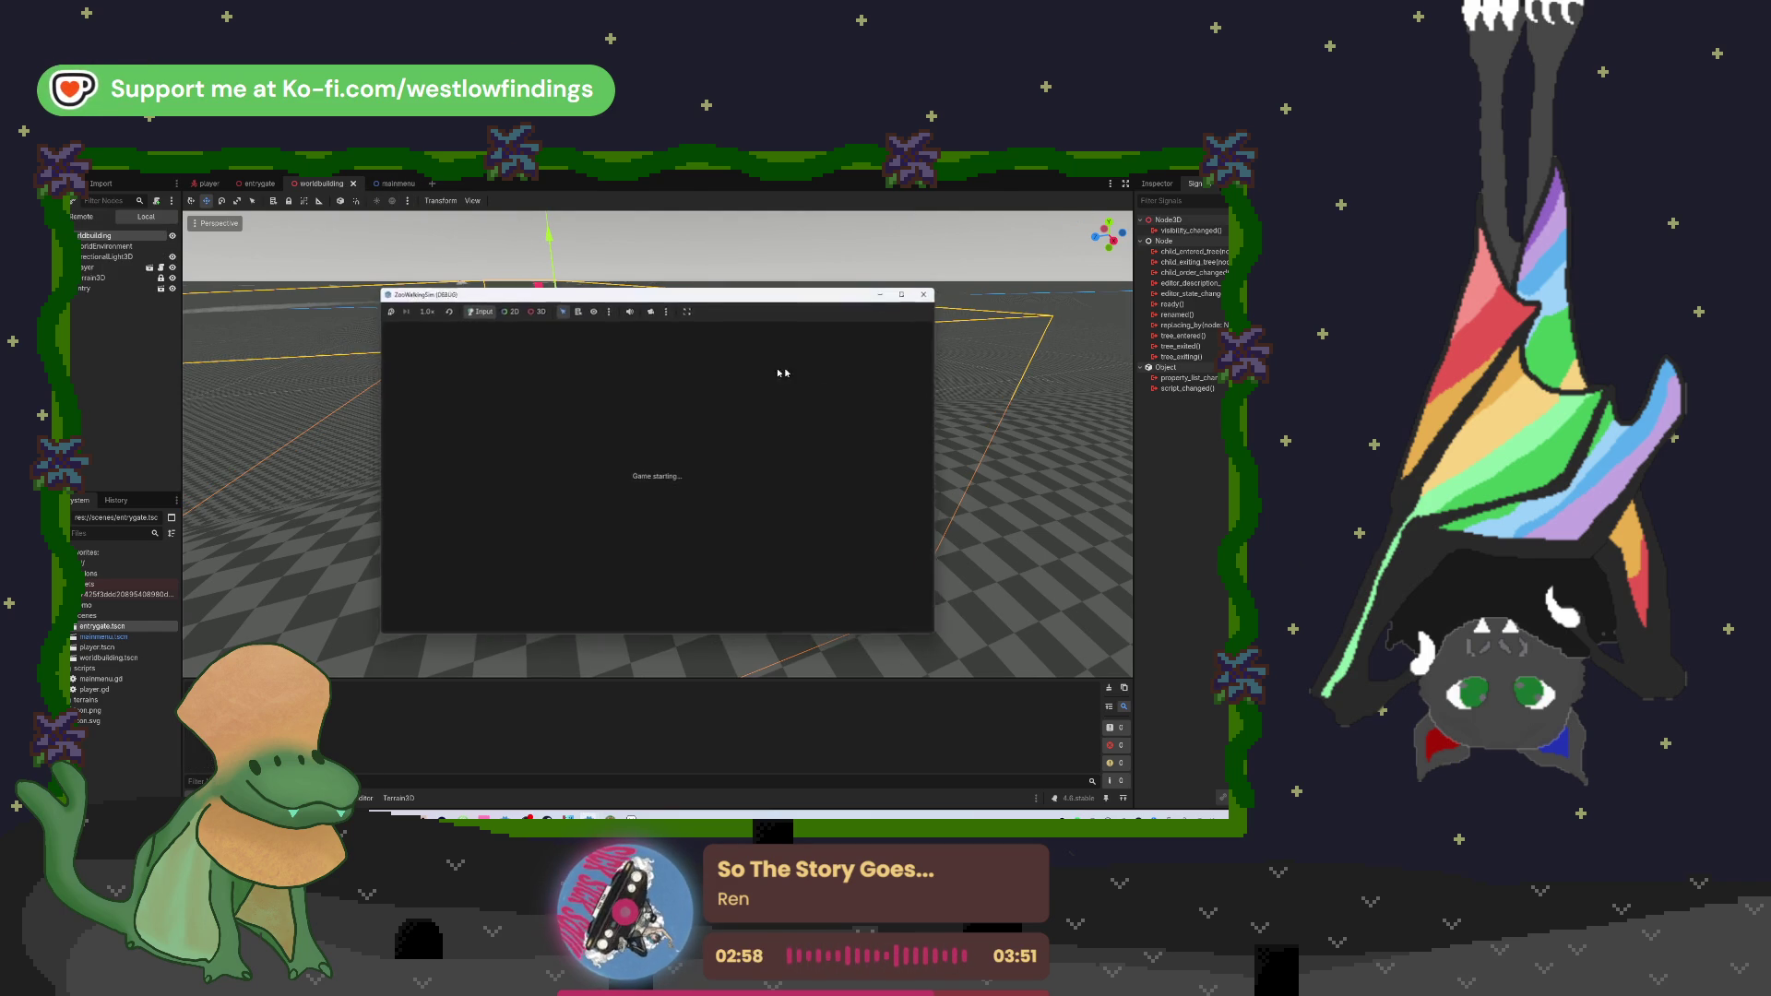
Step: Start Play Game from the main menu to test the relit terrain, then stop with F8
{"action": "left_click", "coordinate": [639, 414]}
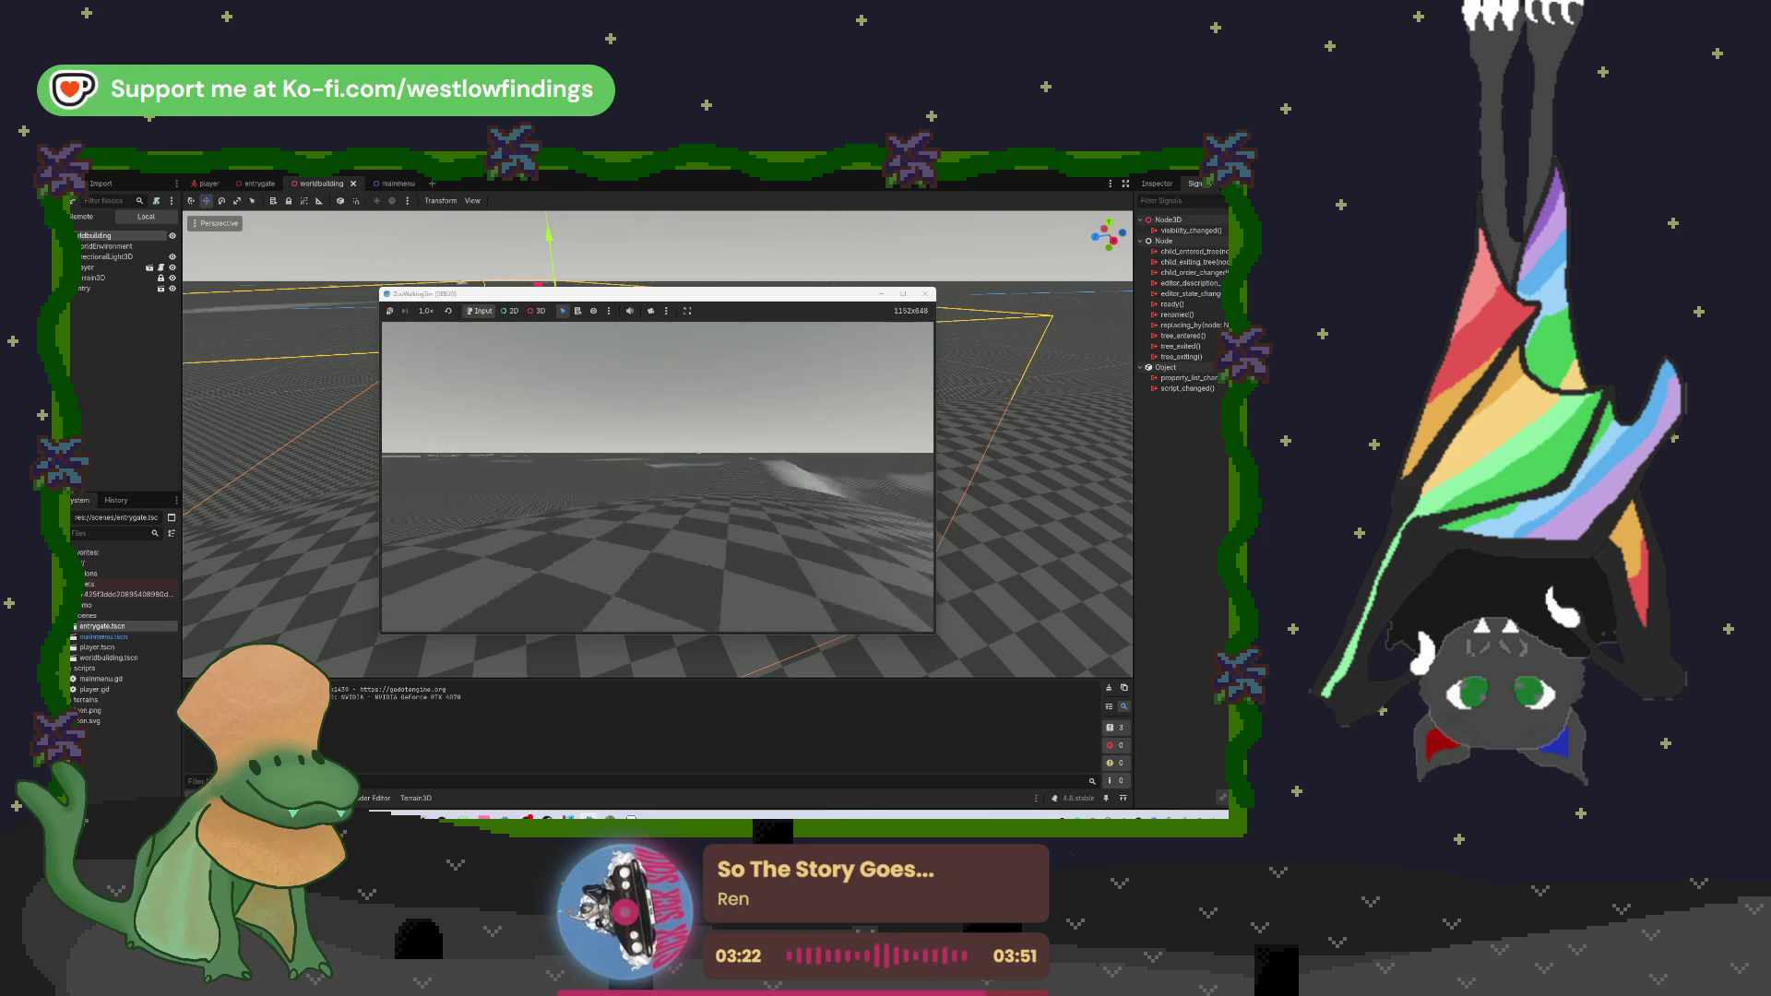
{"action": "key", "text": "F8"}
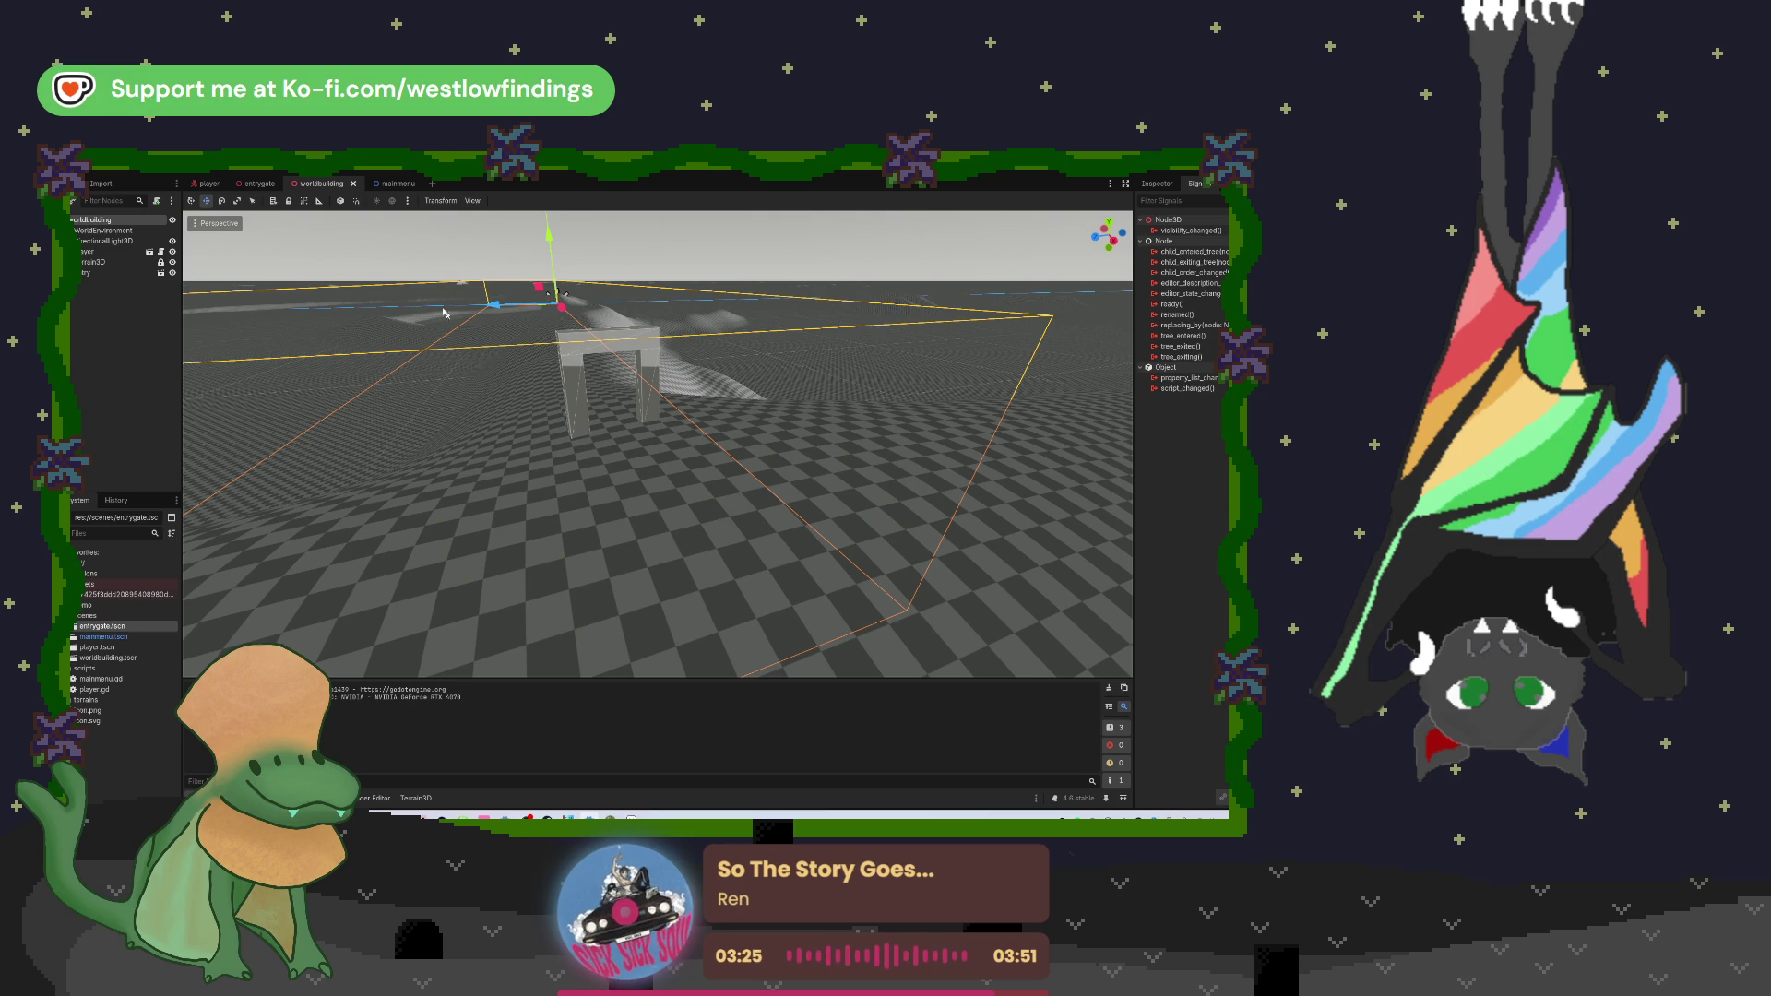
Step: Select the DirectionalLight3D, expand its Light and Editor sections, and tick Editor Only
{"action": "left_click", "coordinate": [118, 241]}
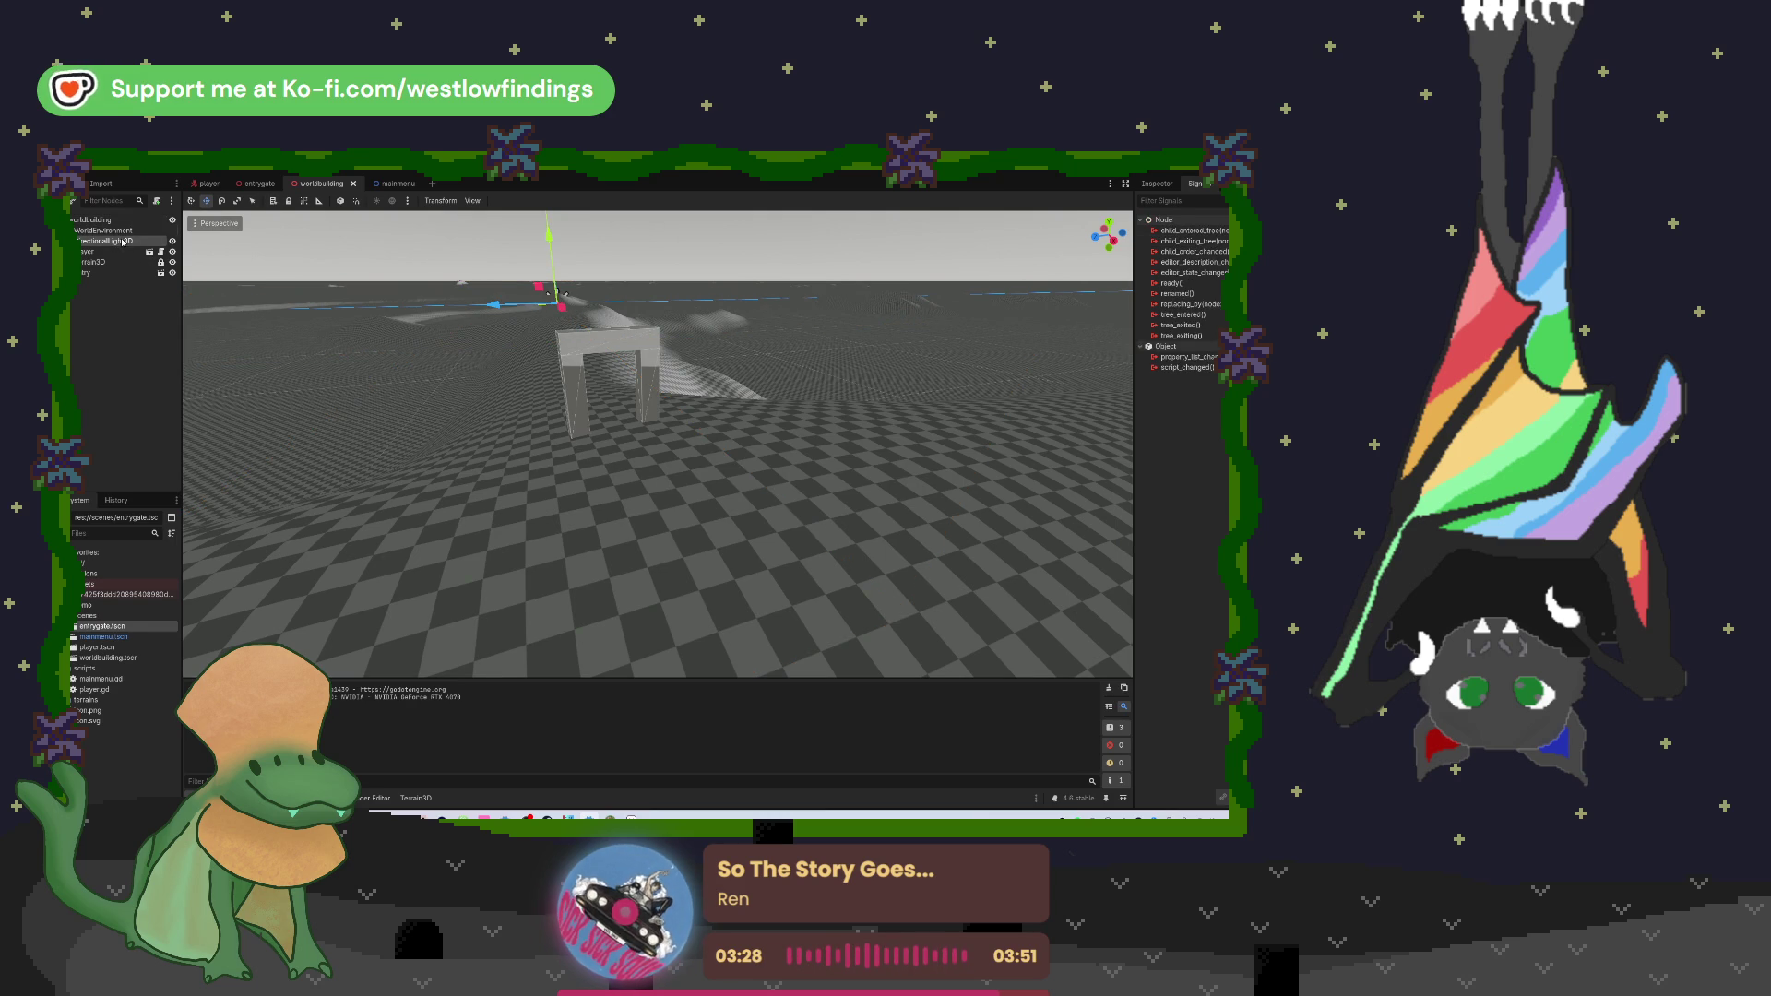
{"action": "left_click", "coordinate": [1170, 183]}
{"action": "left_click", "coordinate": [1215, 281]}
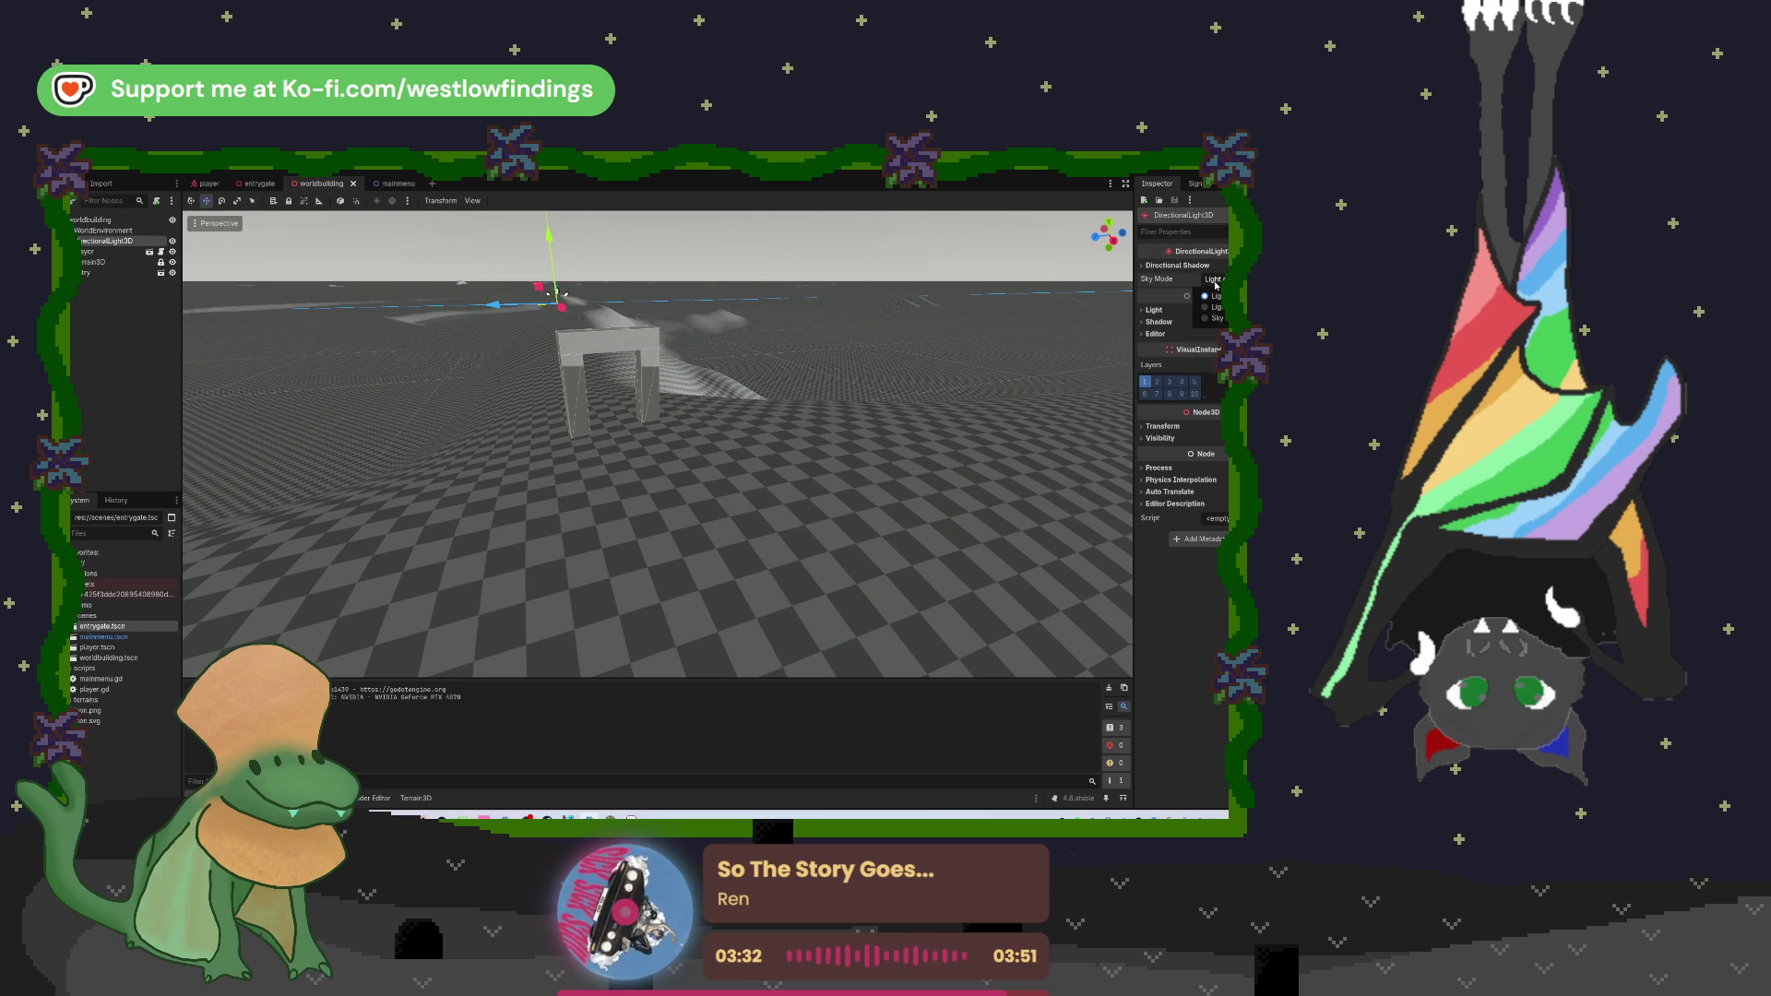
{"action": "left_click", "coordinate": [1215, 295]}
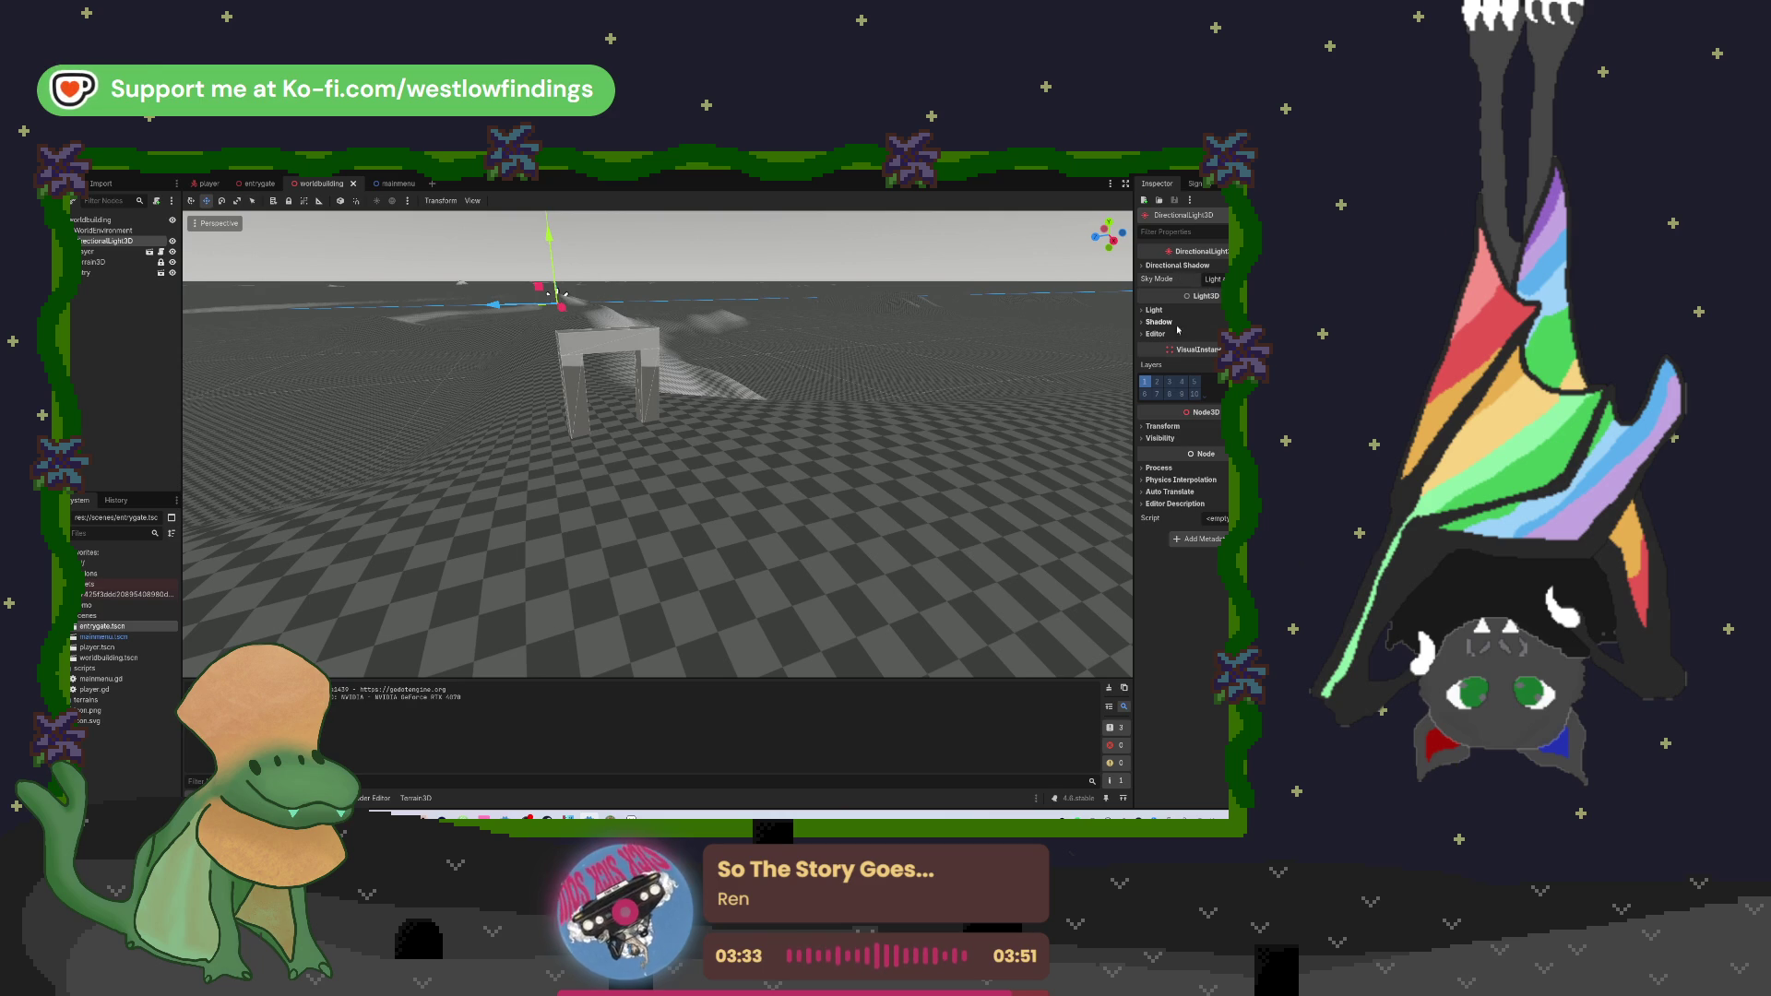
{"action": "left_click", "coordinate": [1169, 310]}
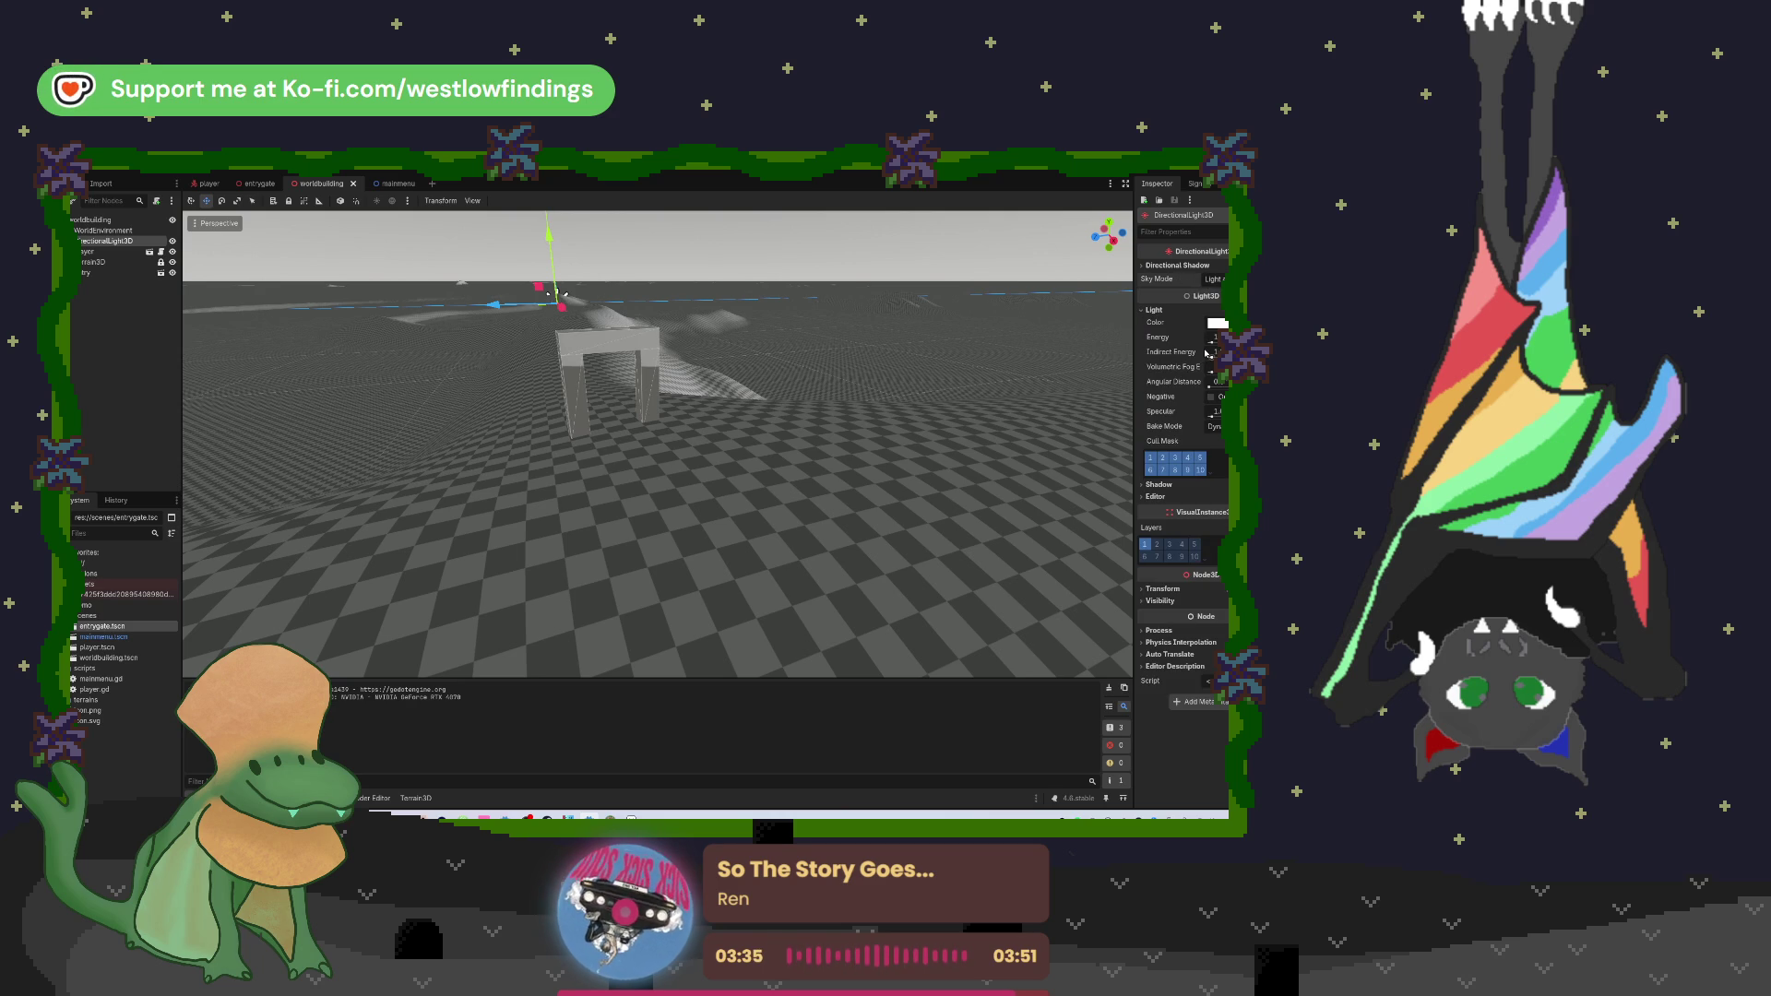
{"action": "left_click", "coordinate": [1156, 497]}
{"action": "left_click", "coordinate": [1211, 509]}
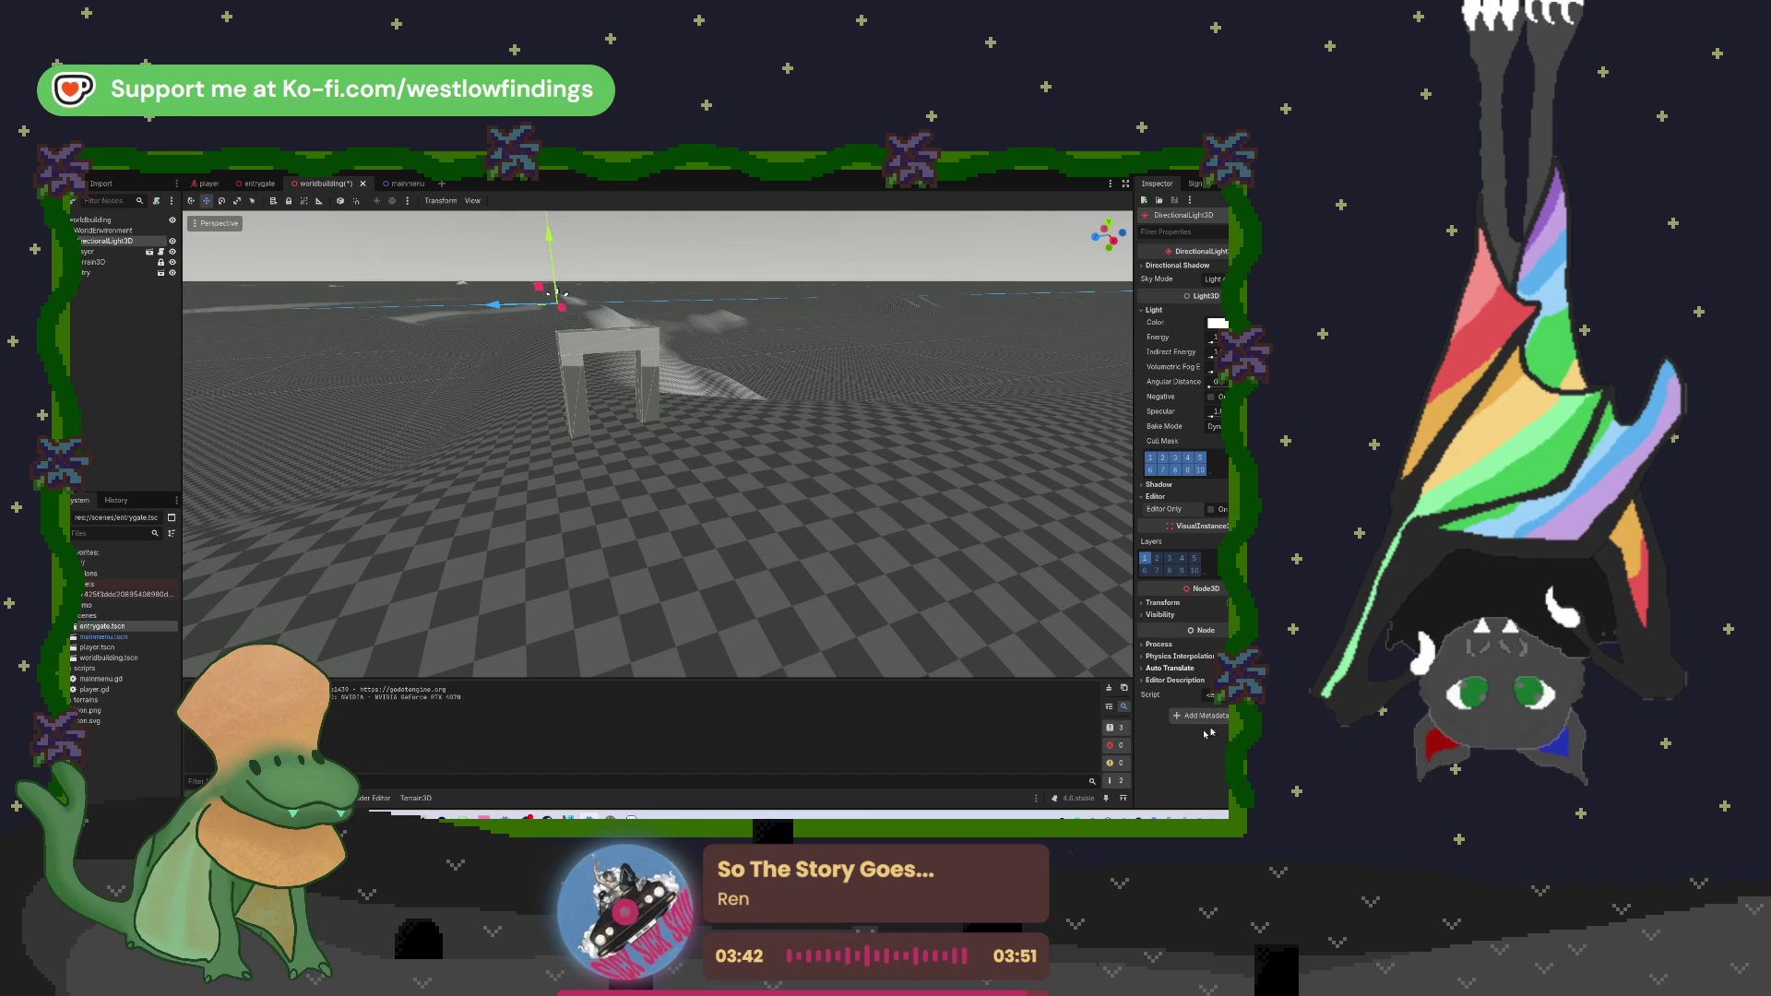
Step: Expand and review the light's Transform and Directional Shadow settings
{"action": "left_click", "coordinate": [1164, 602]}
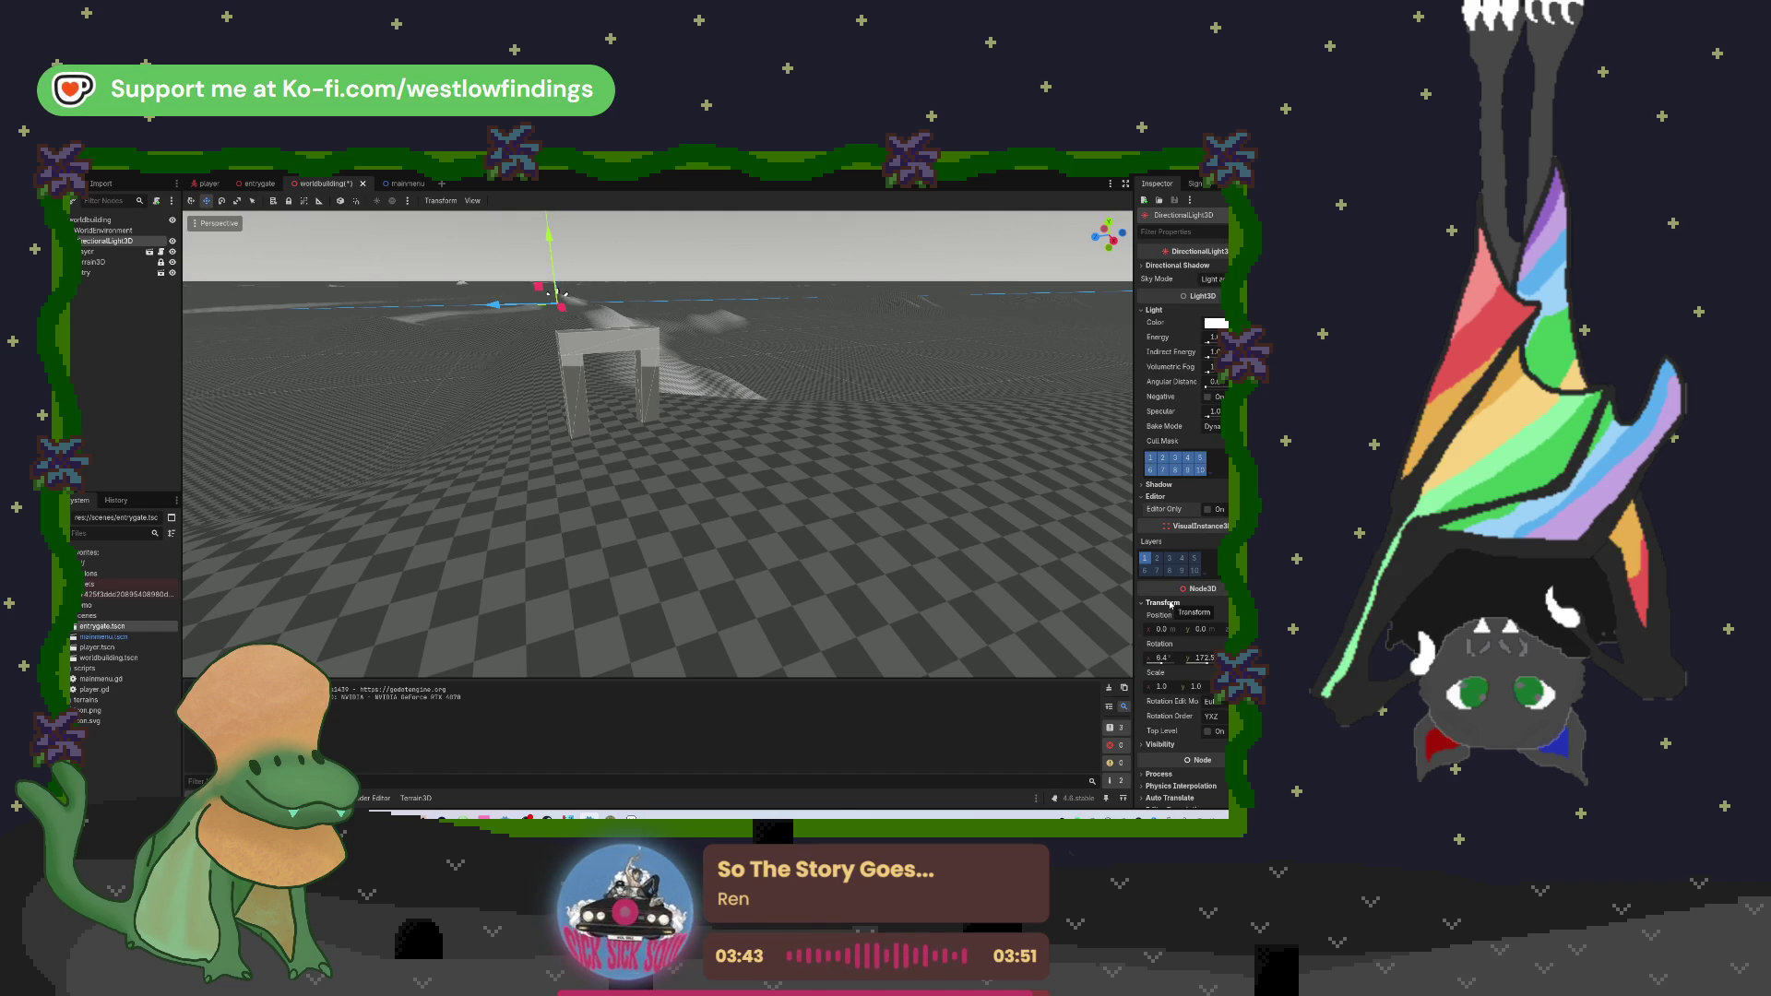
{"action": "scroll", "coordinate": [1169, 604], "scroll_direction": "down", "scroll_amount": 2}
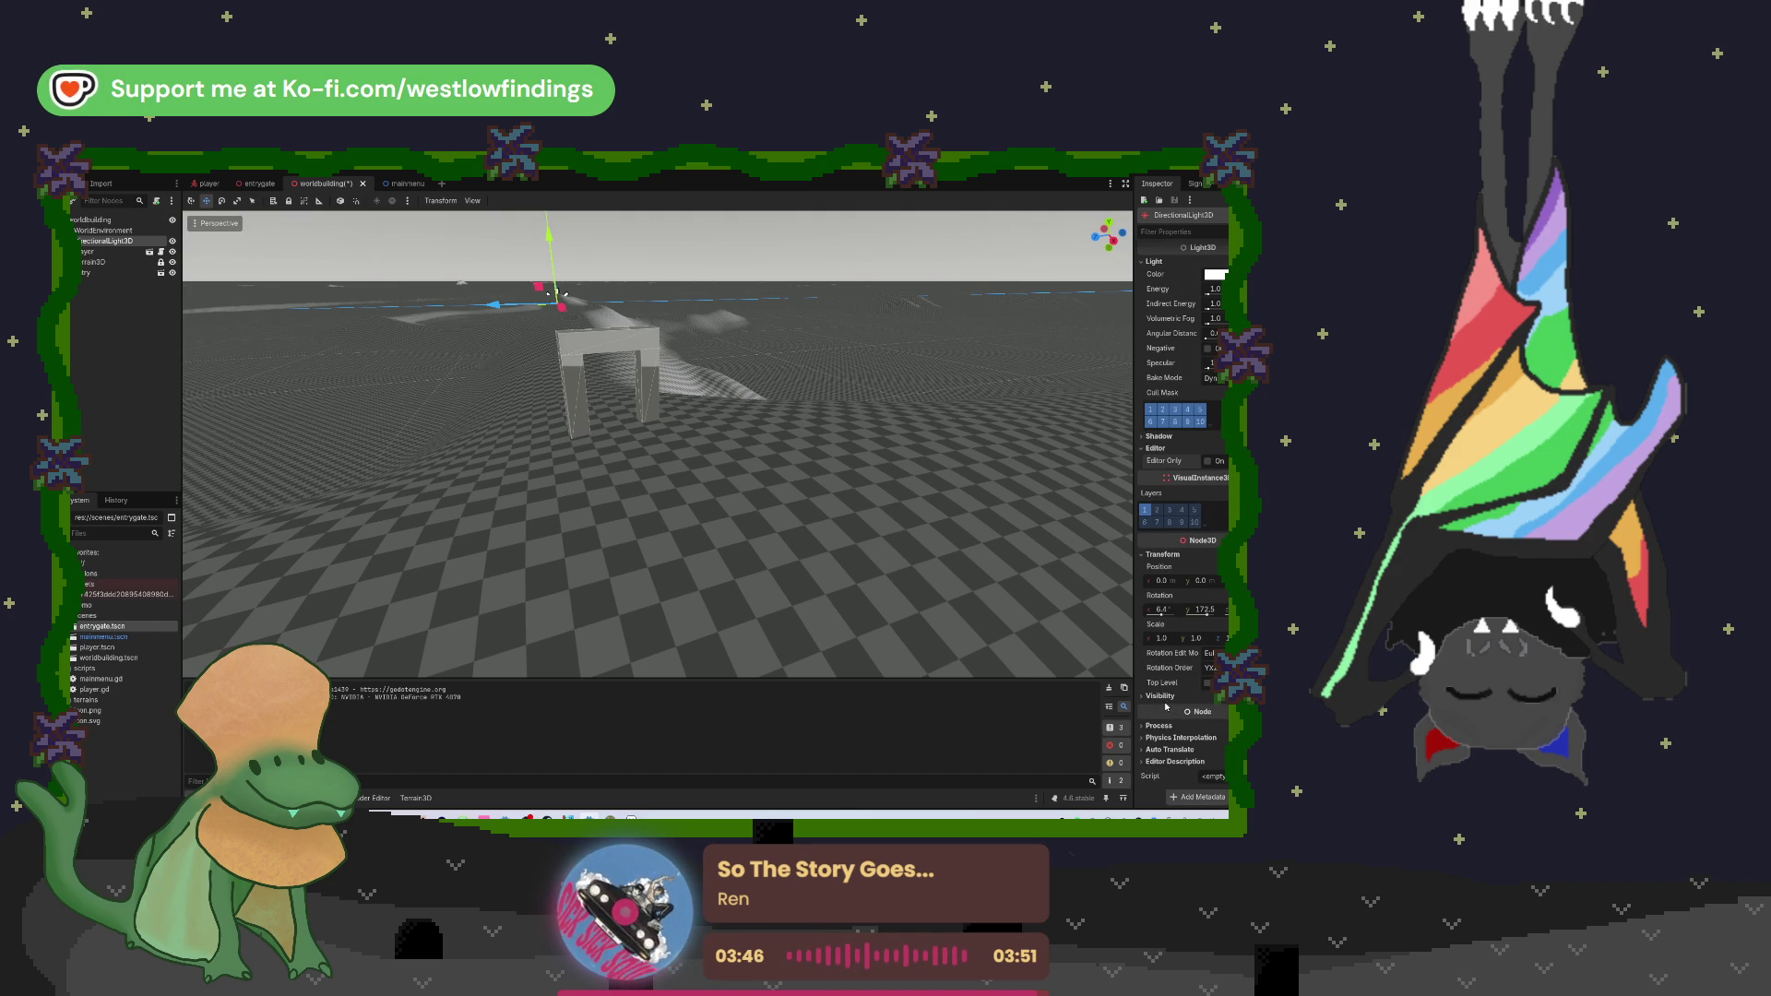
{"action": "scroll", "coordinate": [1186, 715], "scroll_direction": "up", "scroll_amount": 2}
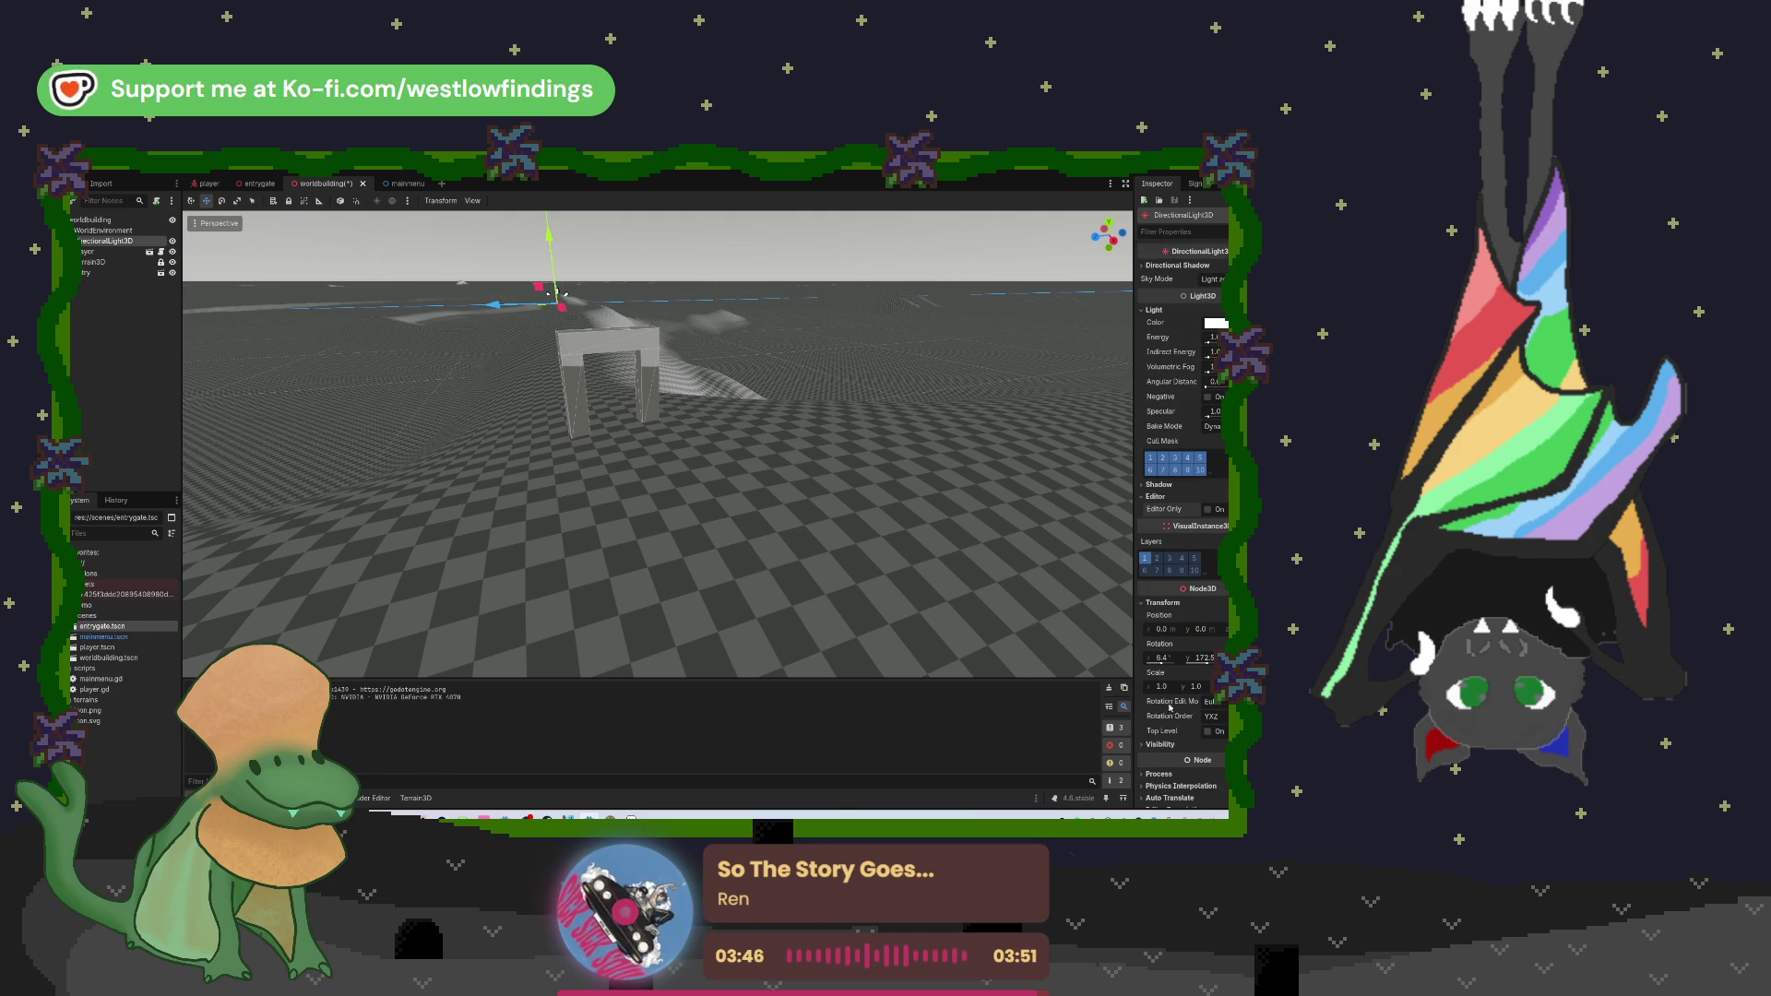
{"action": "left_click", "coordinate": [1175, 266]}
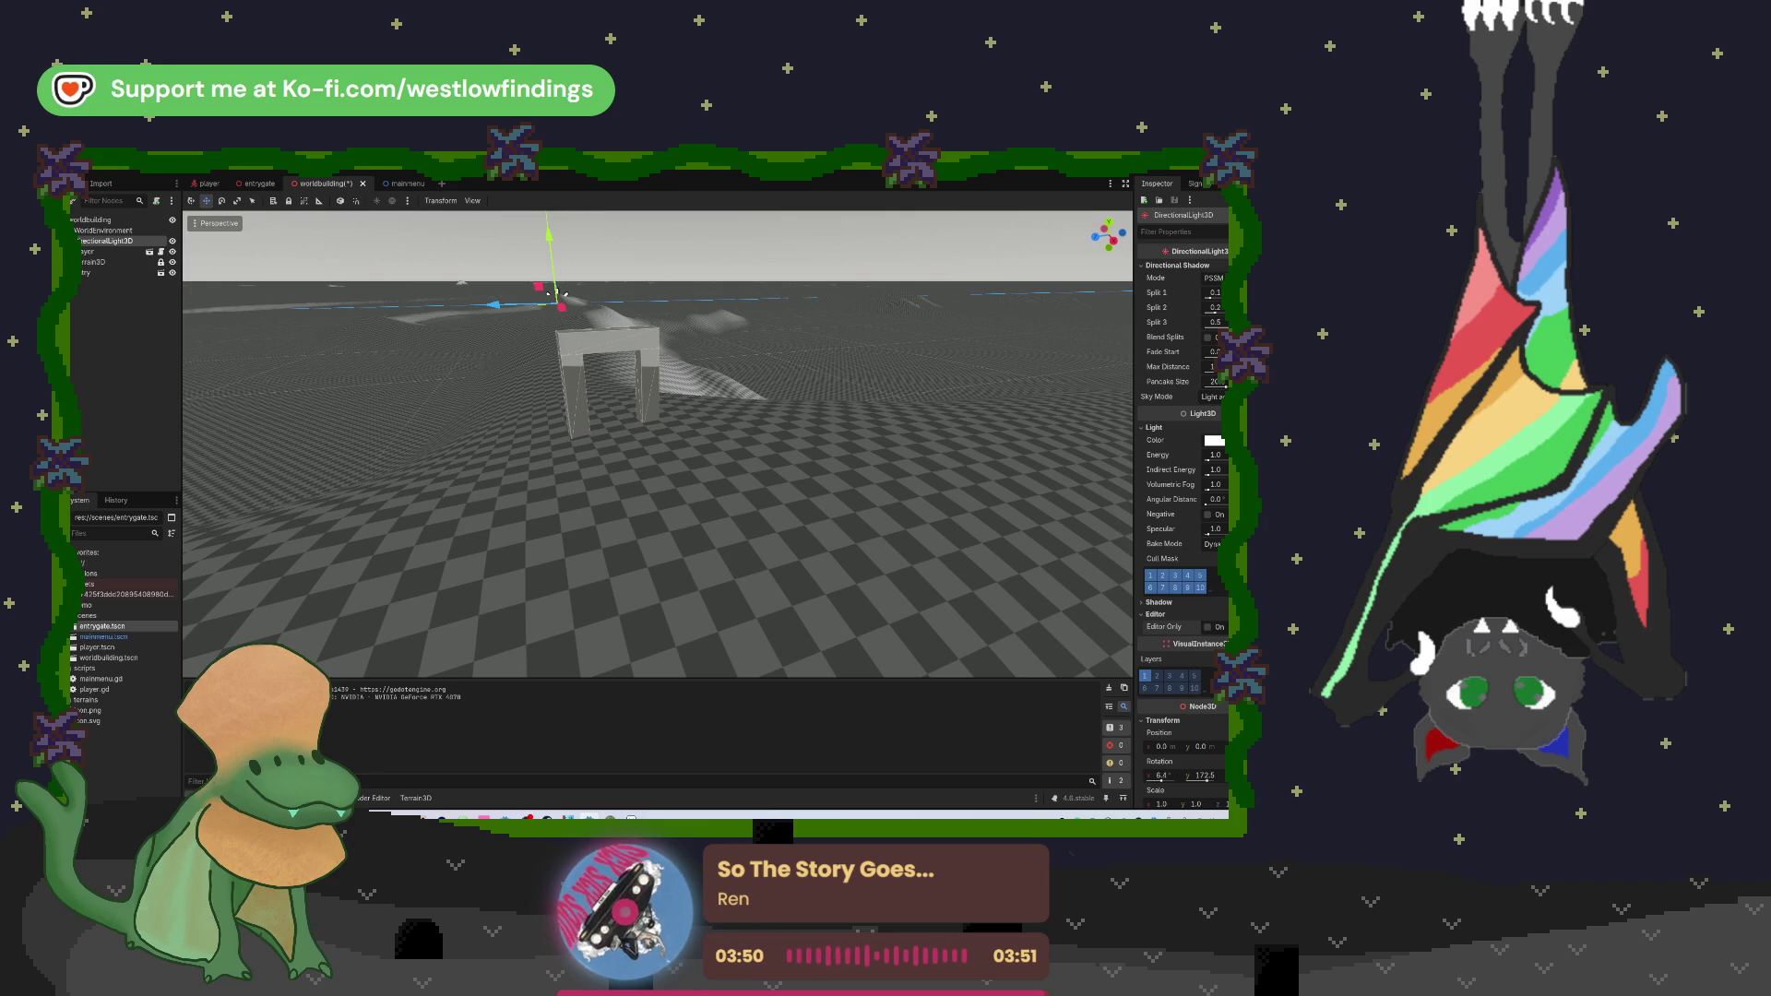
{"action": "scroll", "coordinate": [1199, 406], "scroll_direction": "down", "scroll_amount": 5}
{"action": "scroll", "coordinate": [1199, 406], "scroll_direction": "up", "scroll_amount": 5}
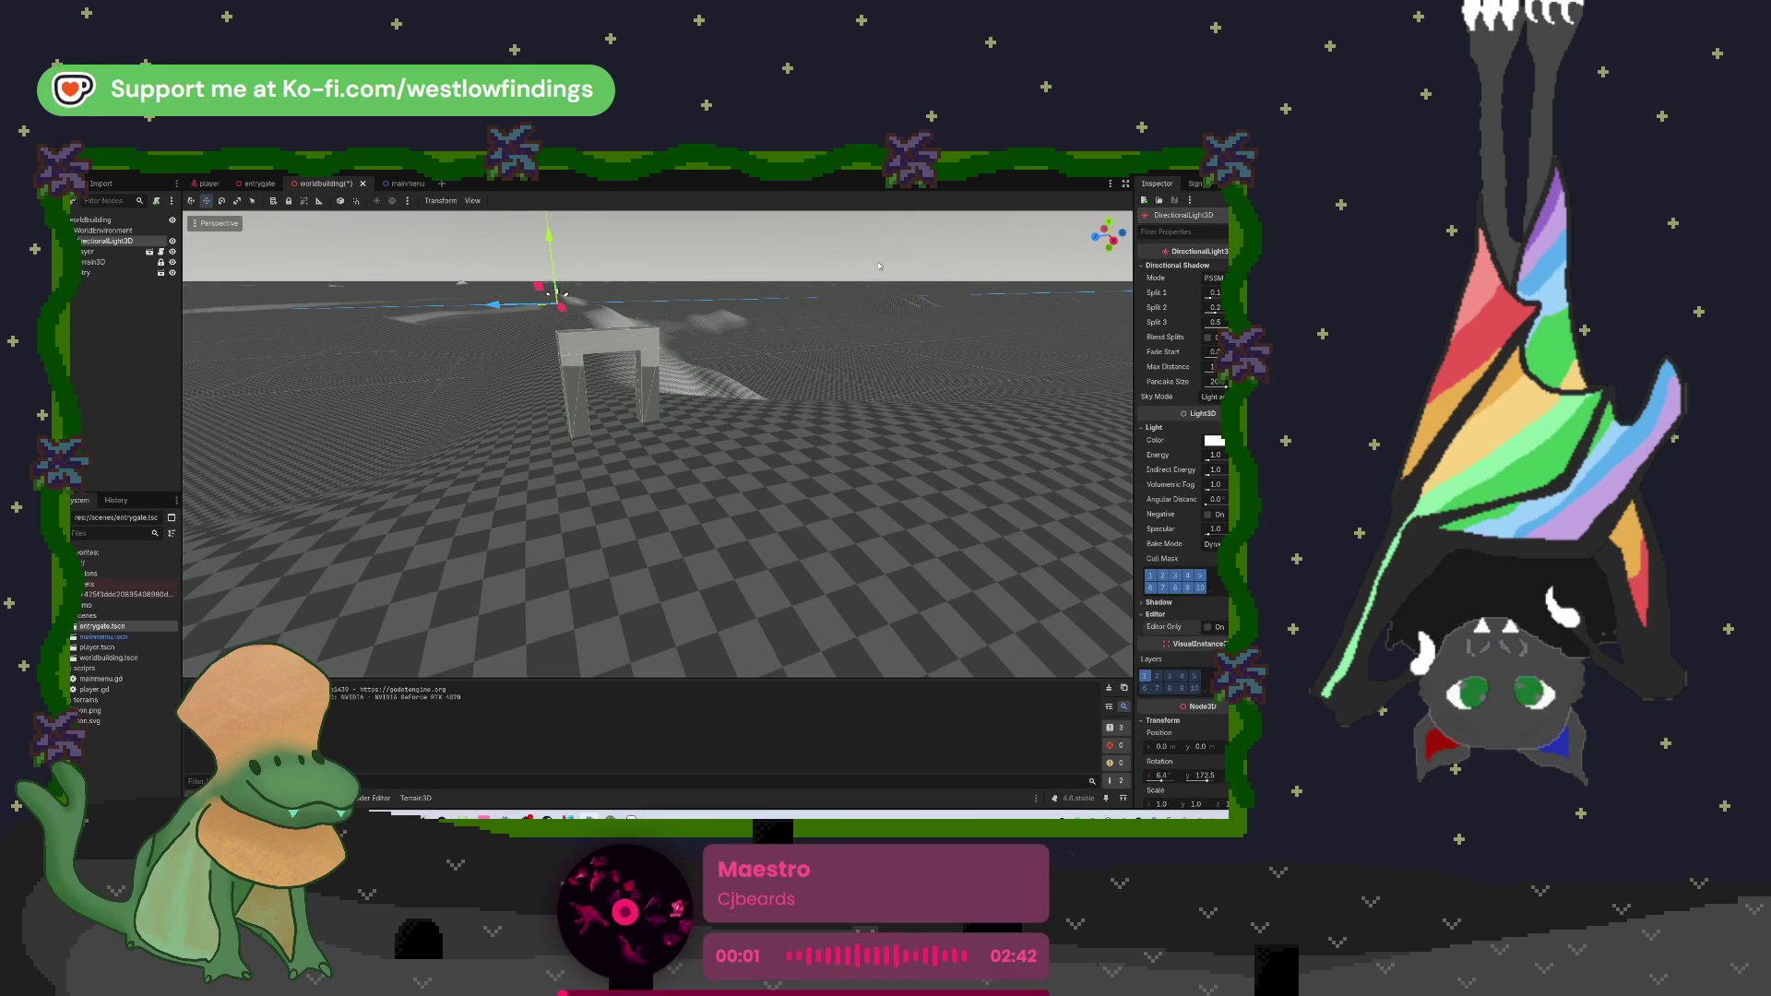
{"action": "left_click", "coordinate": [116, 230]}
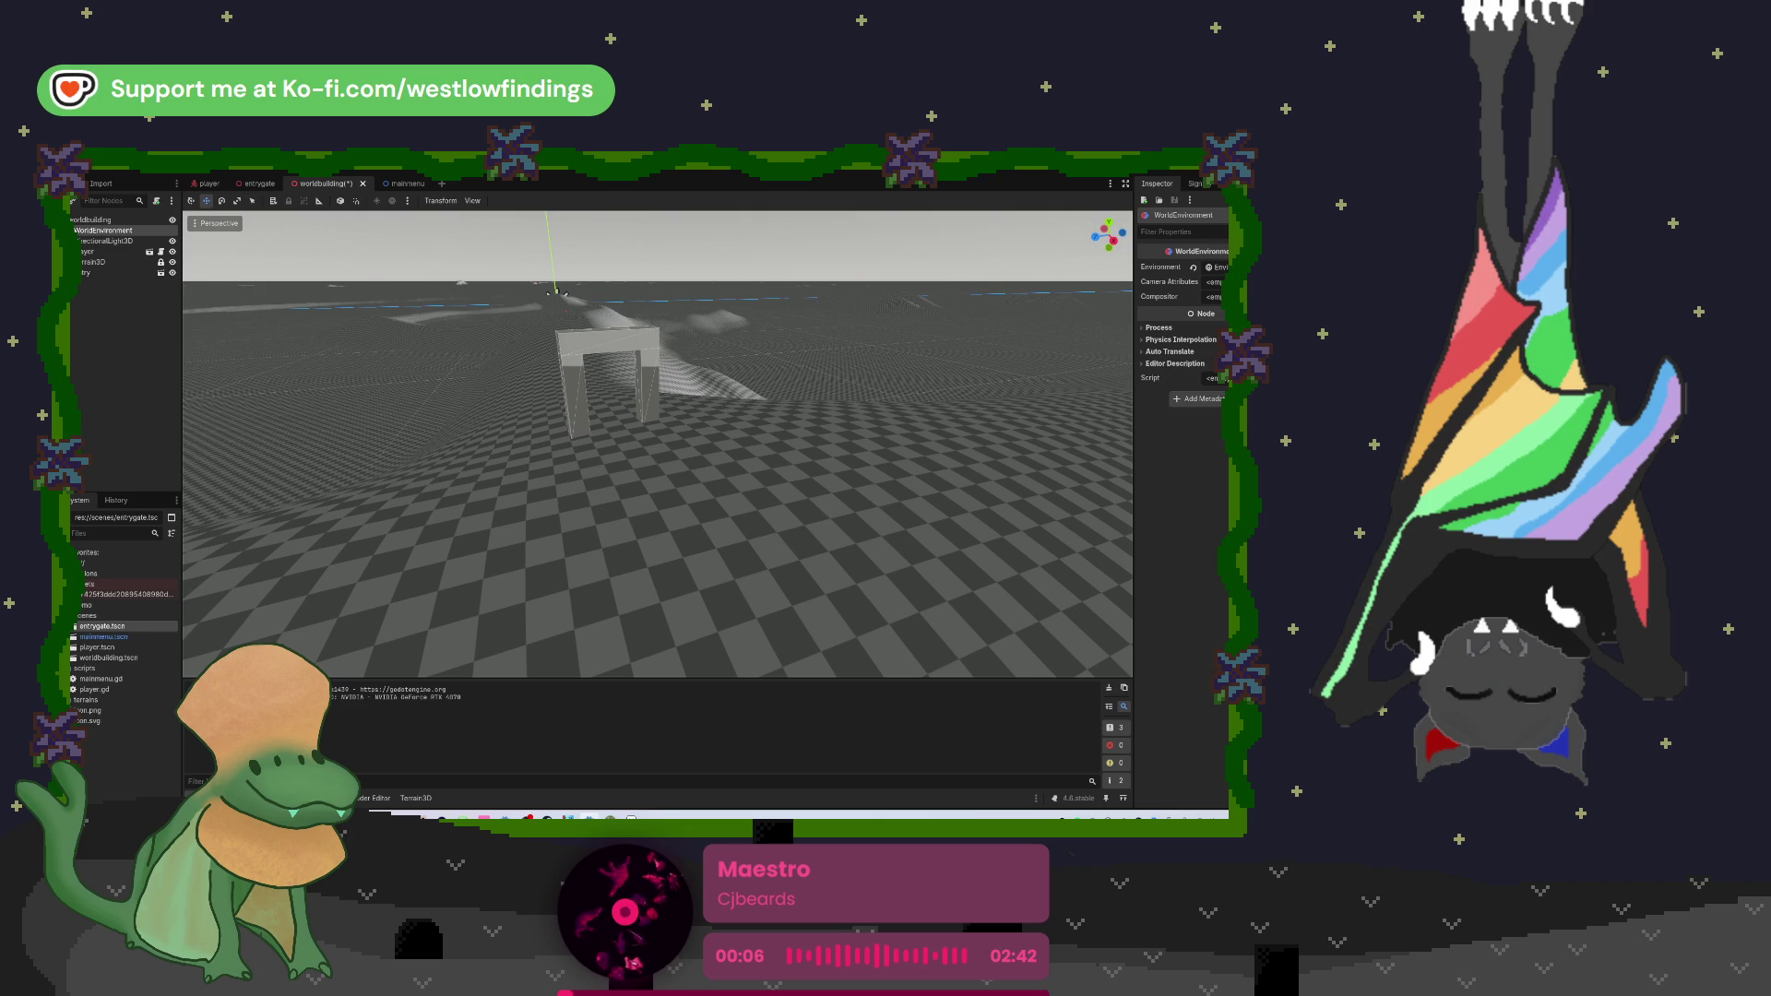
{"action": "left_click", "coordinate": [1220, 267]}
{"action": "left_click", "coordinate": [1153, 293]}
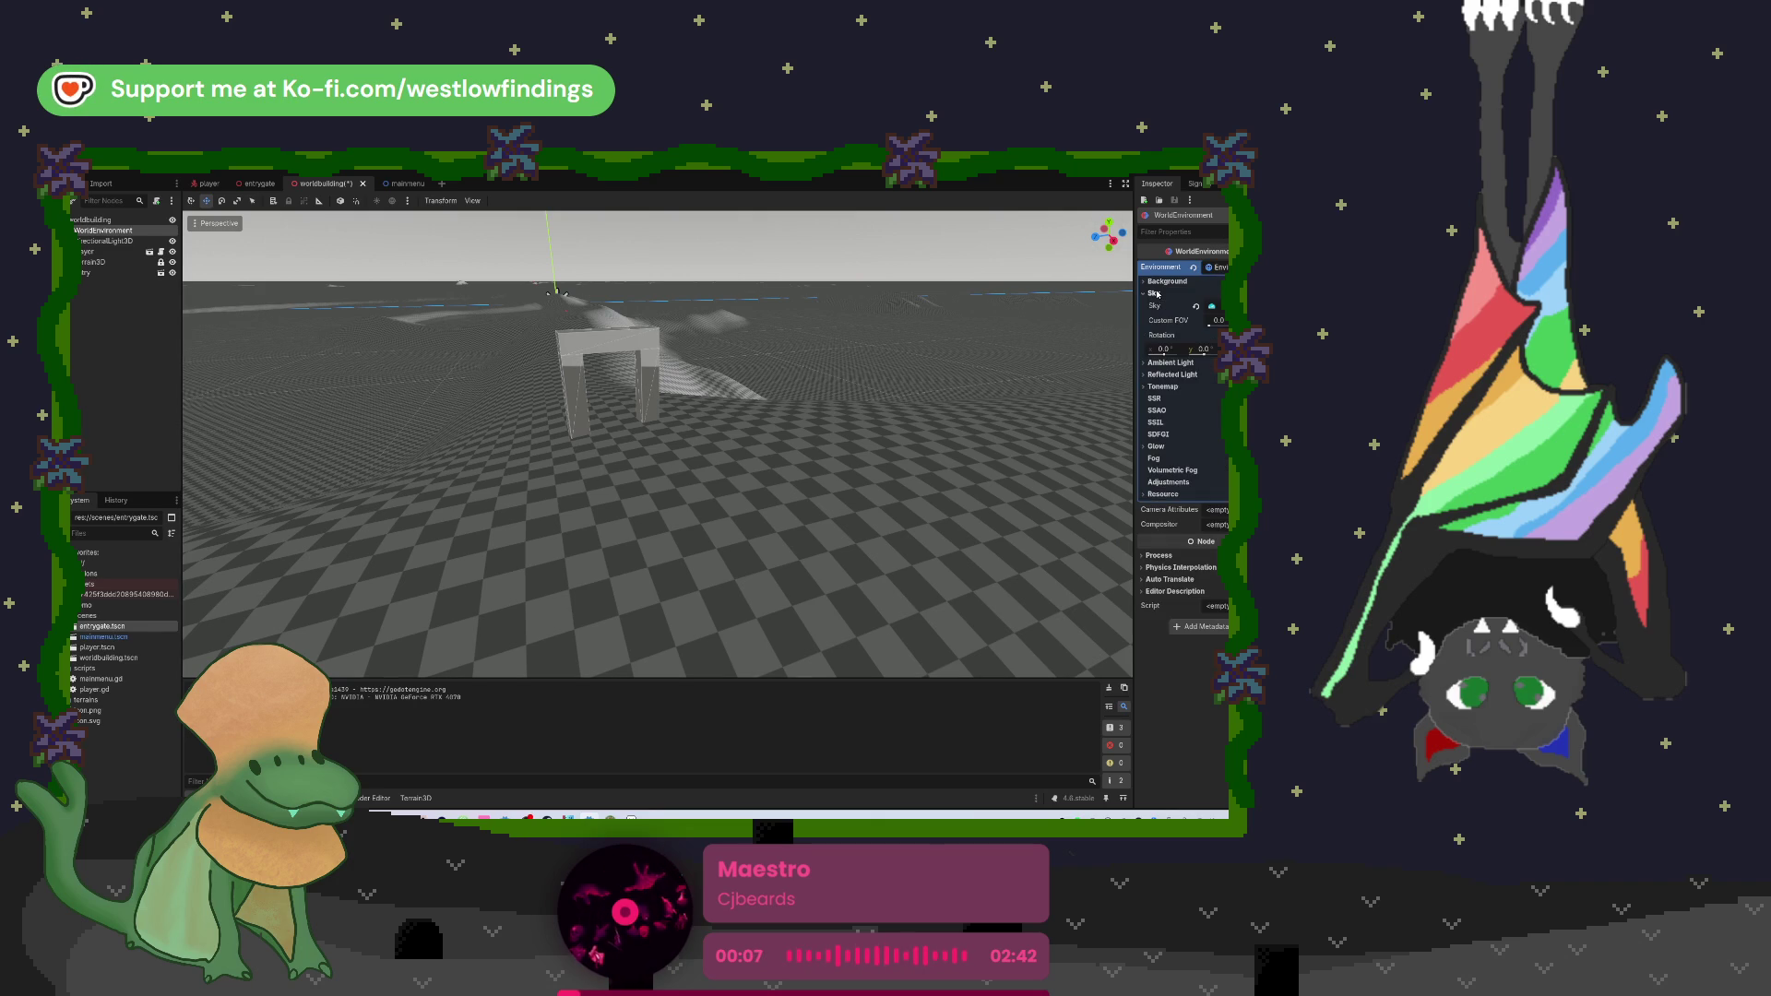
{"action": "left_click", "coordinate": [1164, 282]}
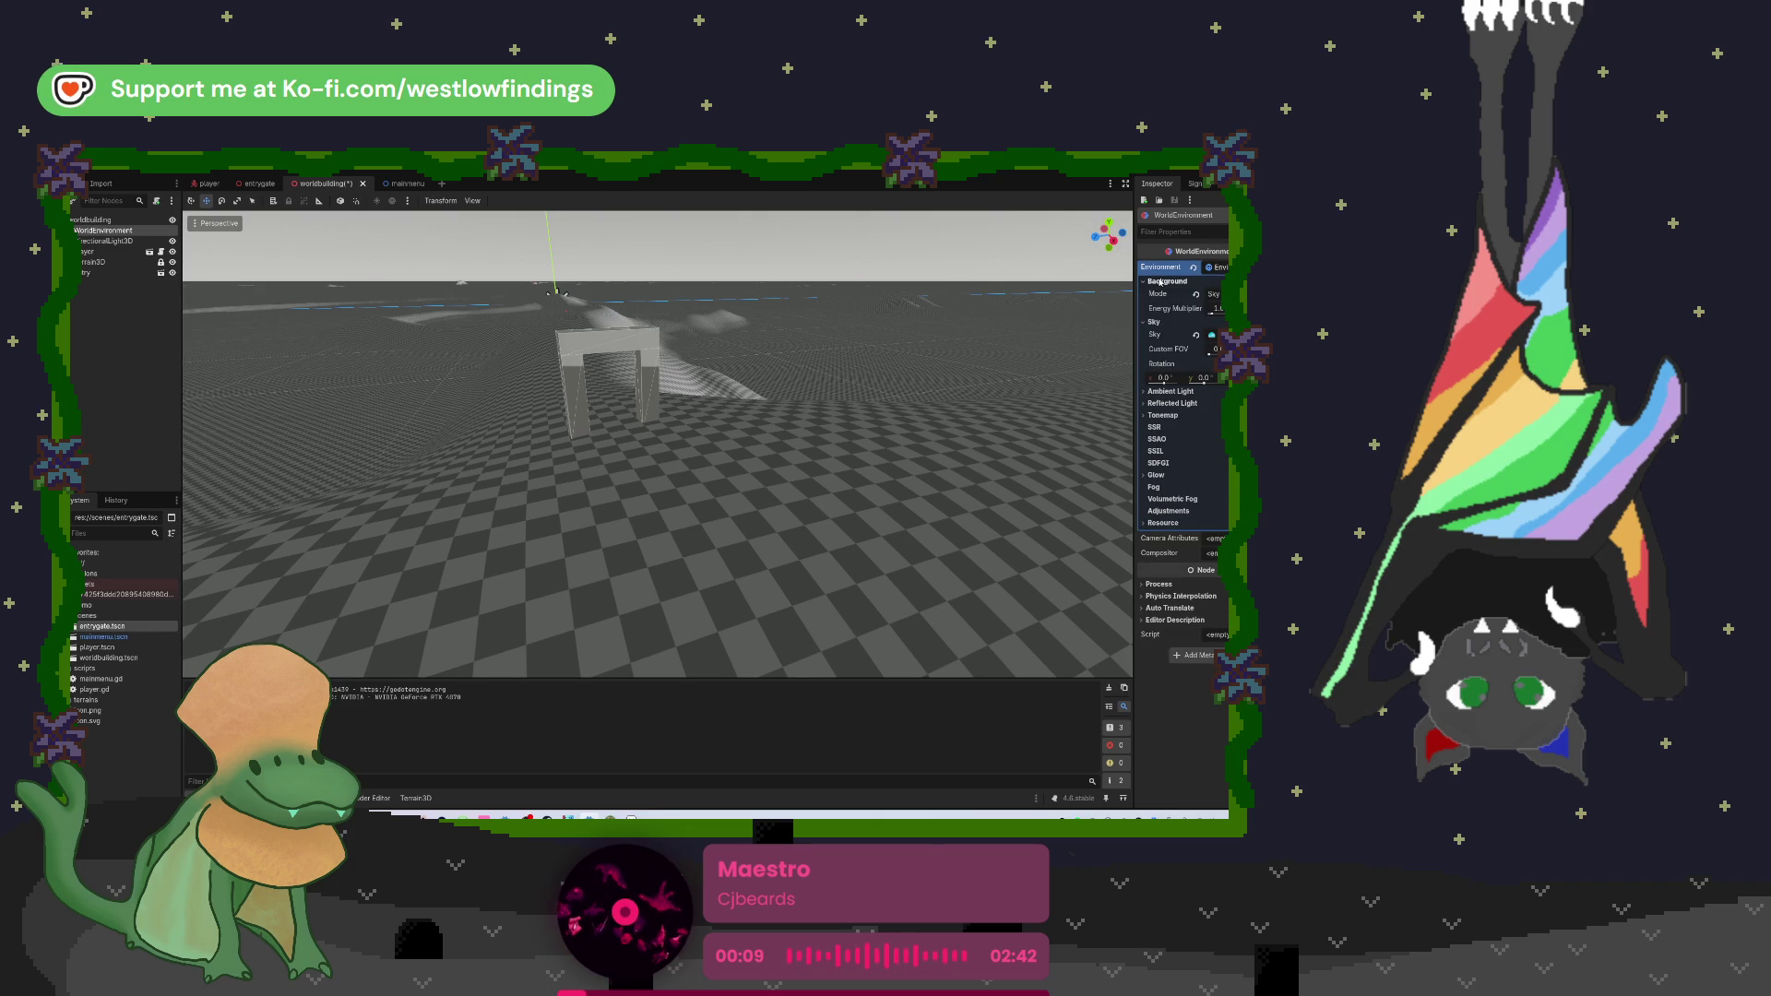
{"action": "left_click", "coordinate": [1212, 294]}
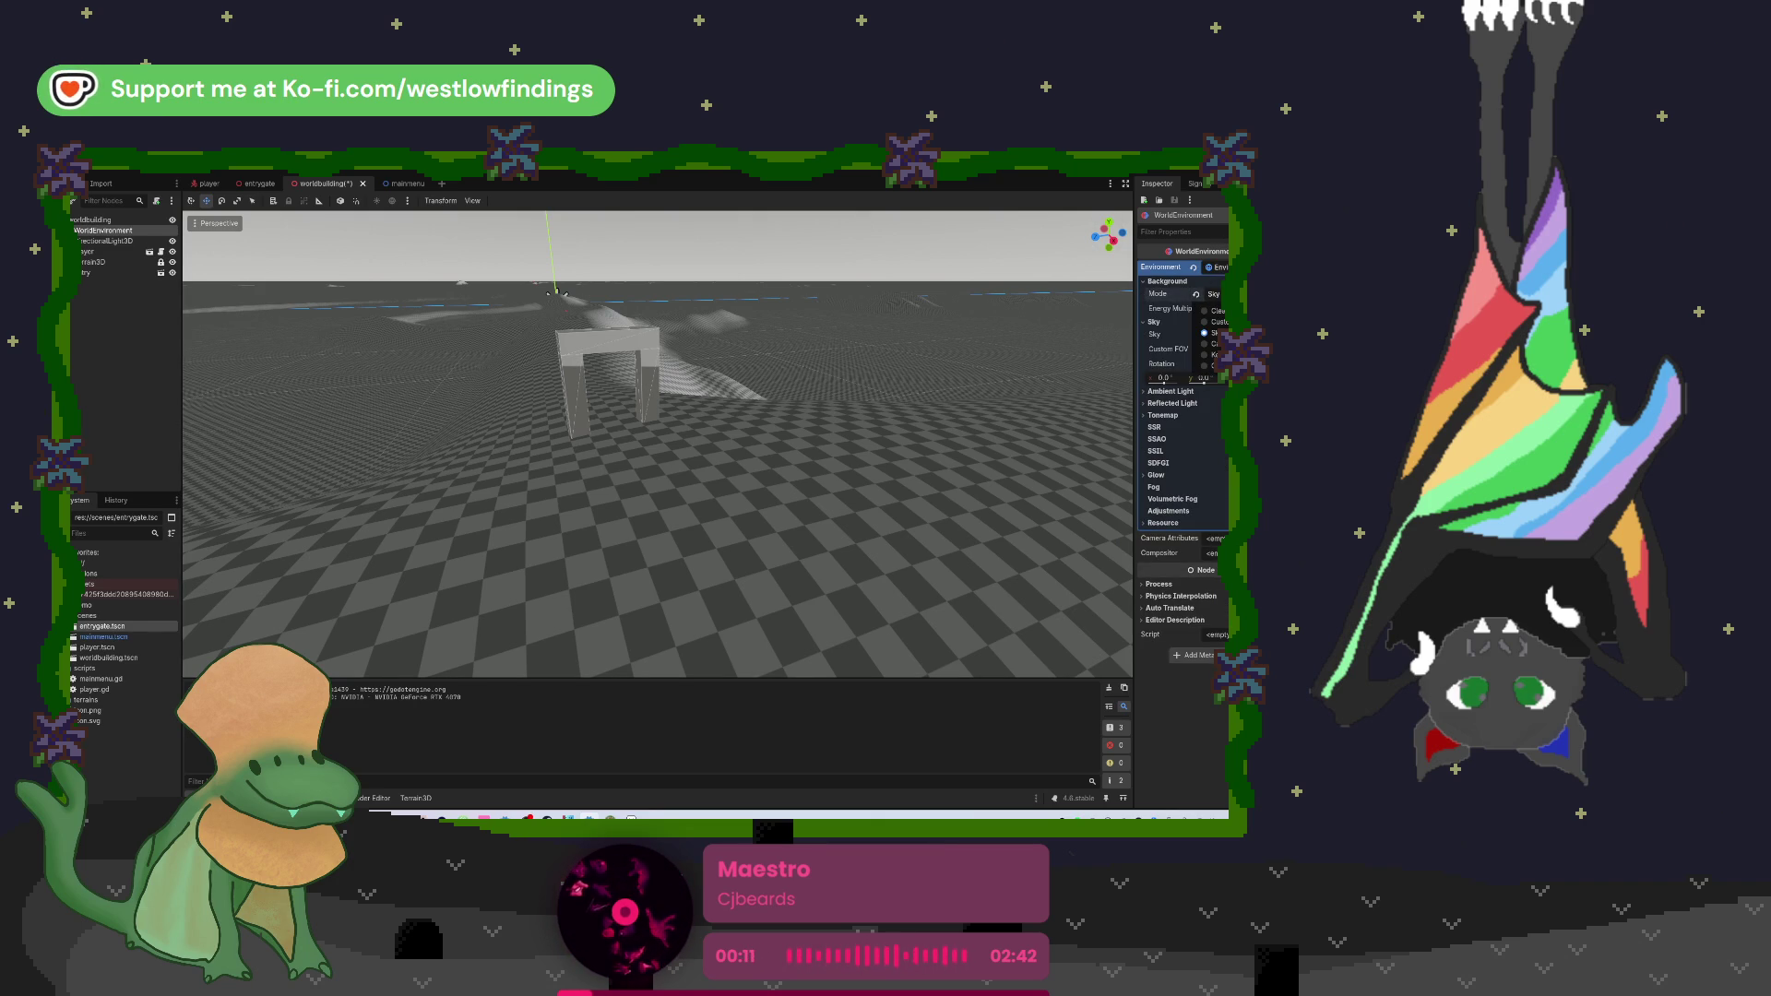
{"action": "left_click", "coordinate": [1213, 333]}
{"action": "left_click", "coordinate": [1211, 334]}
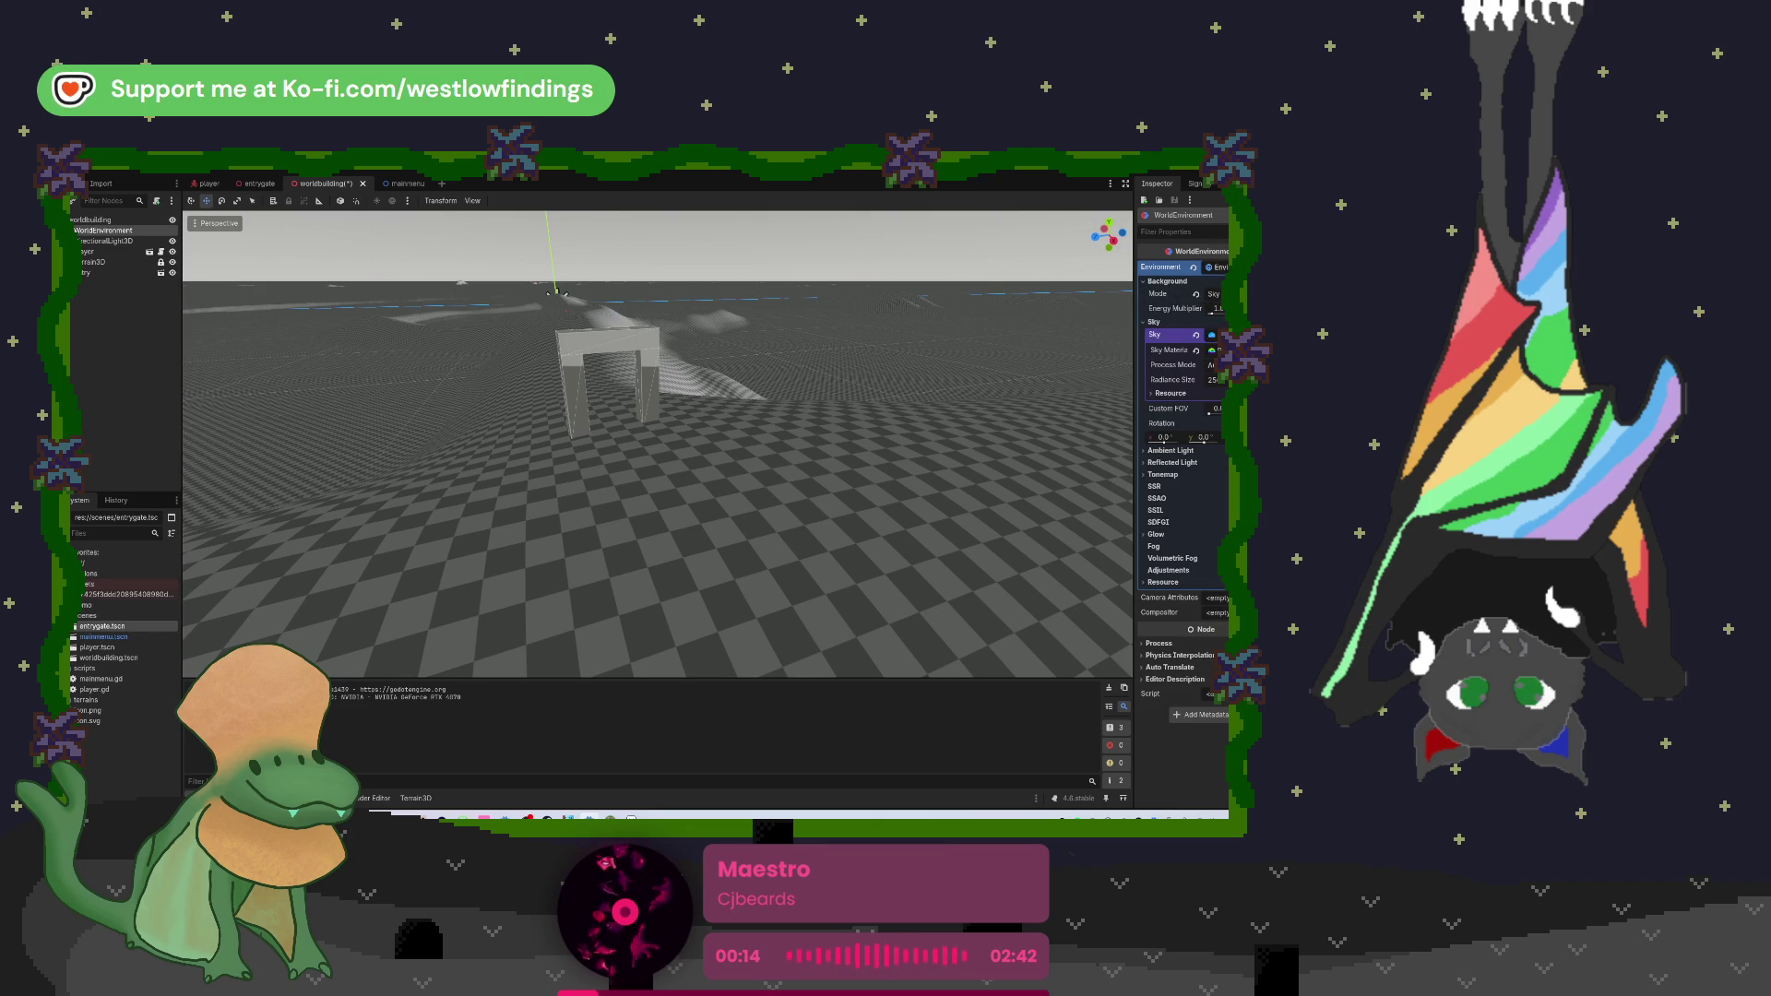
{"action": "left_click", "coordinate": [1211, 334]}
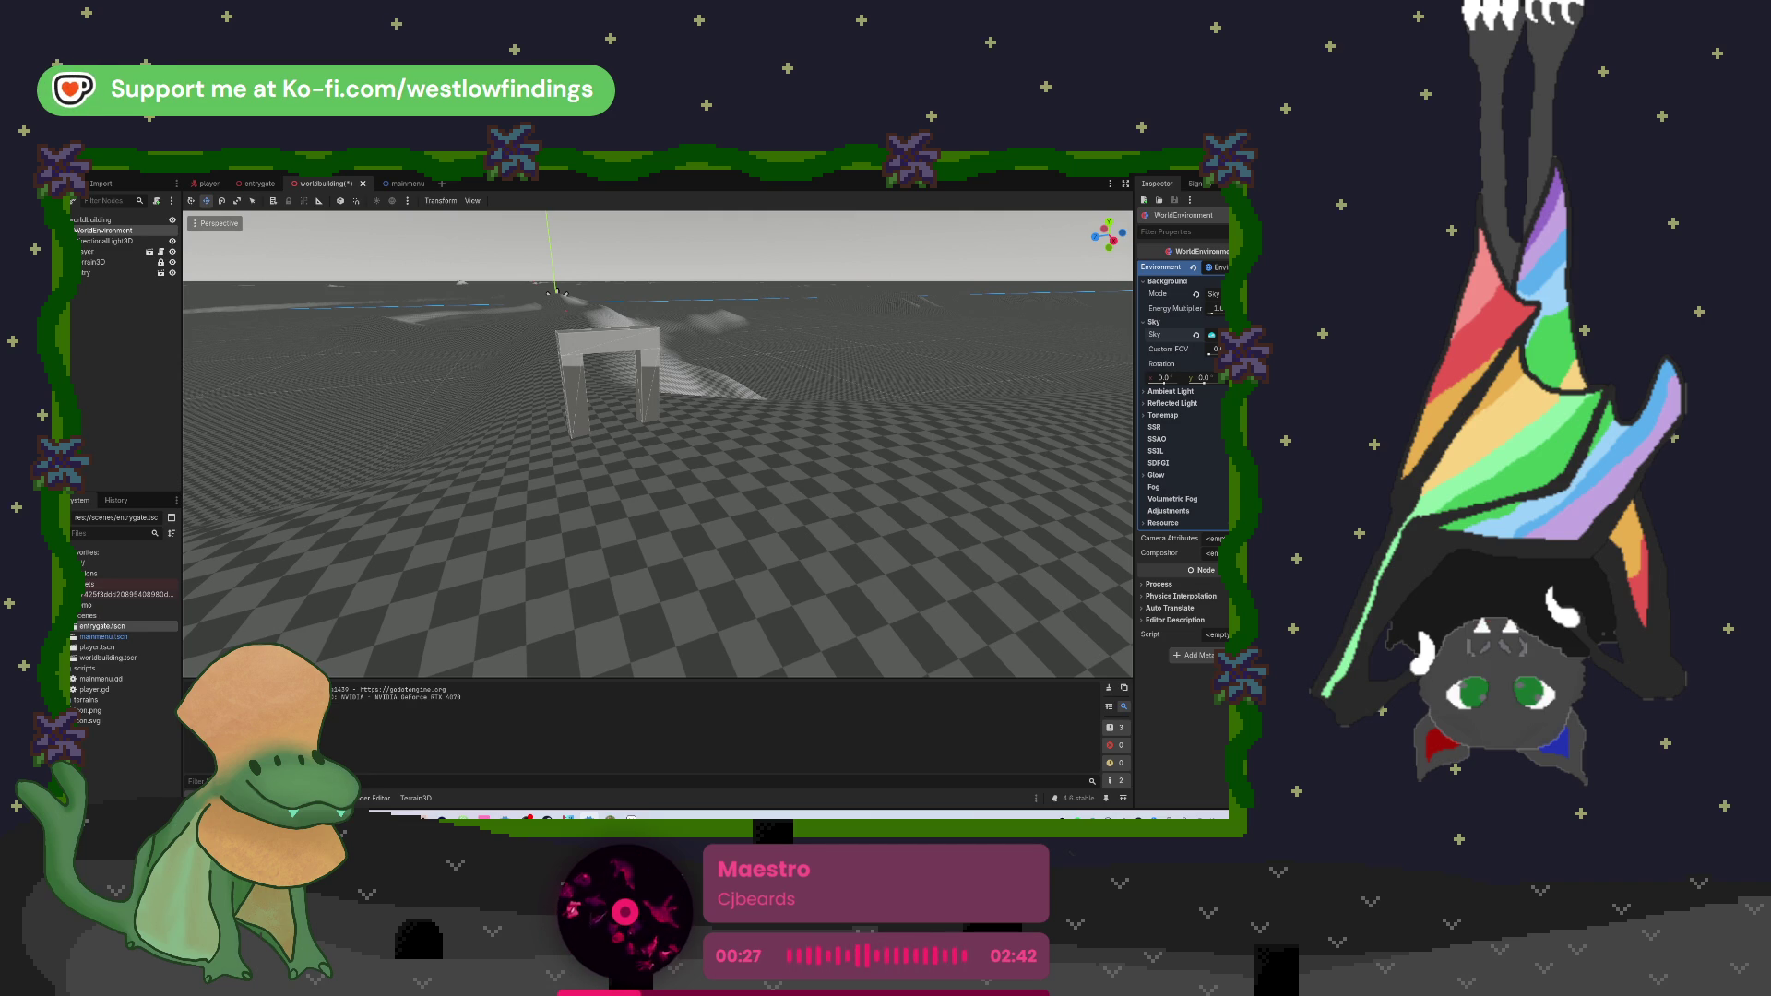
{"action": "scroll", "coordinate": [582, 424], "scroll_direction": "down", "scroll_amount": 3}
{"action": "scroll", "coordinate": [582, 423], "scroll_direction": "up", "scroll_amount": 3}
Step: Focus on the player, drag it further along the X axis before the gate, and run the game
{"action": "left_click_drag", "start_coordinate": [582, 423], "coordinate": [823, 555]}
{"action": "left_click", "coordinate": [631, 441]}
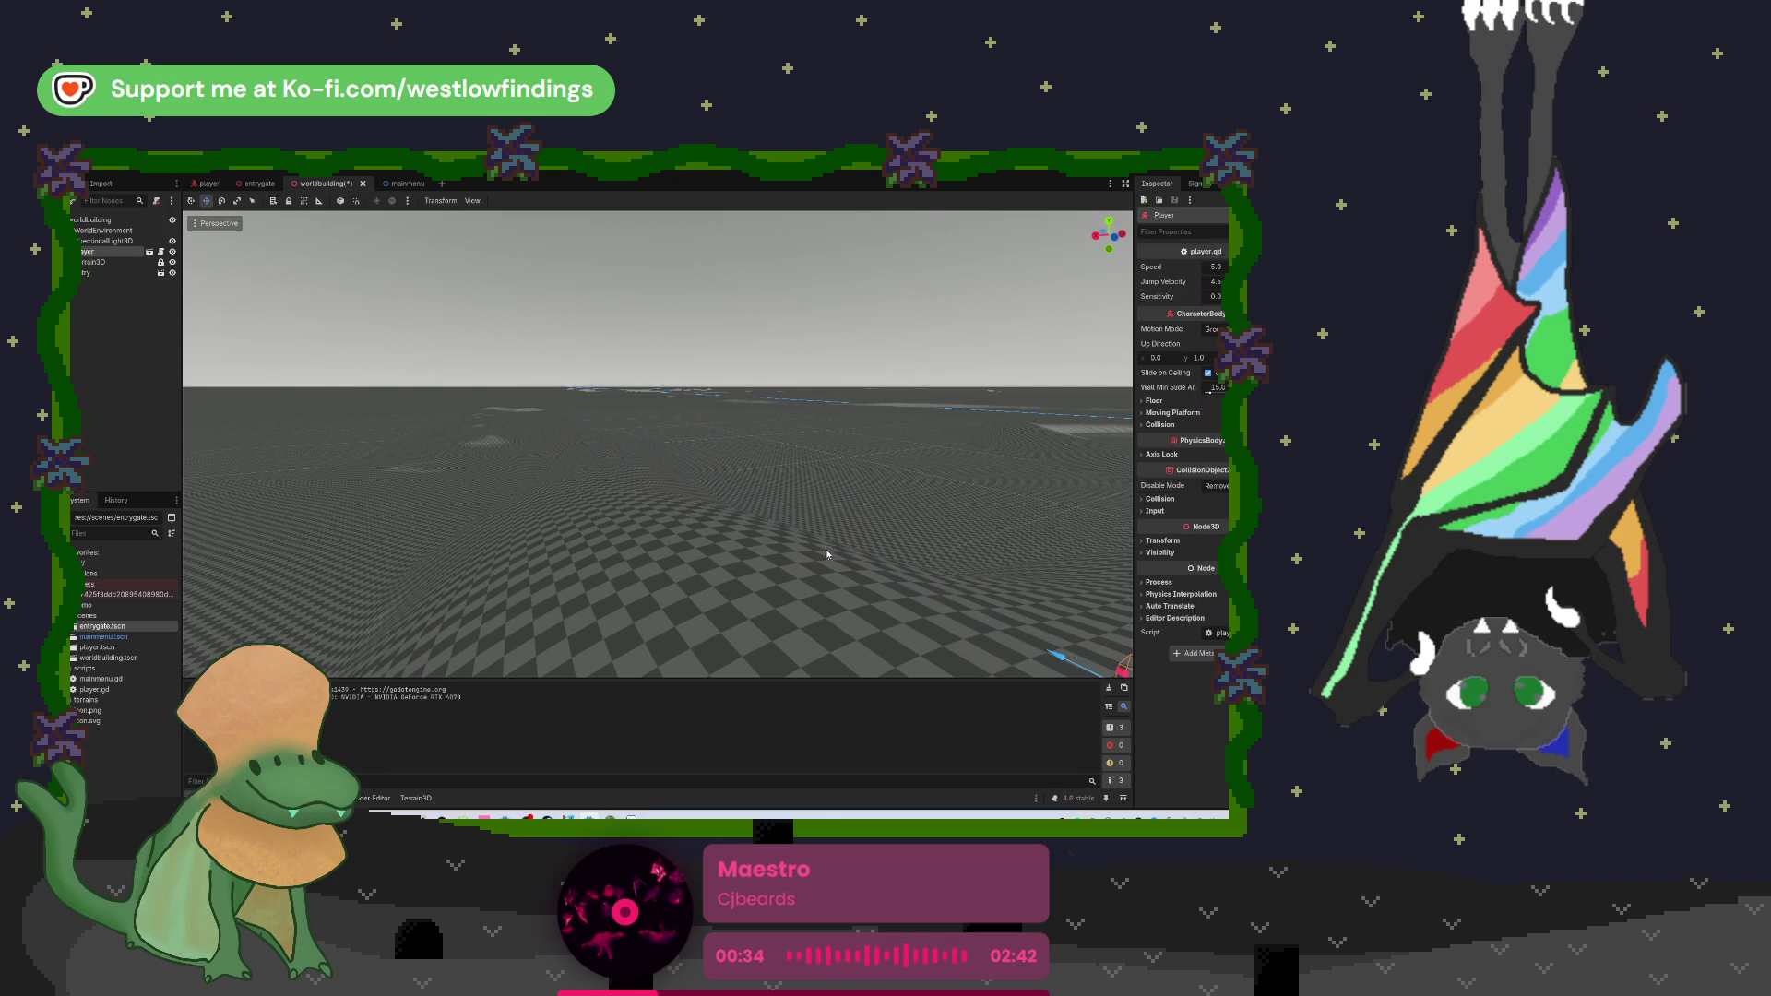
{"action": "key", "text": "f"}
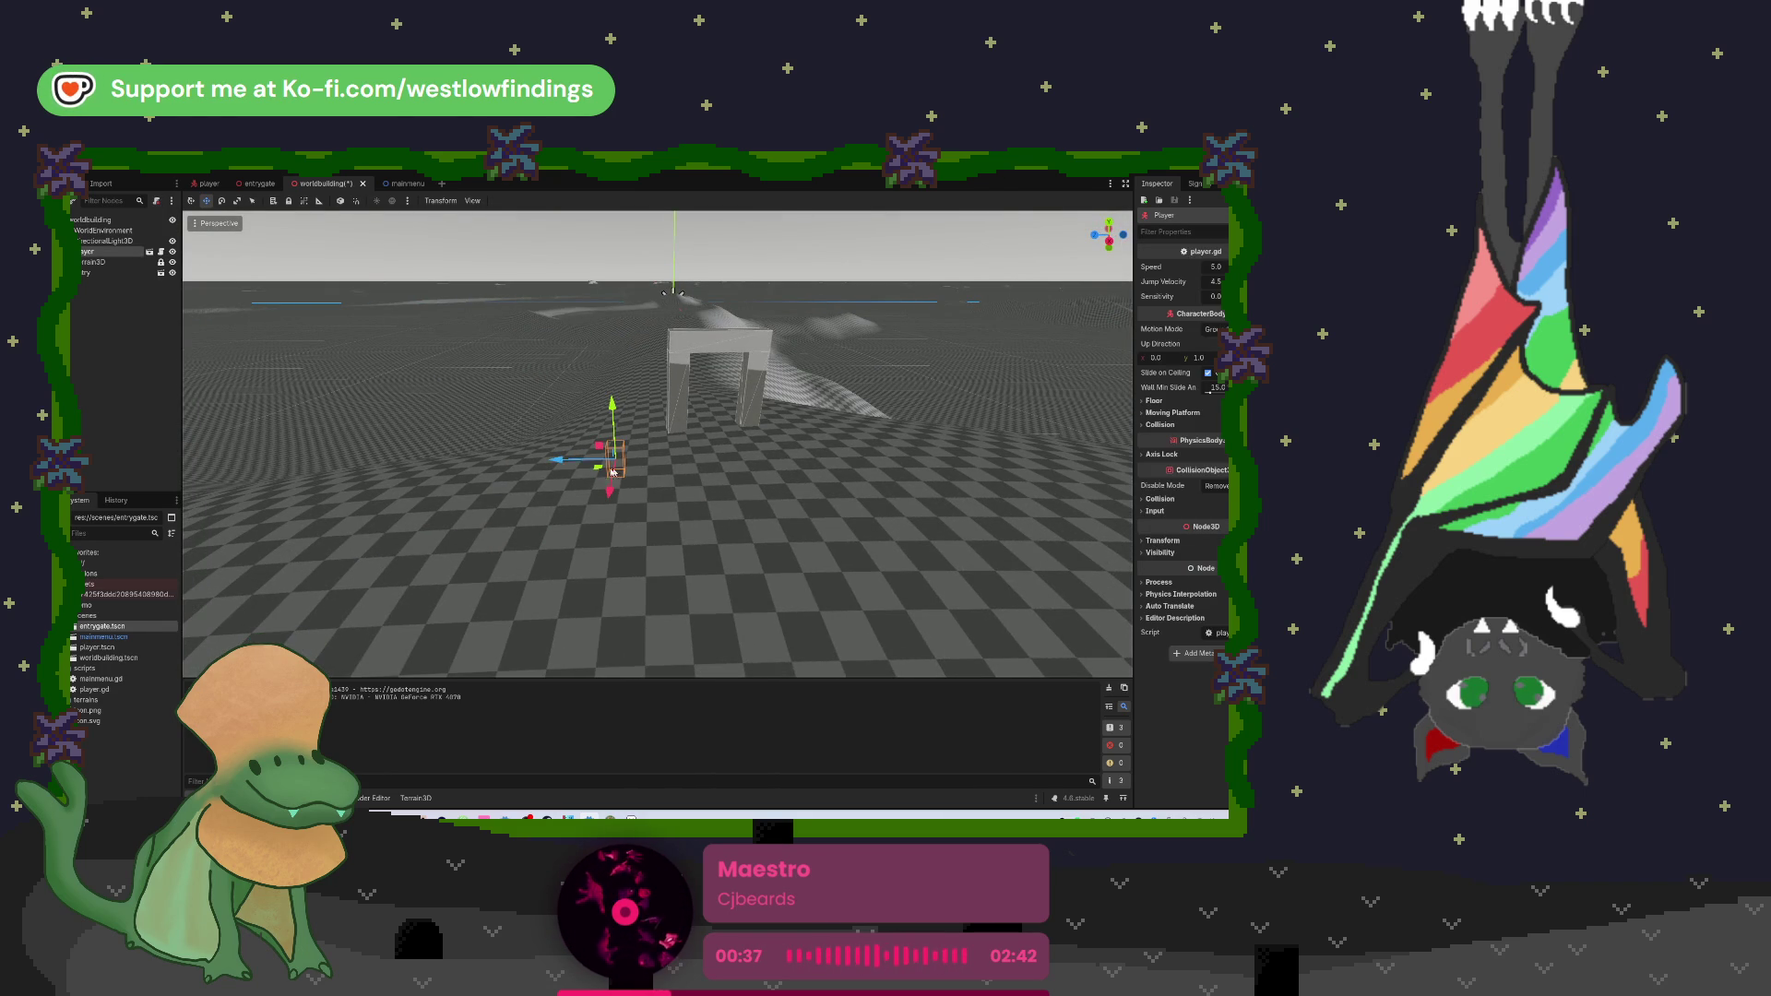
{"action": "mouse_move", "coordinate": [609, 489]}
{"action": "left_mouse_down"}
{"action": "mouse_move", "coordinate": [607, 427]}
{"action": "mouse_move", "coordinate": [571, 516]}
{"action": "mouse_move", "coordinate": [611, 522]}
{"action": "mouse_move", "coordinate": [649, 483]}
{"action": "mouse_move", "coordinate": [594, 424]}
{"action": "left_mouse_up"}
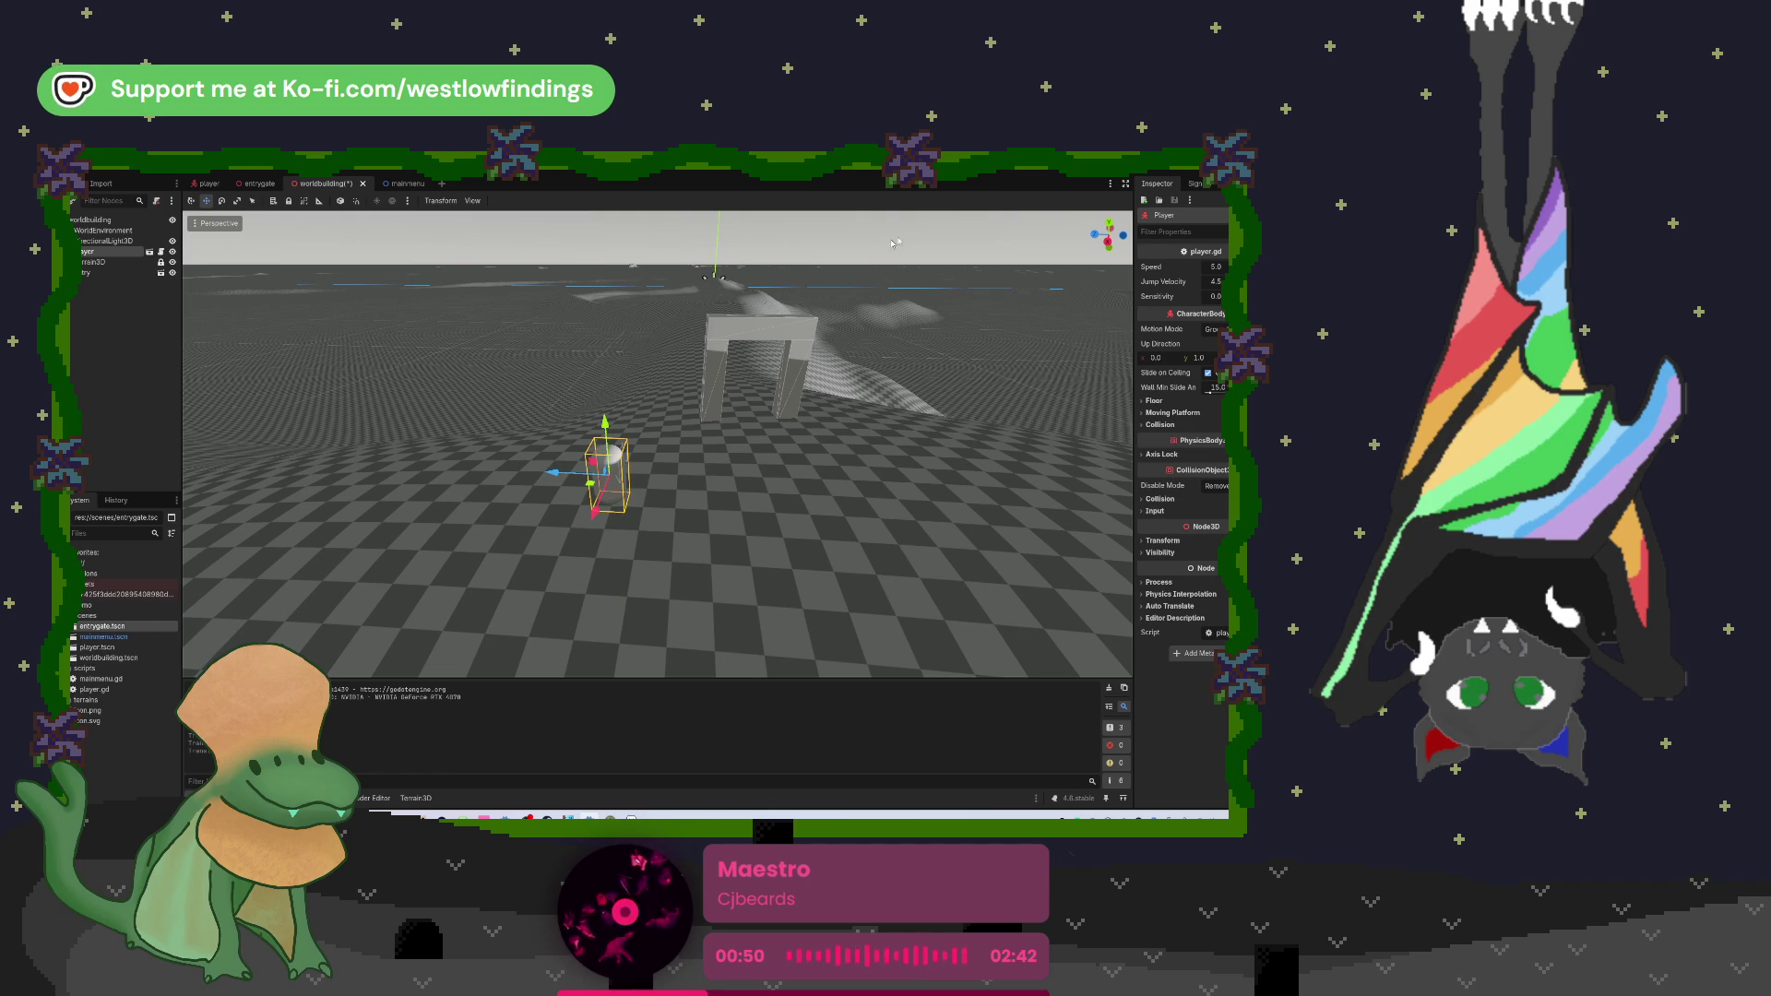
{"action": "key", "text": "F5"}
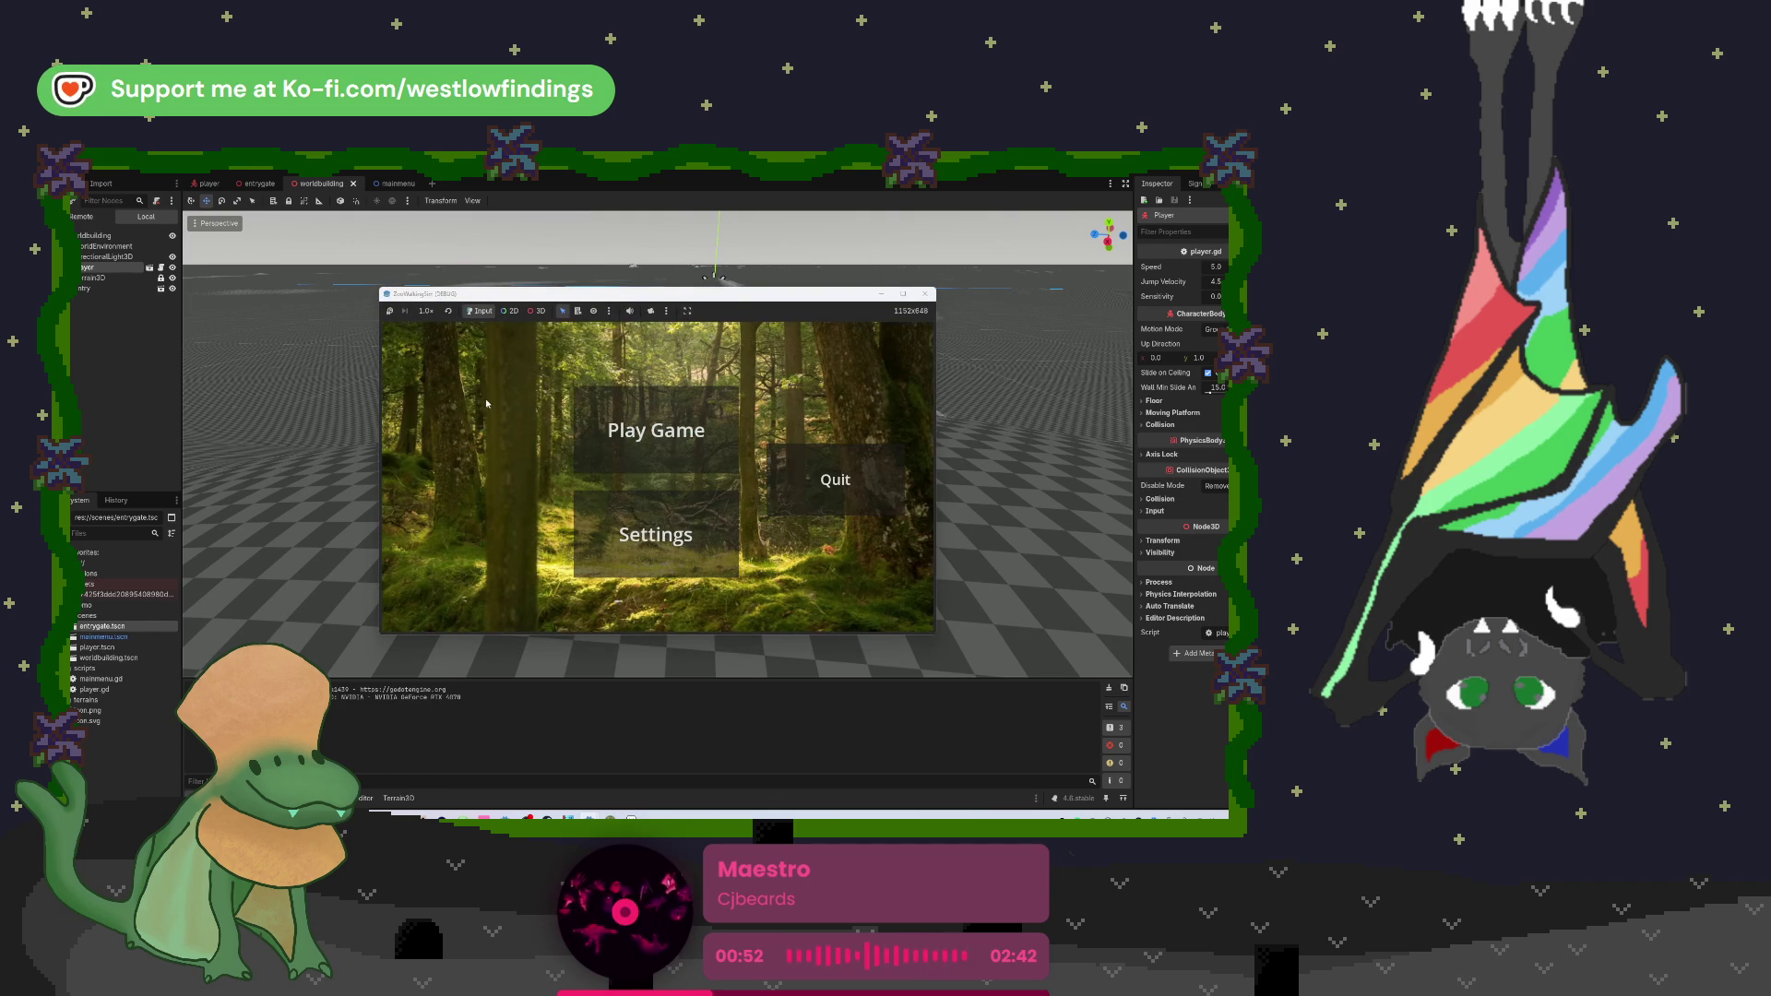
Step: Start Play Game, walk the player forward through the stone archway with W, then exit the game
{"action": "left_click", "coordinate": [646, 430]}
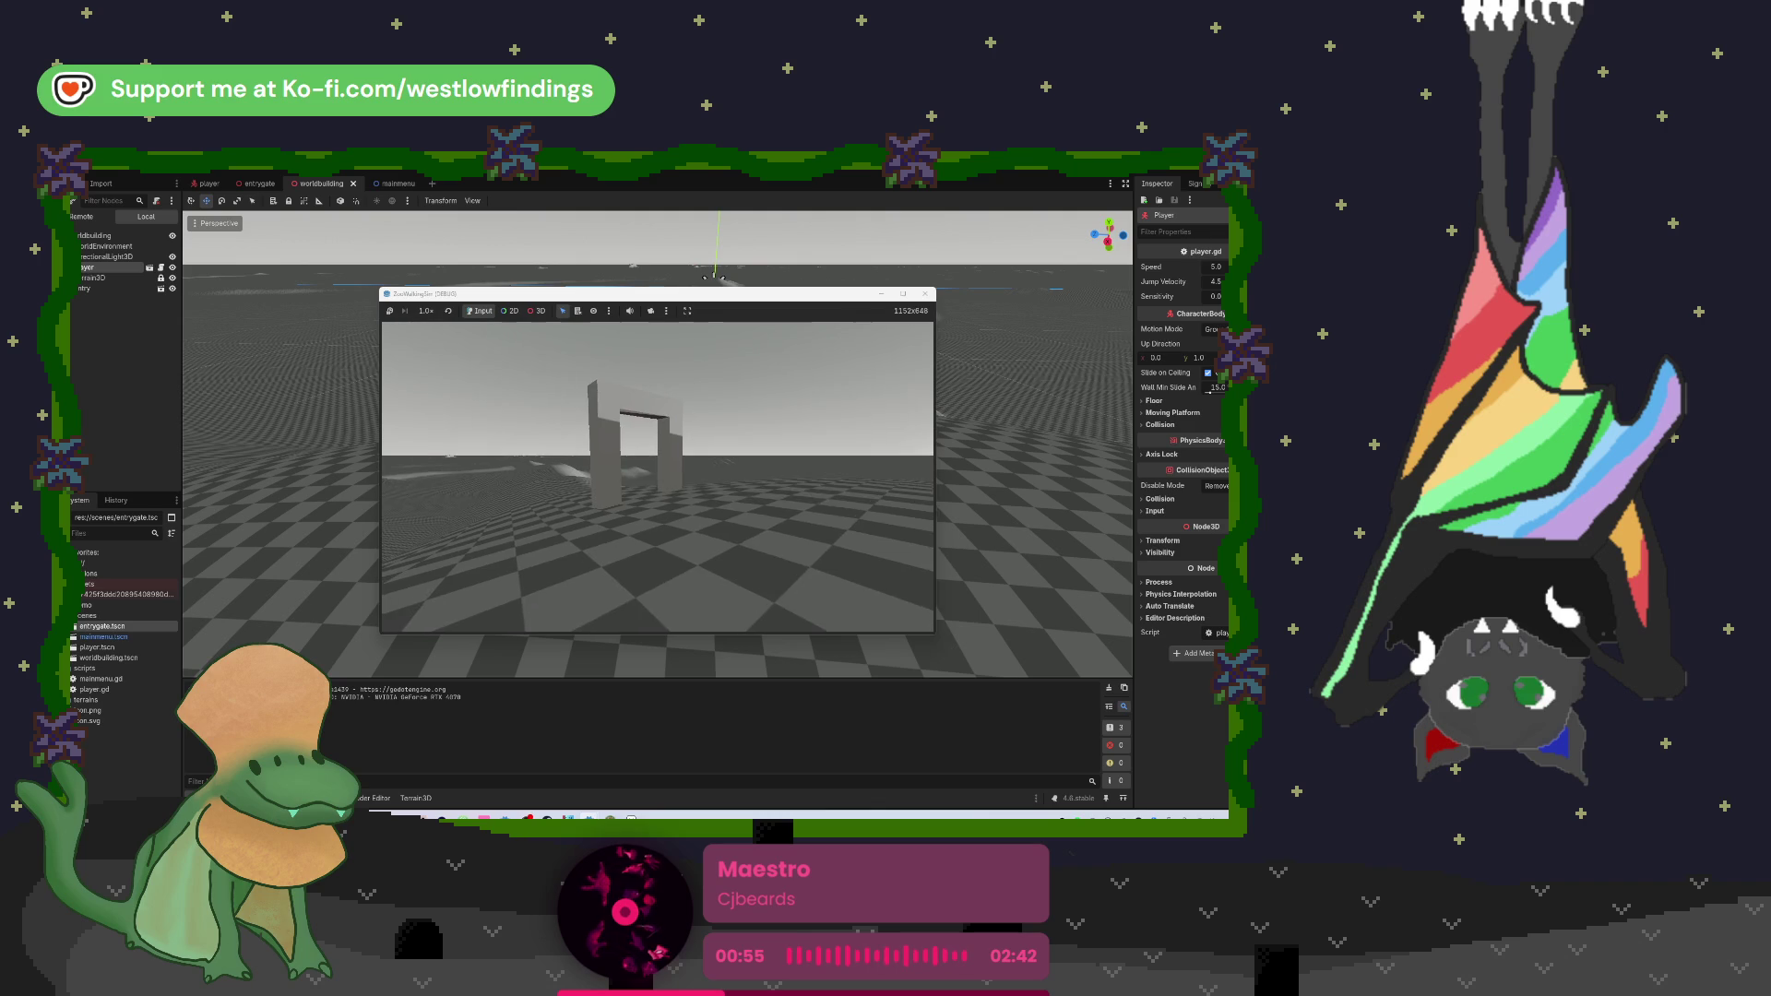
{"action": "key", "text": "w"}
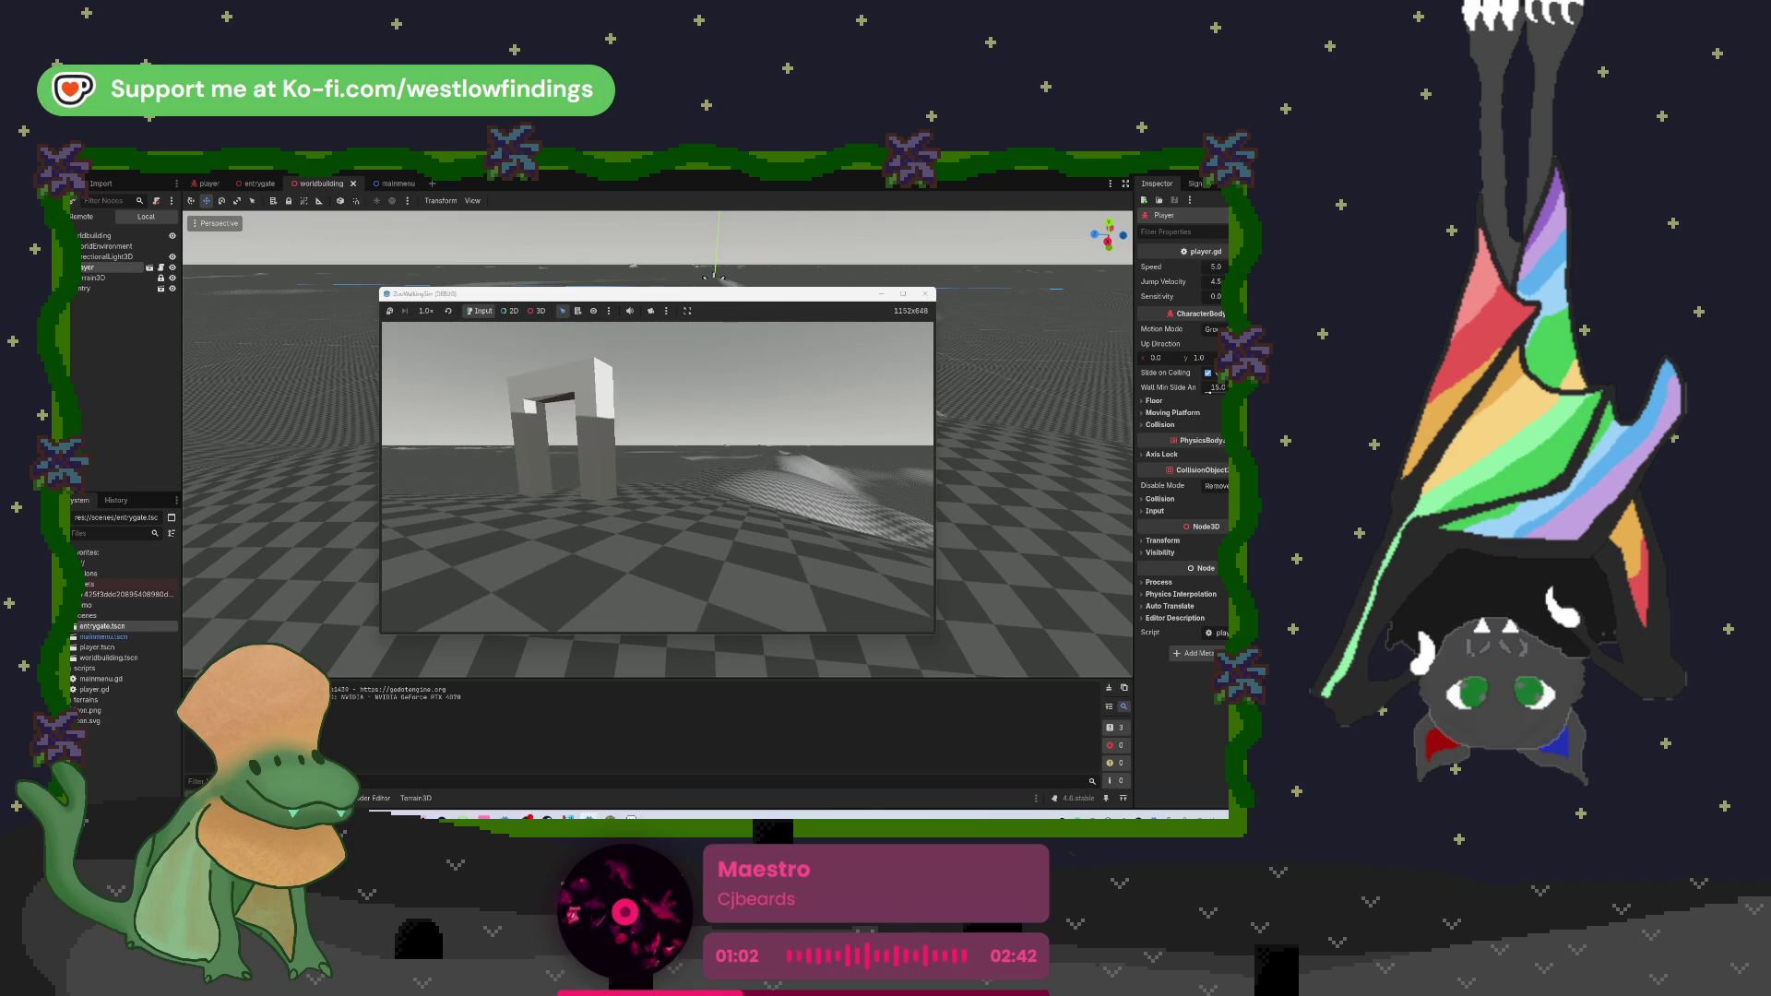
{"action": "key", "text": "Escape"}
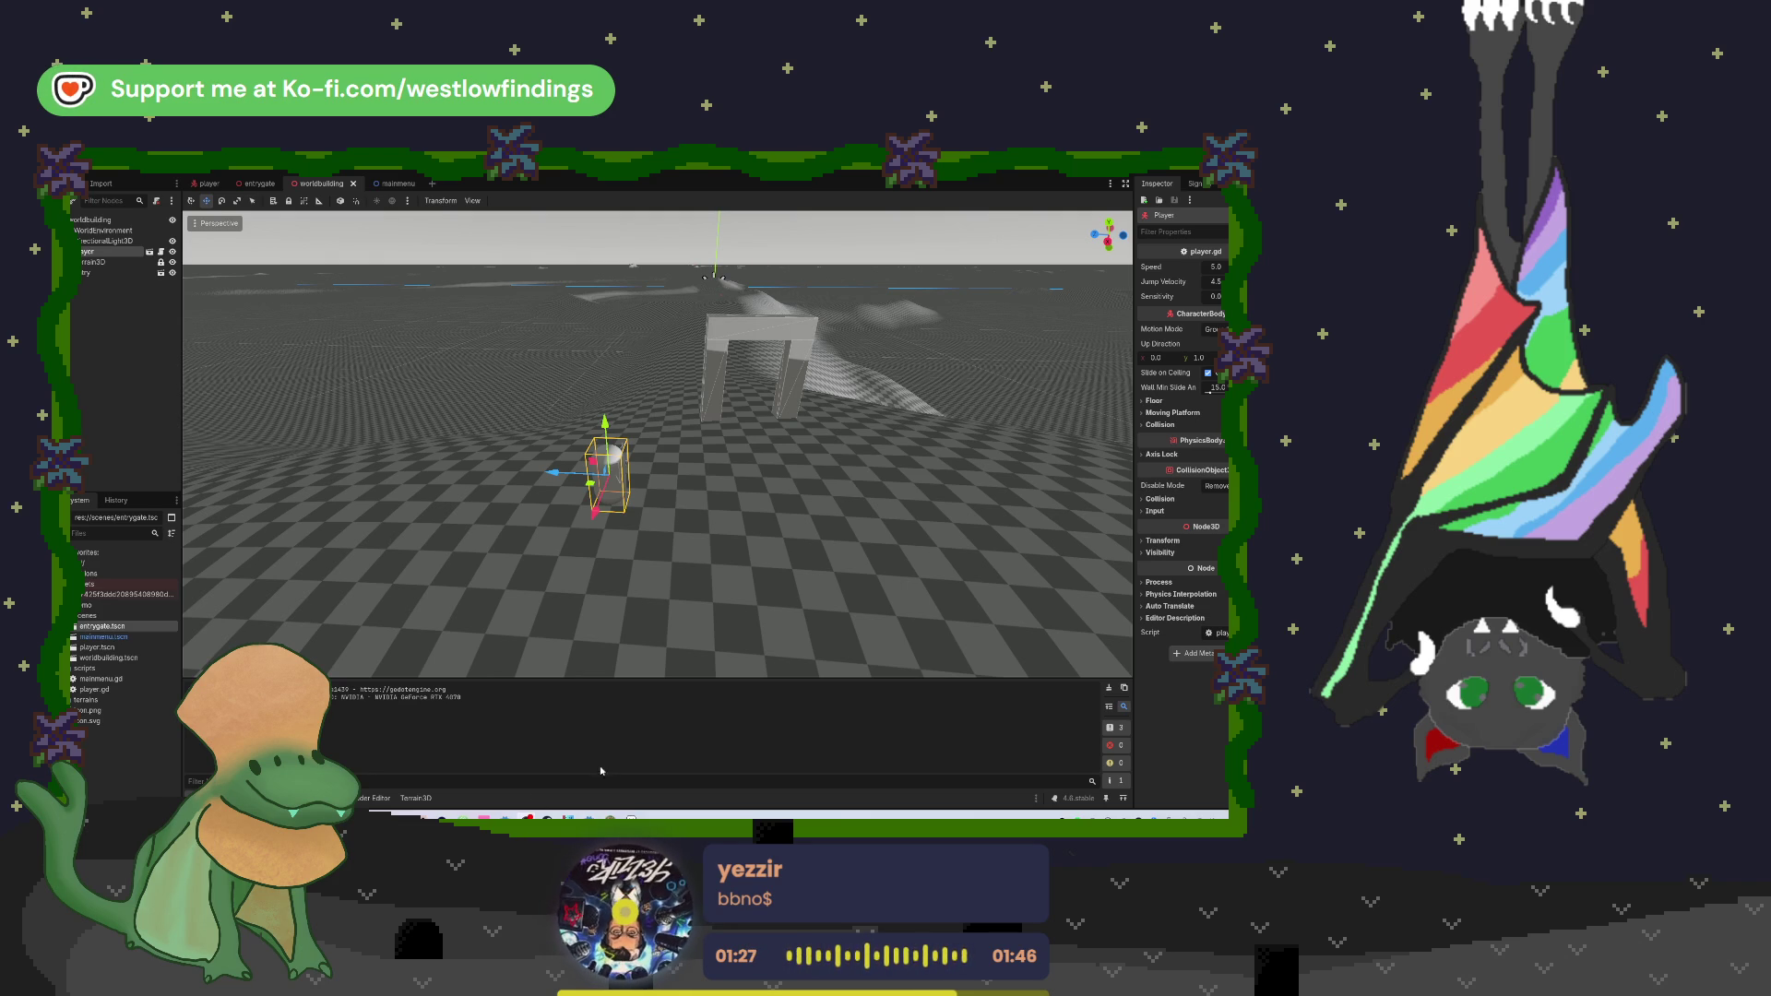
Step: Switch from Godot over to the door sprite in Aseprite
{"action": "key", "text": "alt+Tab"}
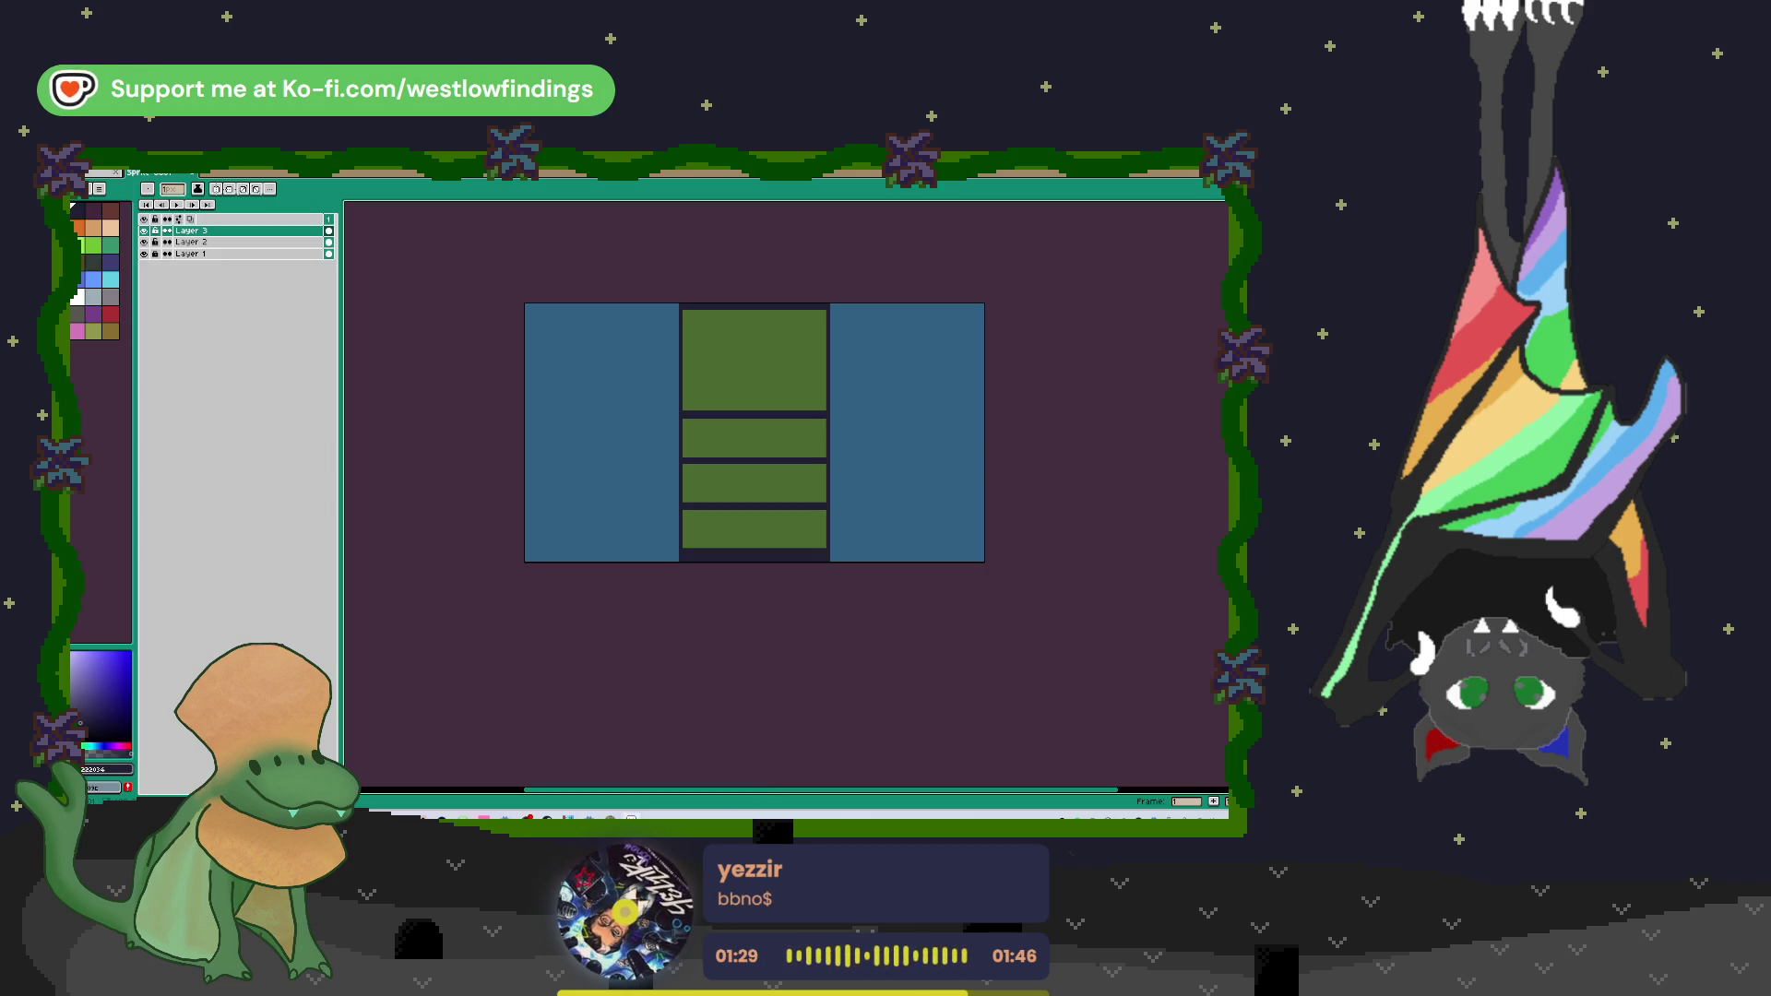
Step: Close the door sprite tab in Aseprite, discarding its unsaved changes
{"action": "left_click", "coordinate": [92, 177]}
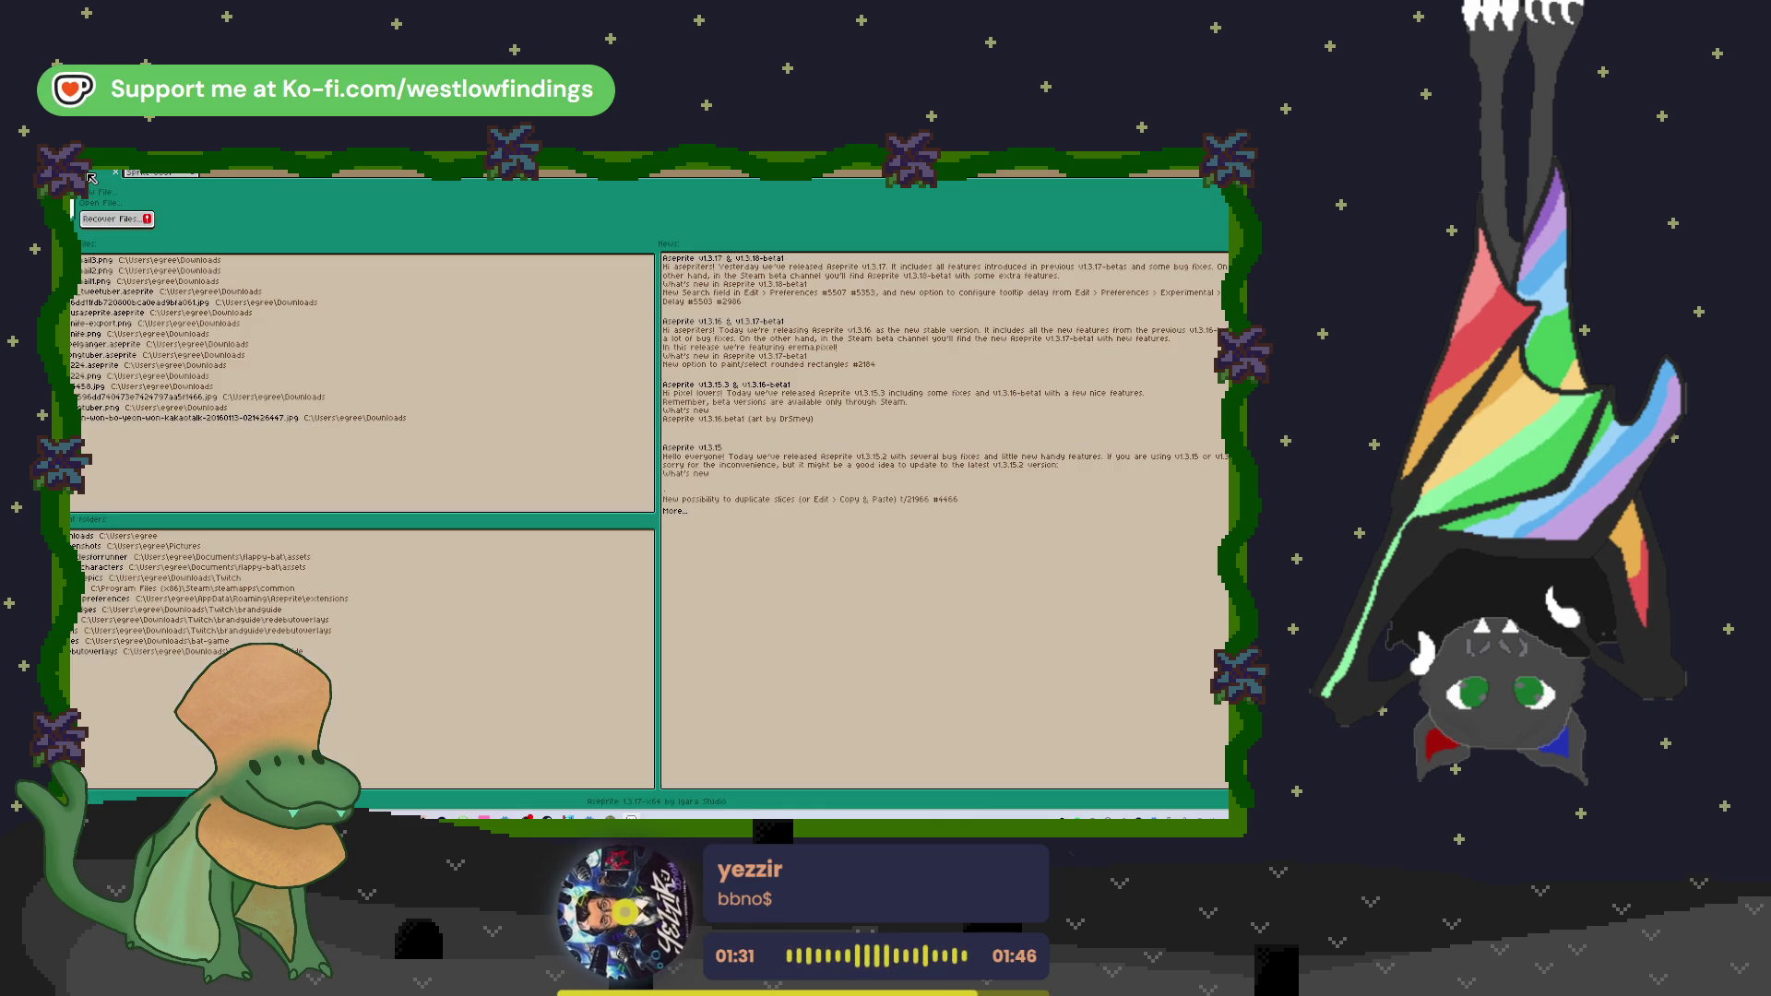
{"action": "left_click", "coordinate": [155, 177]}
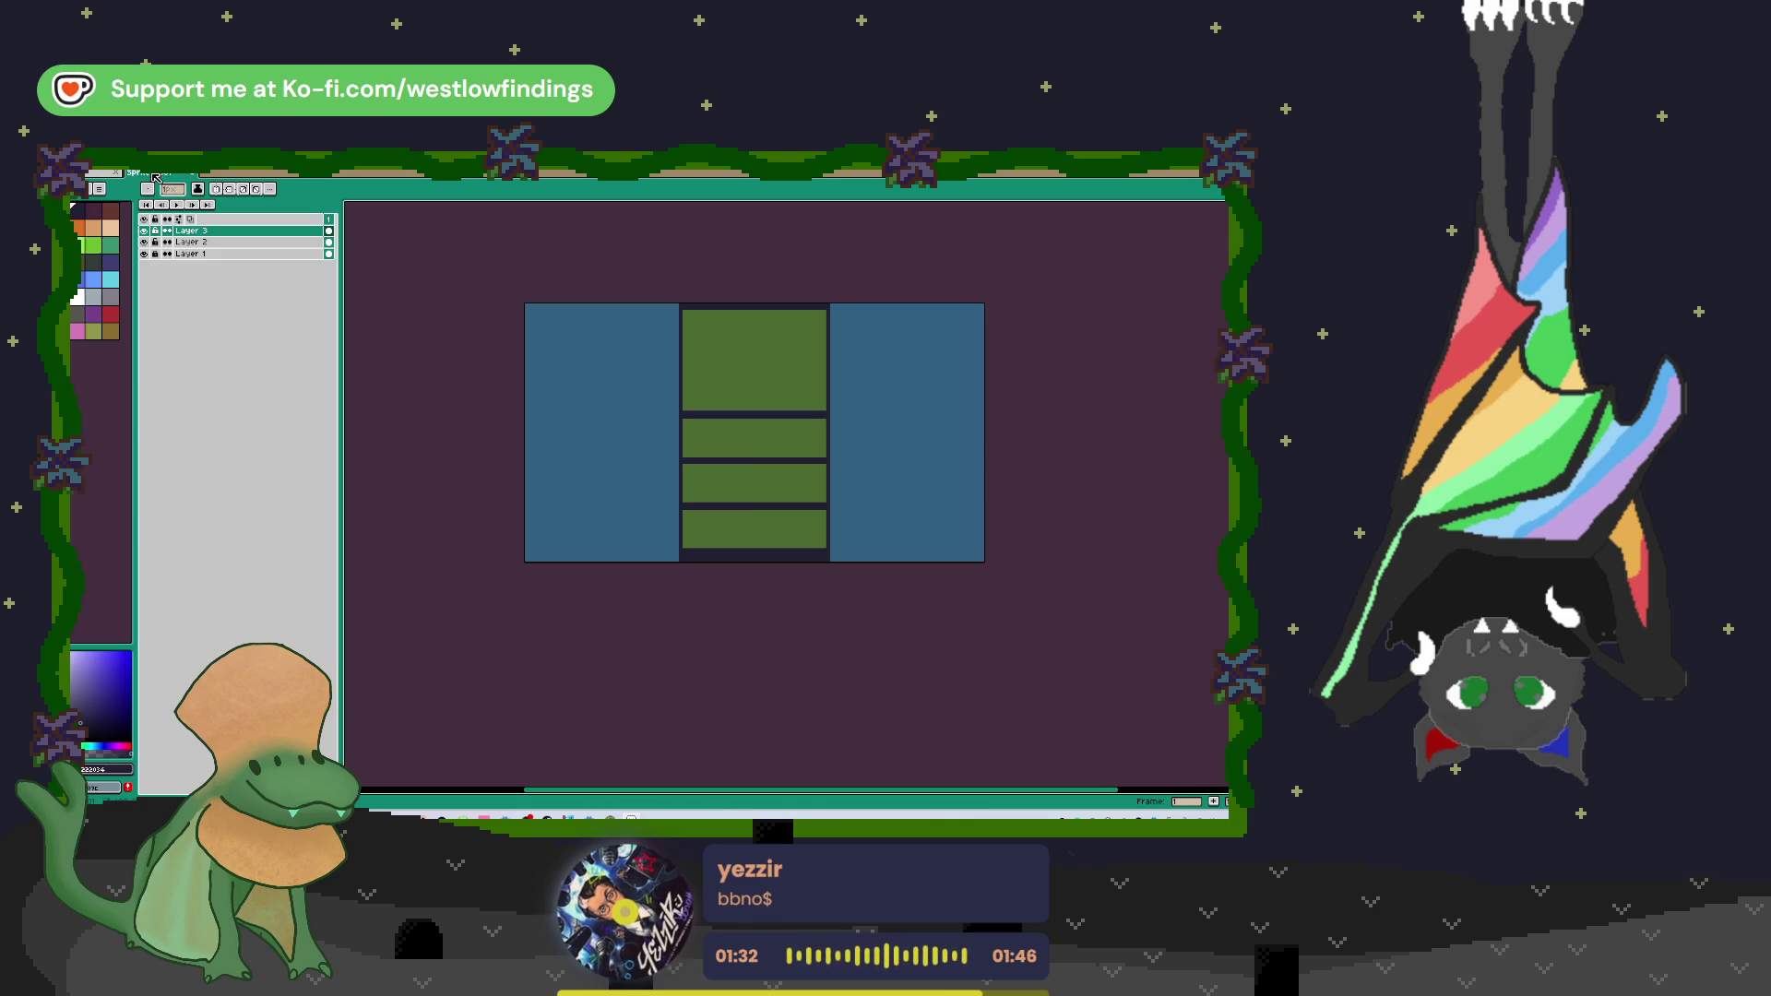
{"action": "left_click", "coordinate": [201, 176]}
{"action": "left_click", "coordinate": [719, 507]}
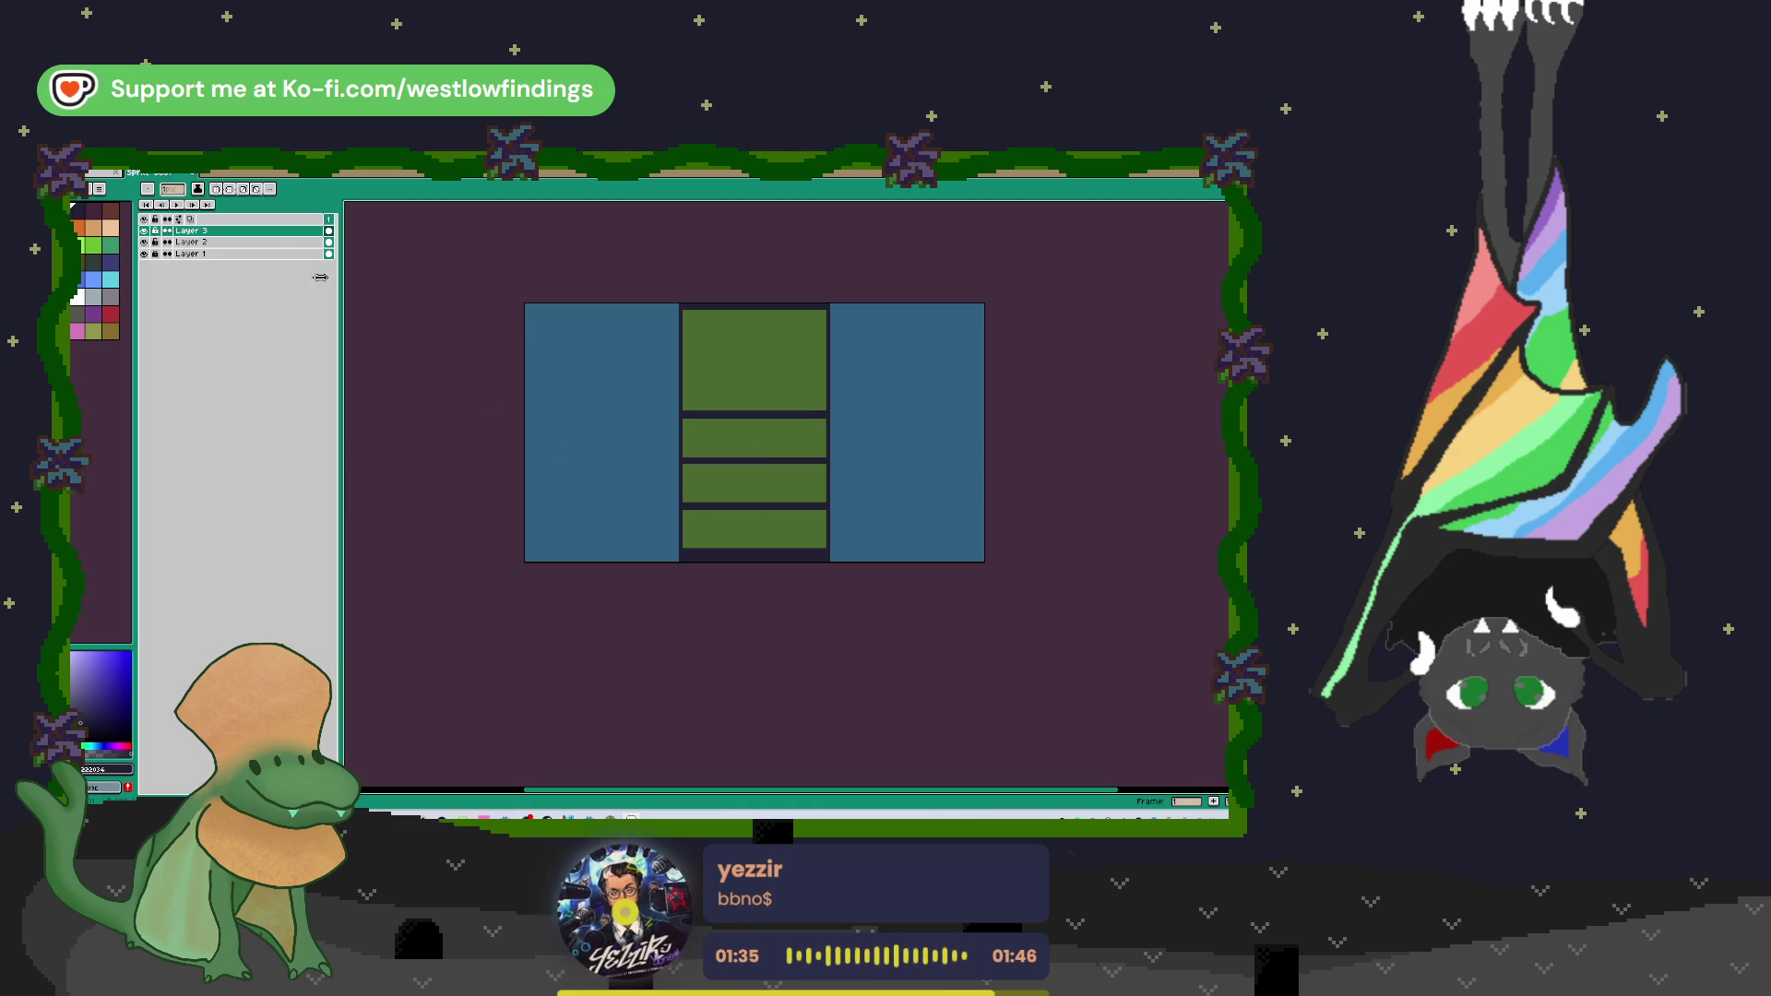
{"action": "left_click", "coordinate": [200, 180]}
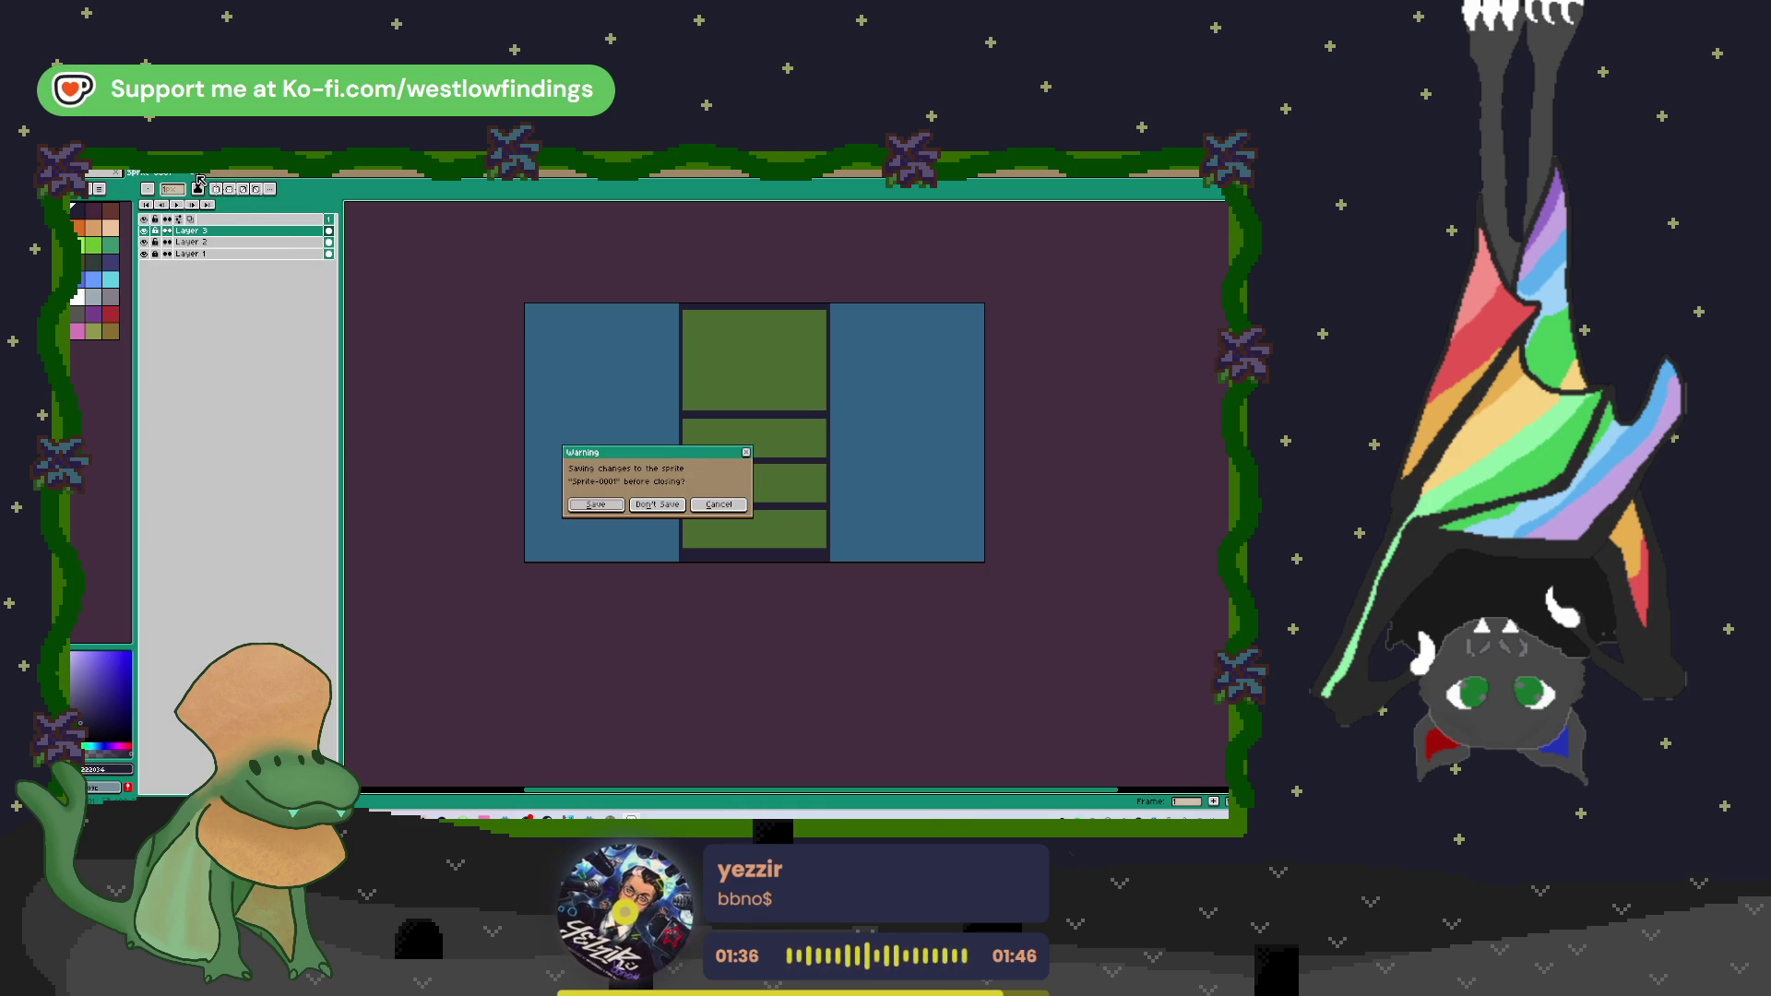
{"action": "left_click", "coordinate": [659, 505]}
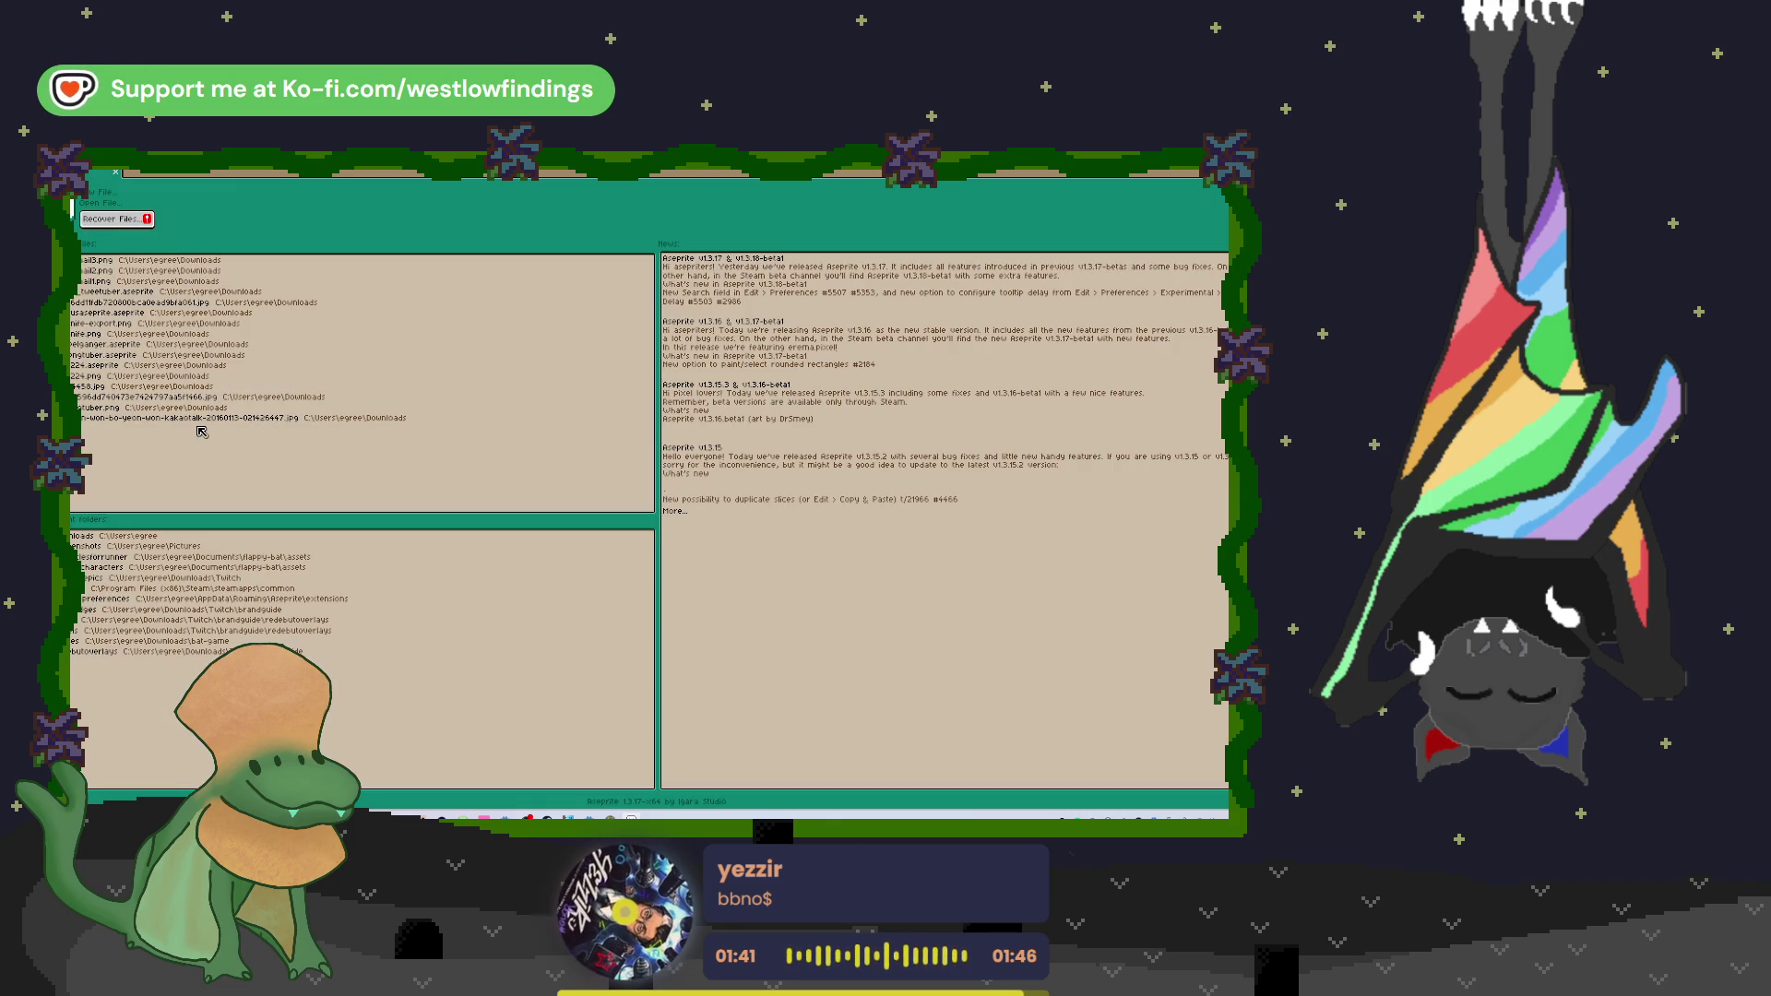
Step: Open the character sprite from recent files, close it without saving, and return to Godot
{"action": "left_click", "coordinate": [144, 293]}
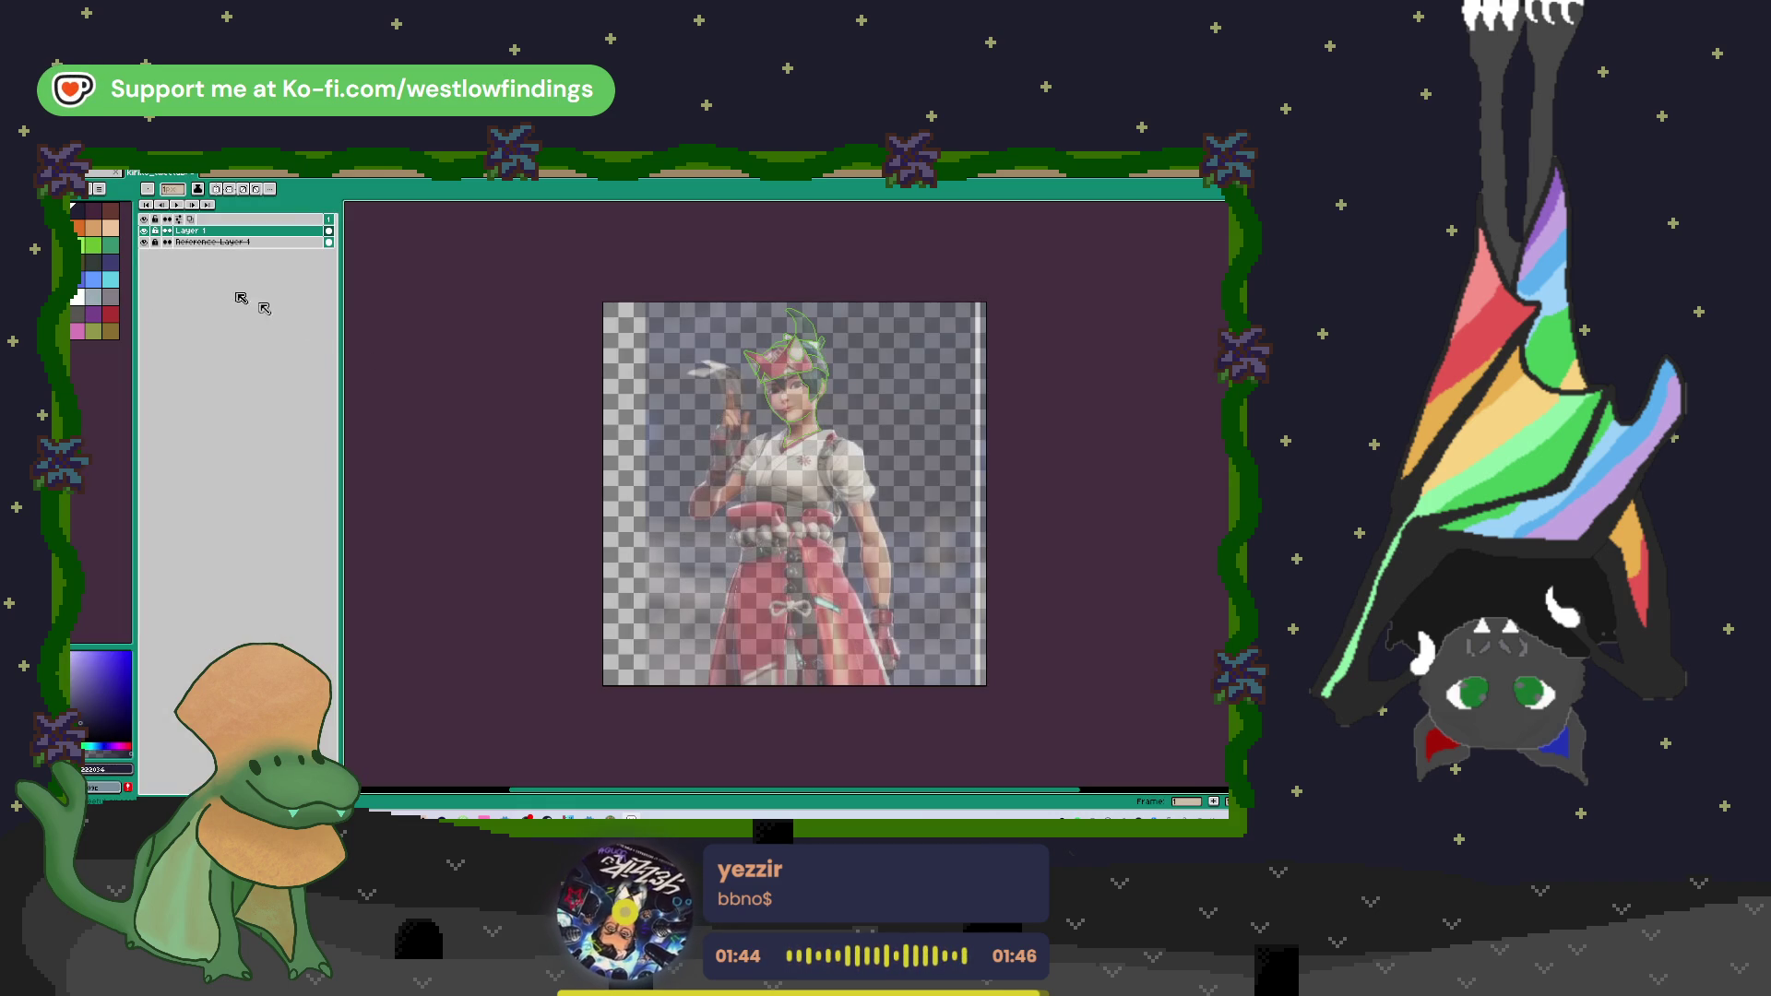
{"action": "left_click", "coordinate": [198, 181]}
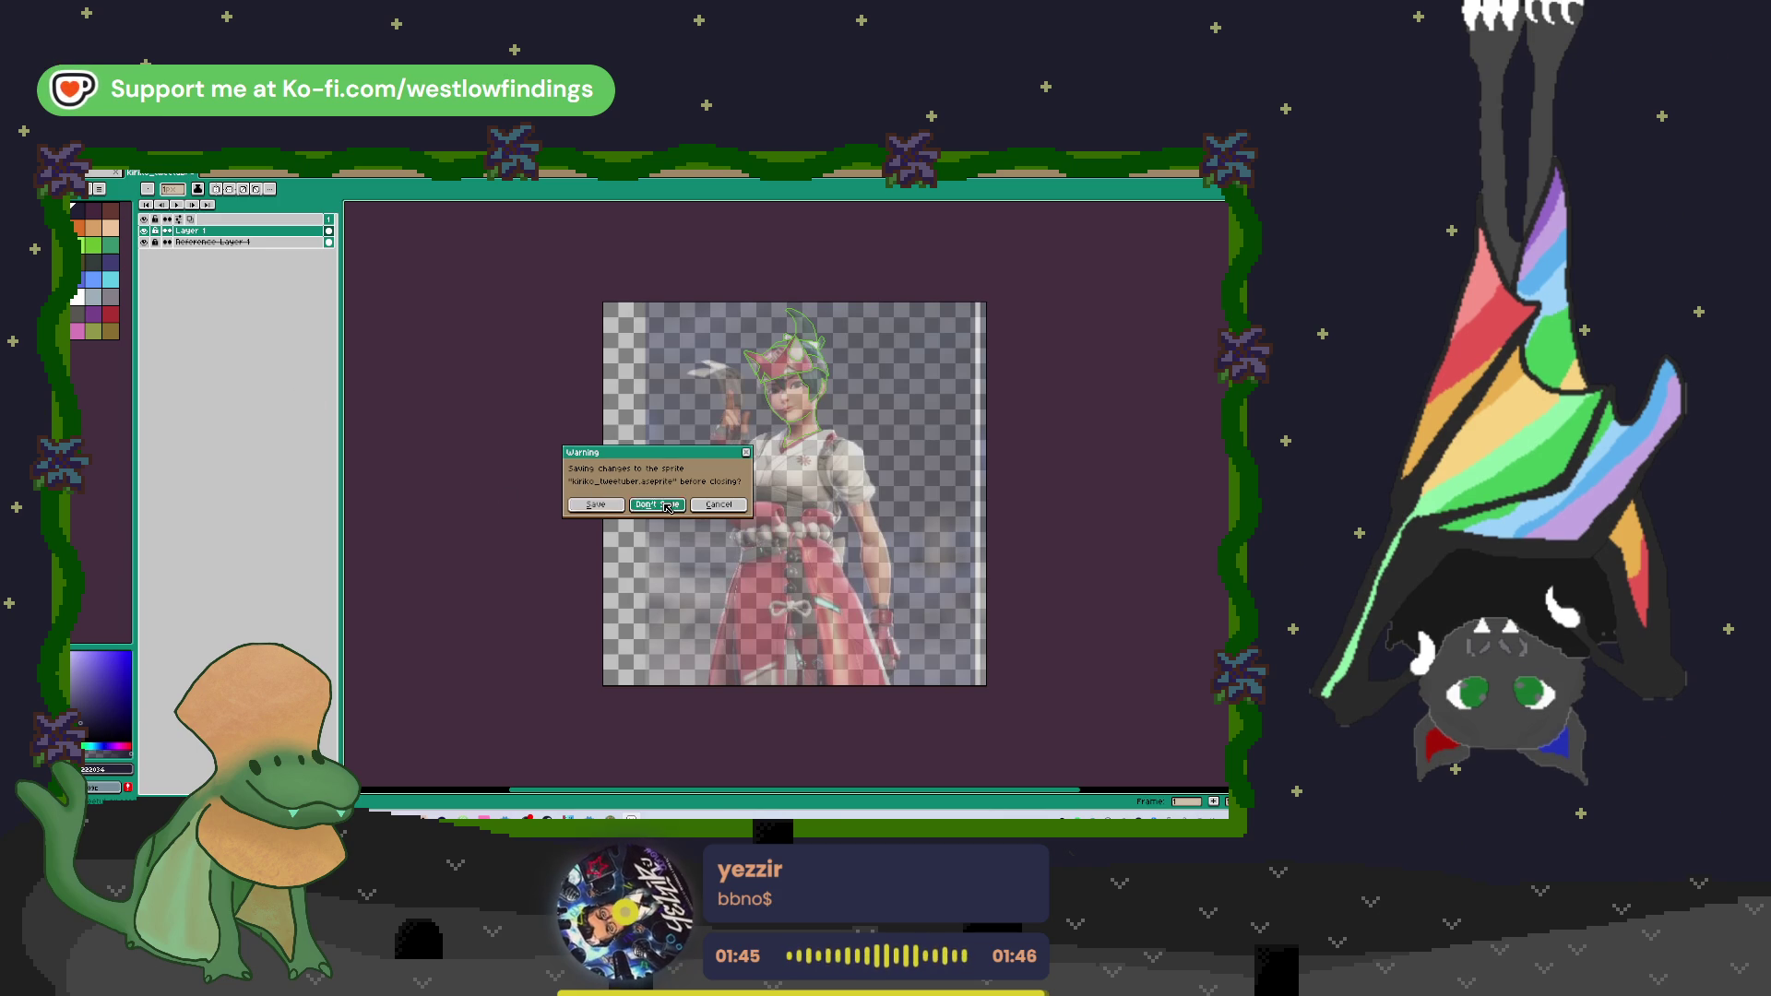
{"action": "left_click", "coordinate": [667, 505]}
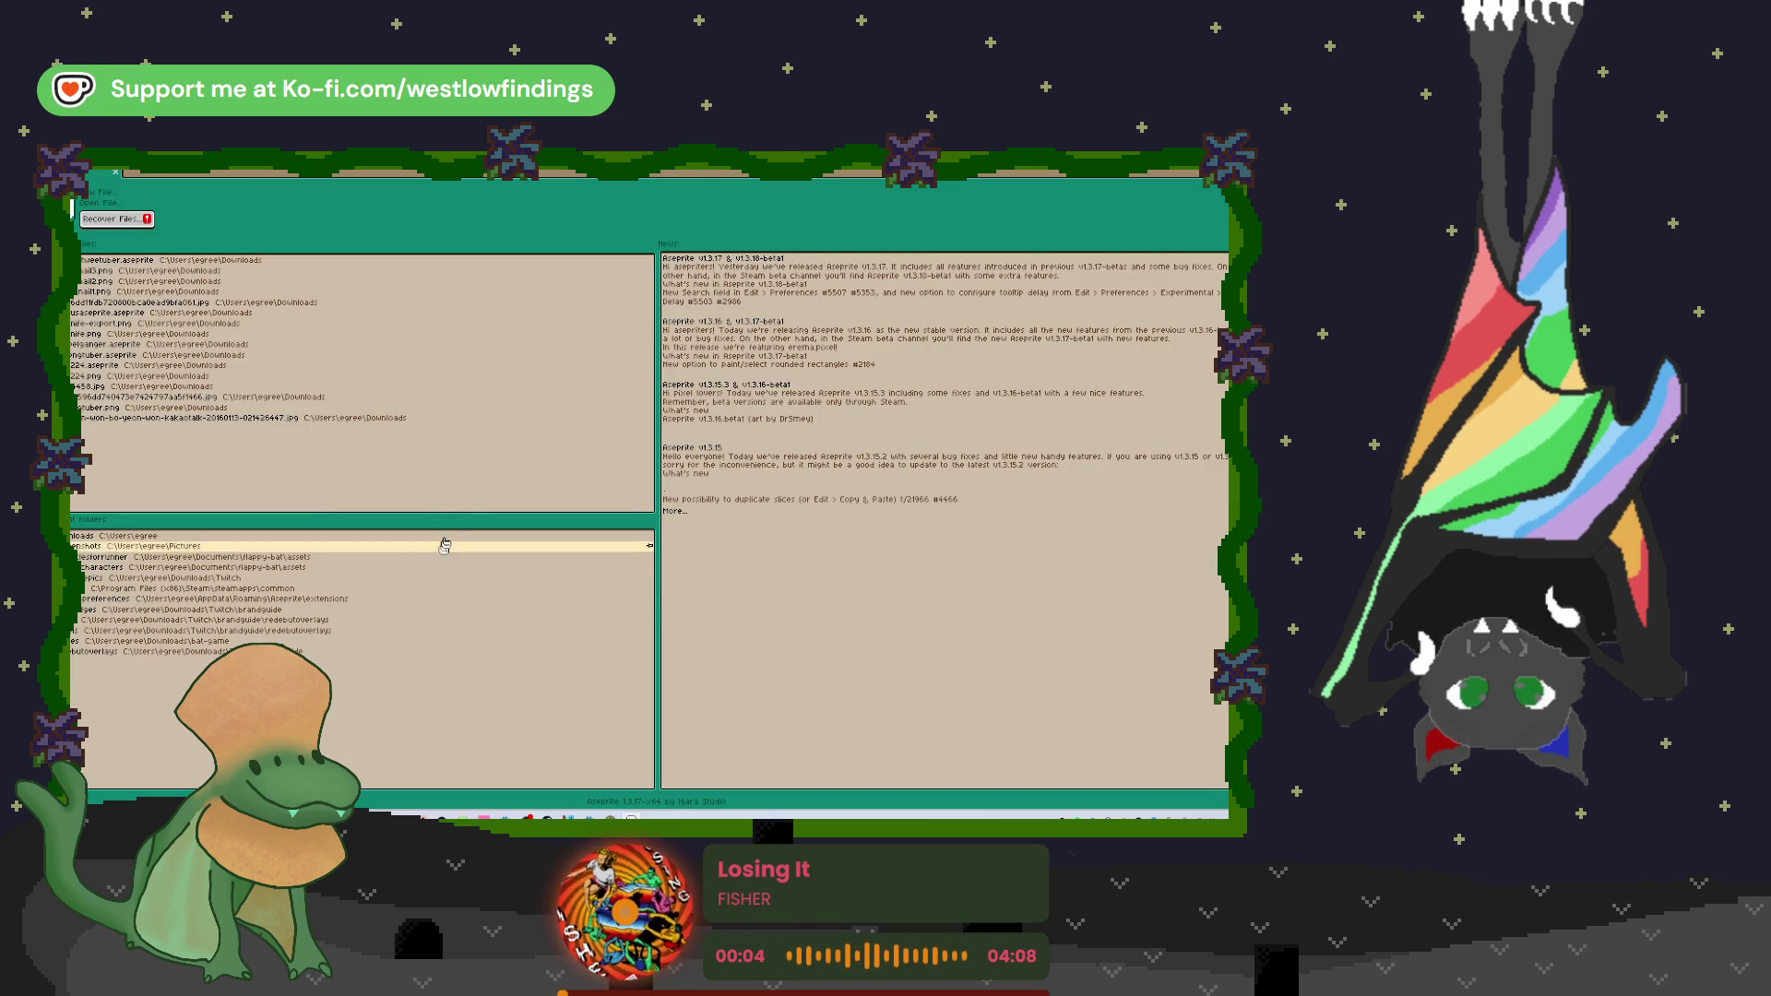
{"action": "key", "text": "alt+Tab"}
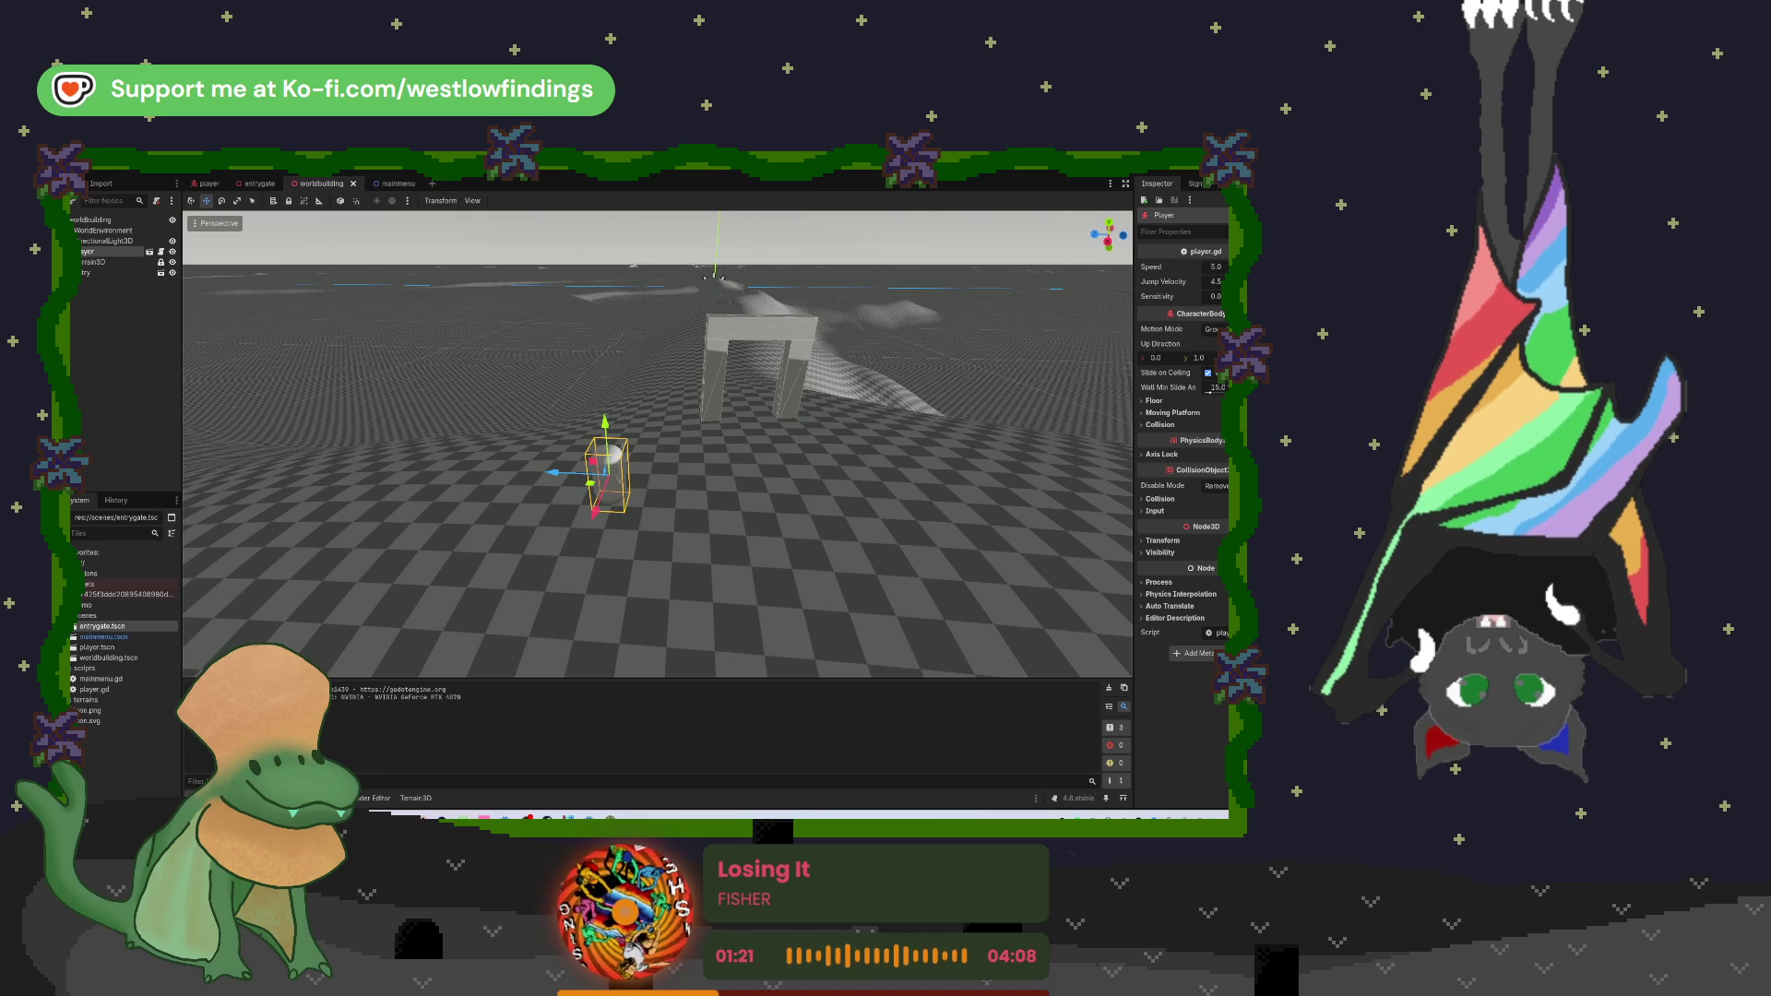
Step: Open a new browser window over the Godot worldbuilding scene
{"action": "left_click", "coordinate": [547, 817]}
Step: Search Google for 'free terrain textures for godot'
{"action": "left_click_drag", "start_coordinate": [524, 271], "coordinate": [500, 270]}
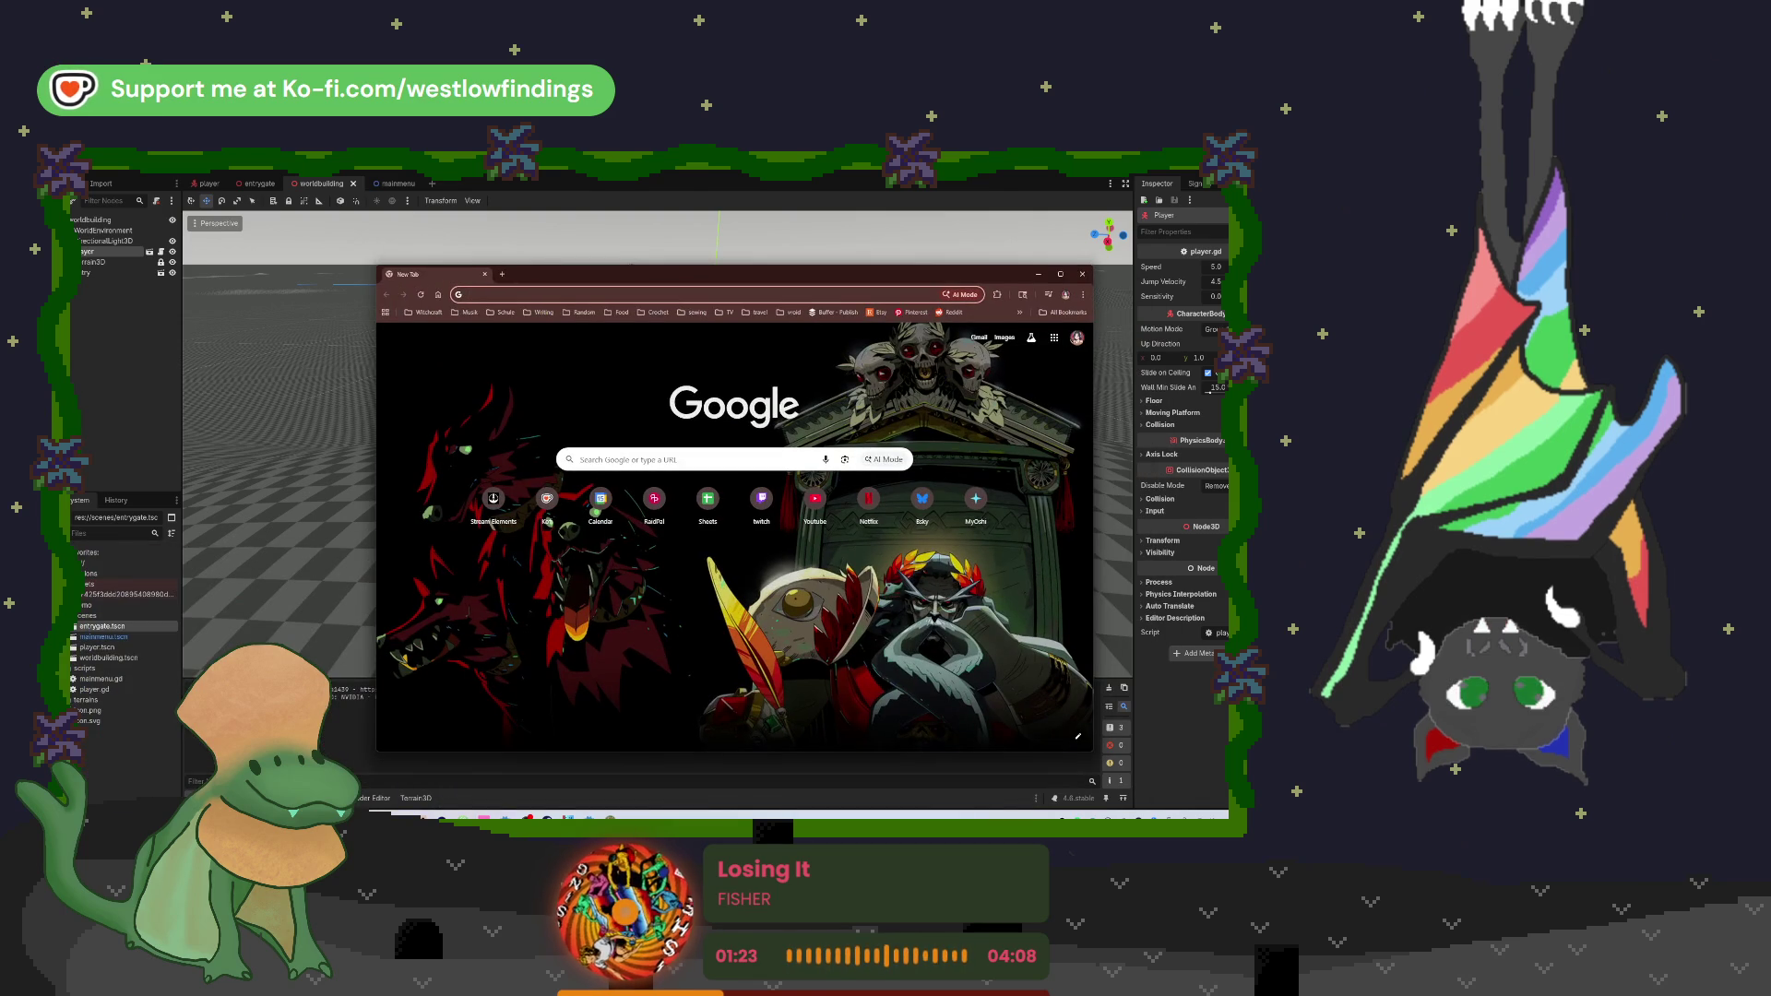
{"action": "key", "text": "super+d"}
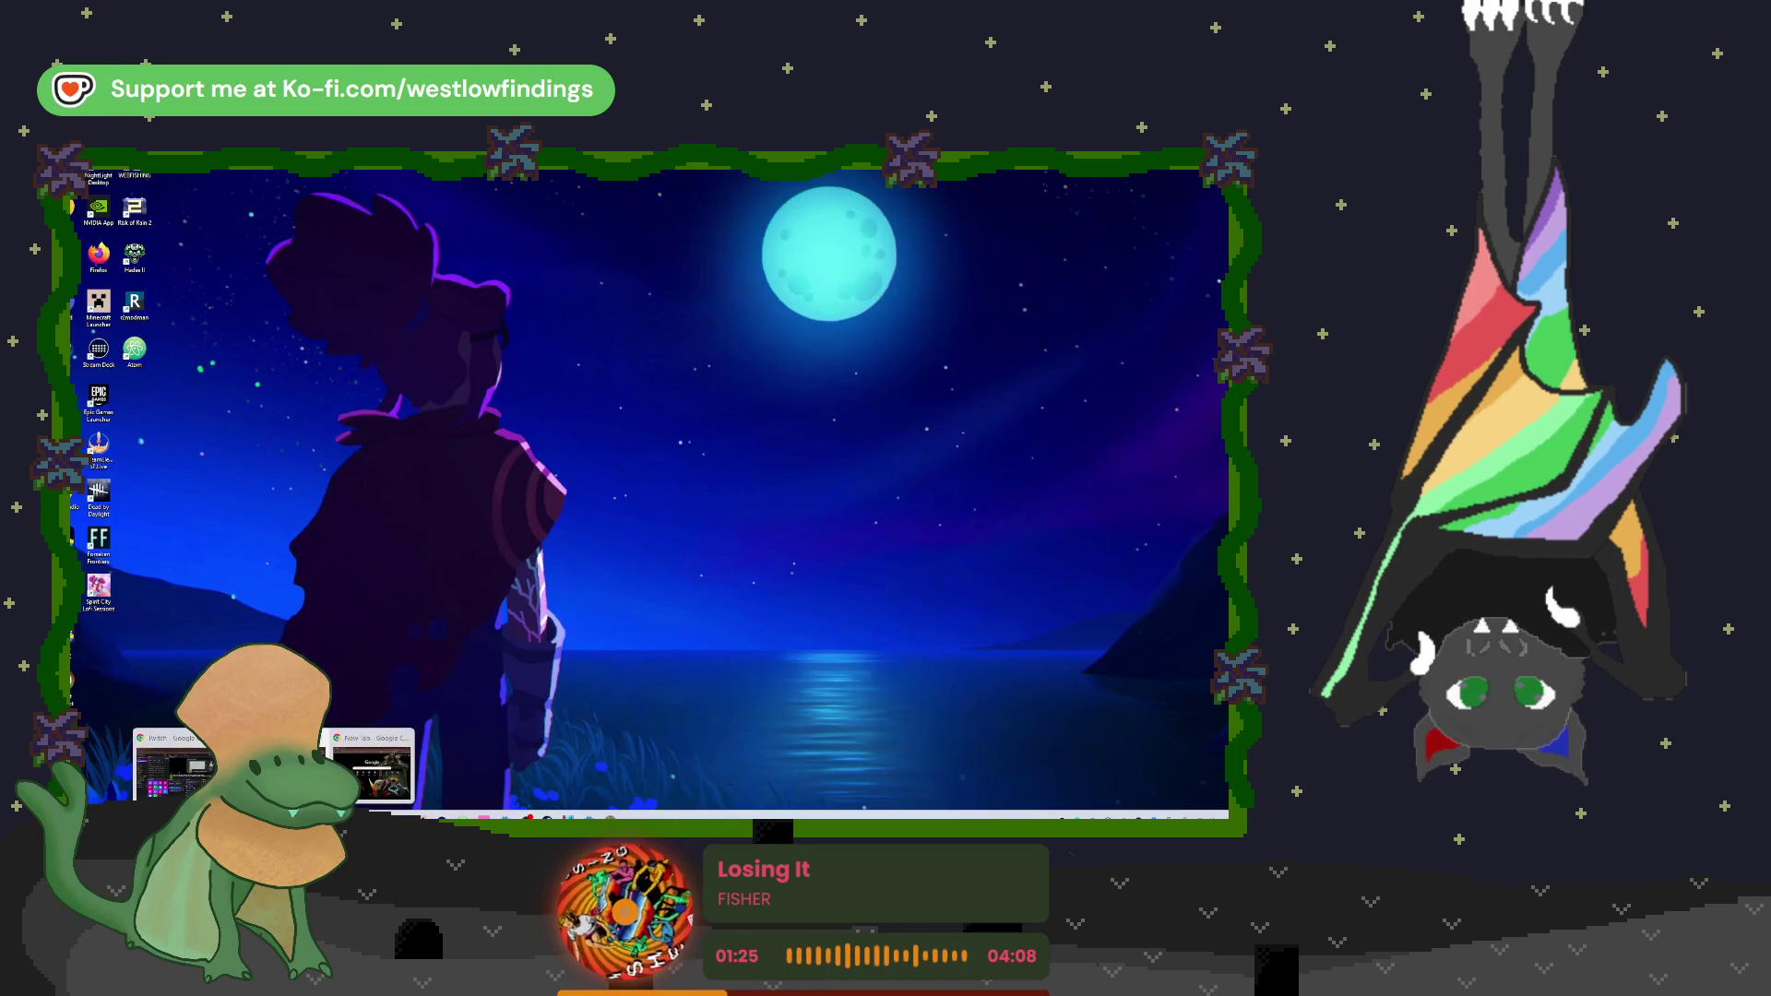
{"action": "key", "text": "super+d"}
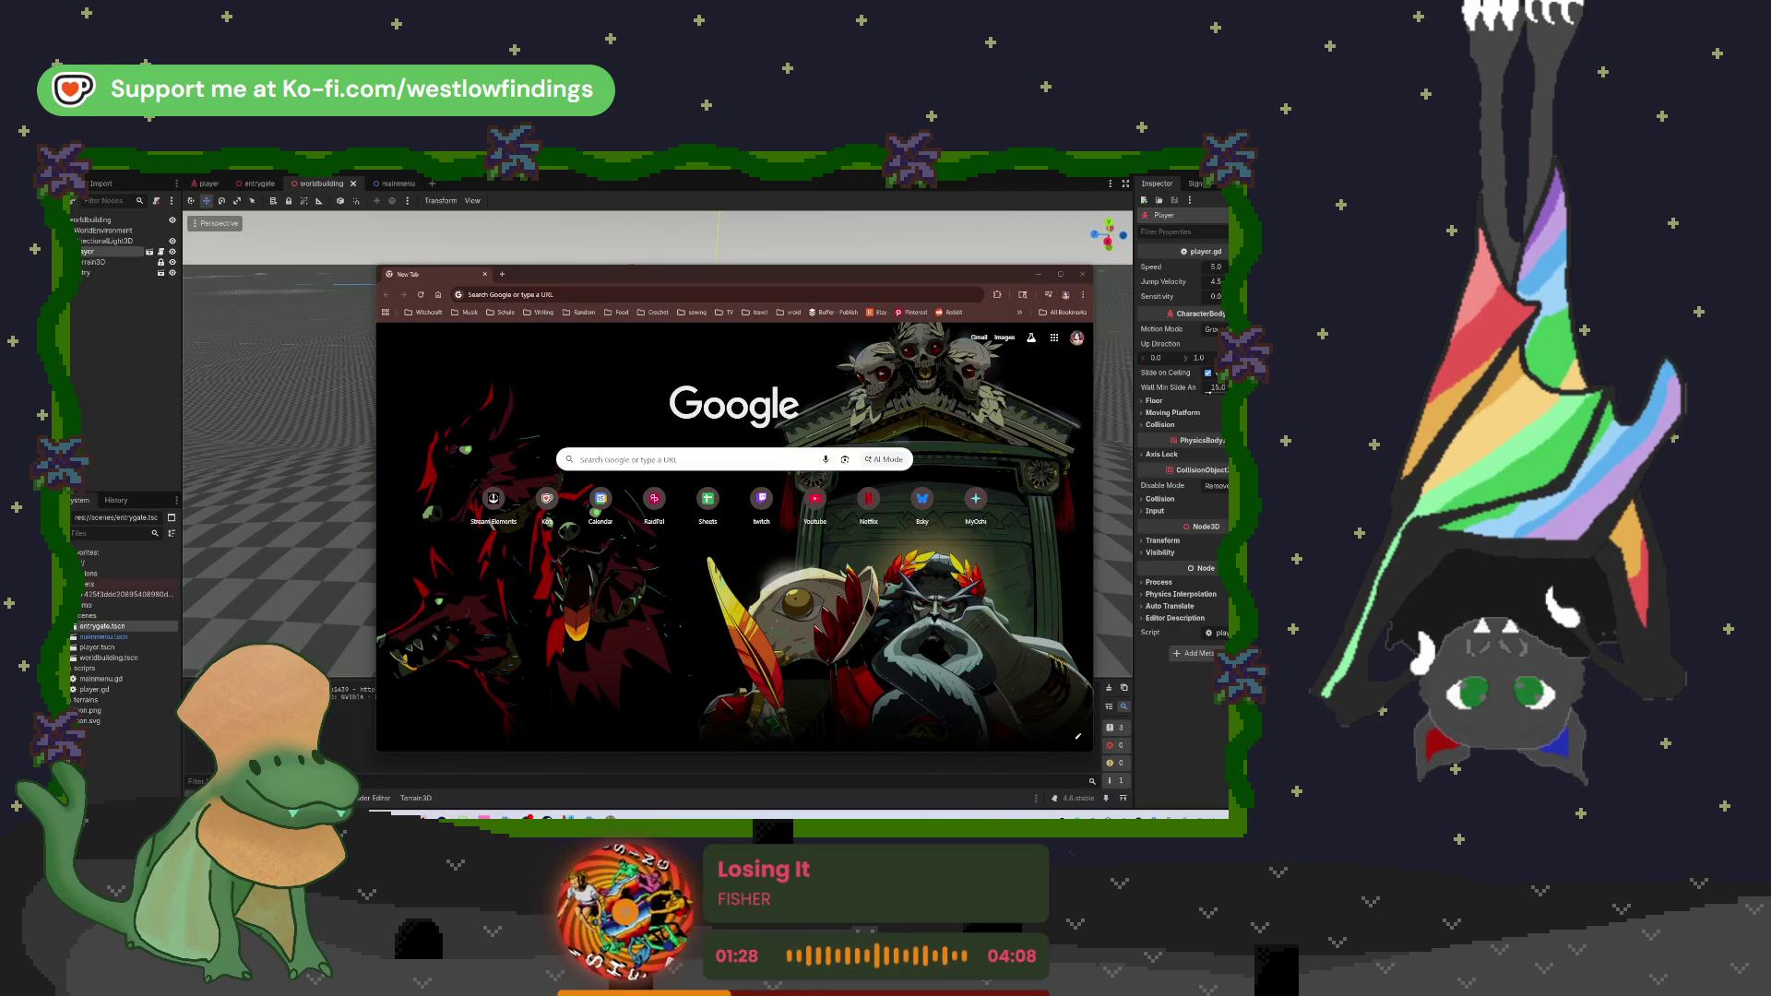
{"action": "left_click", "coordinate": [468, 294]}
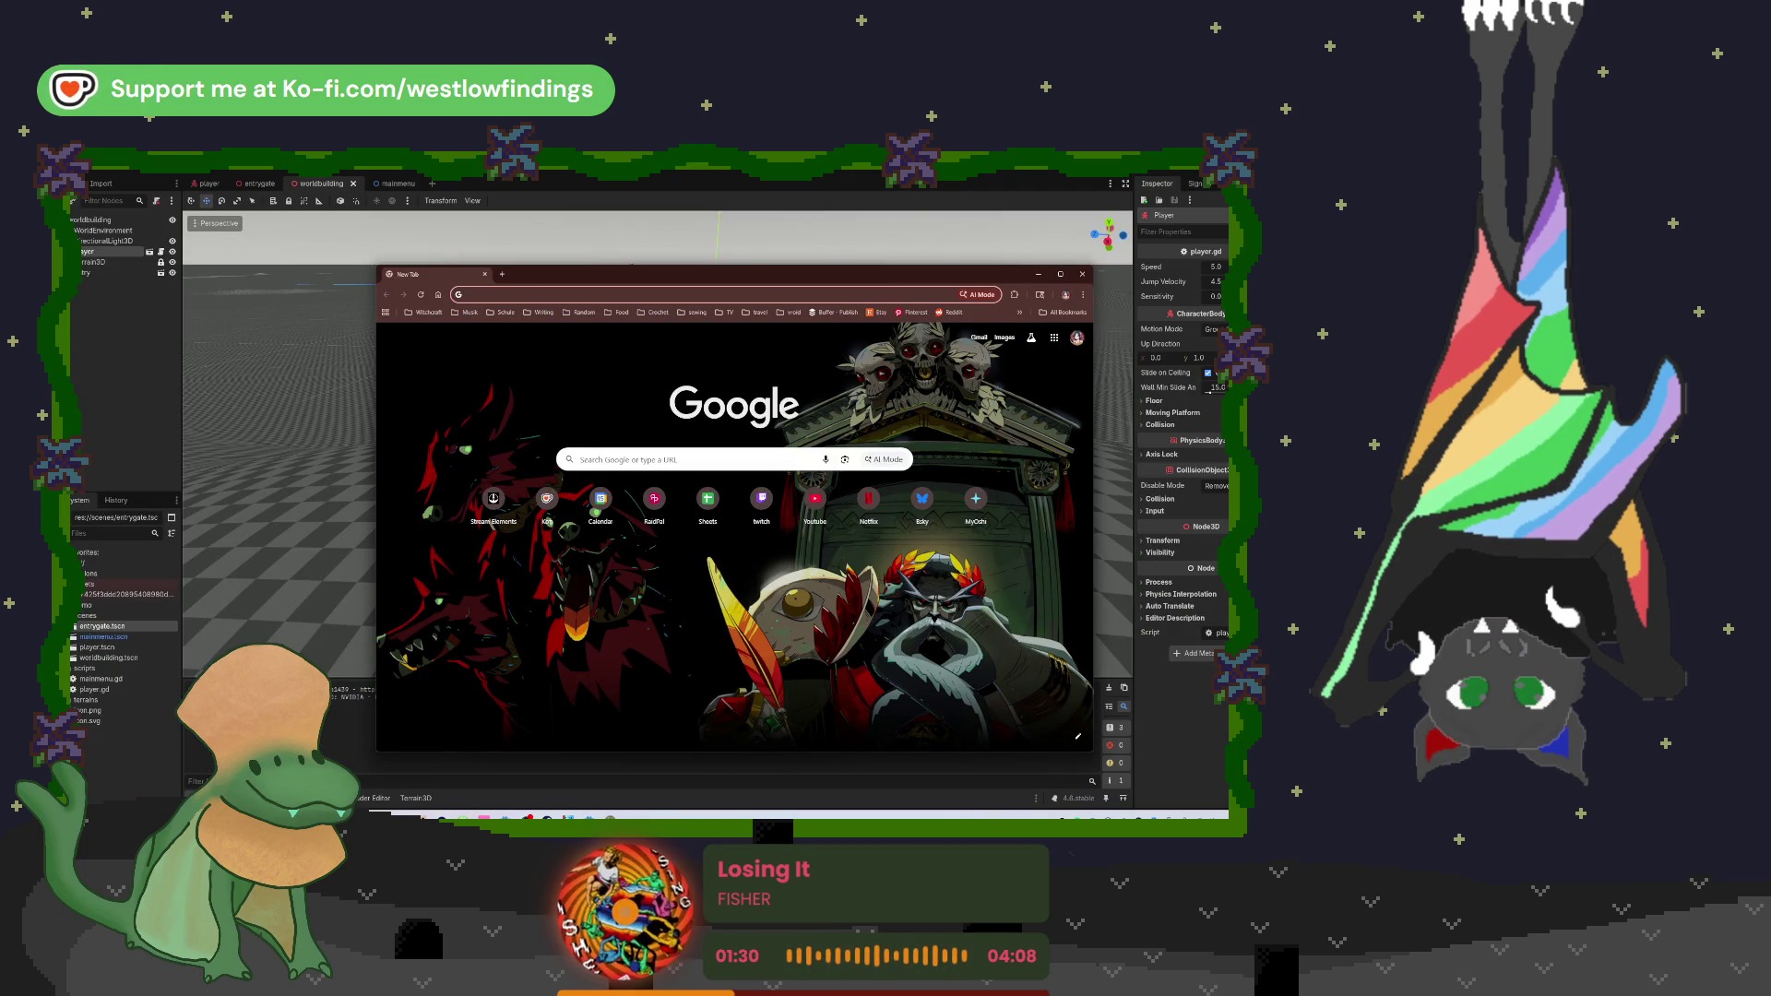
{"action": "left_click", "coordinate": [682, 294]}
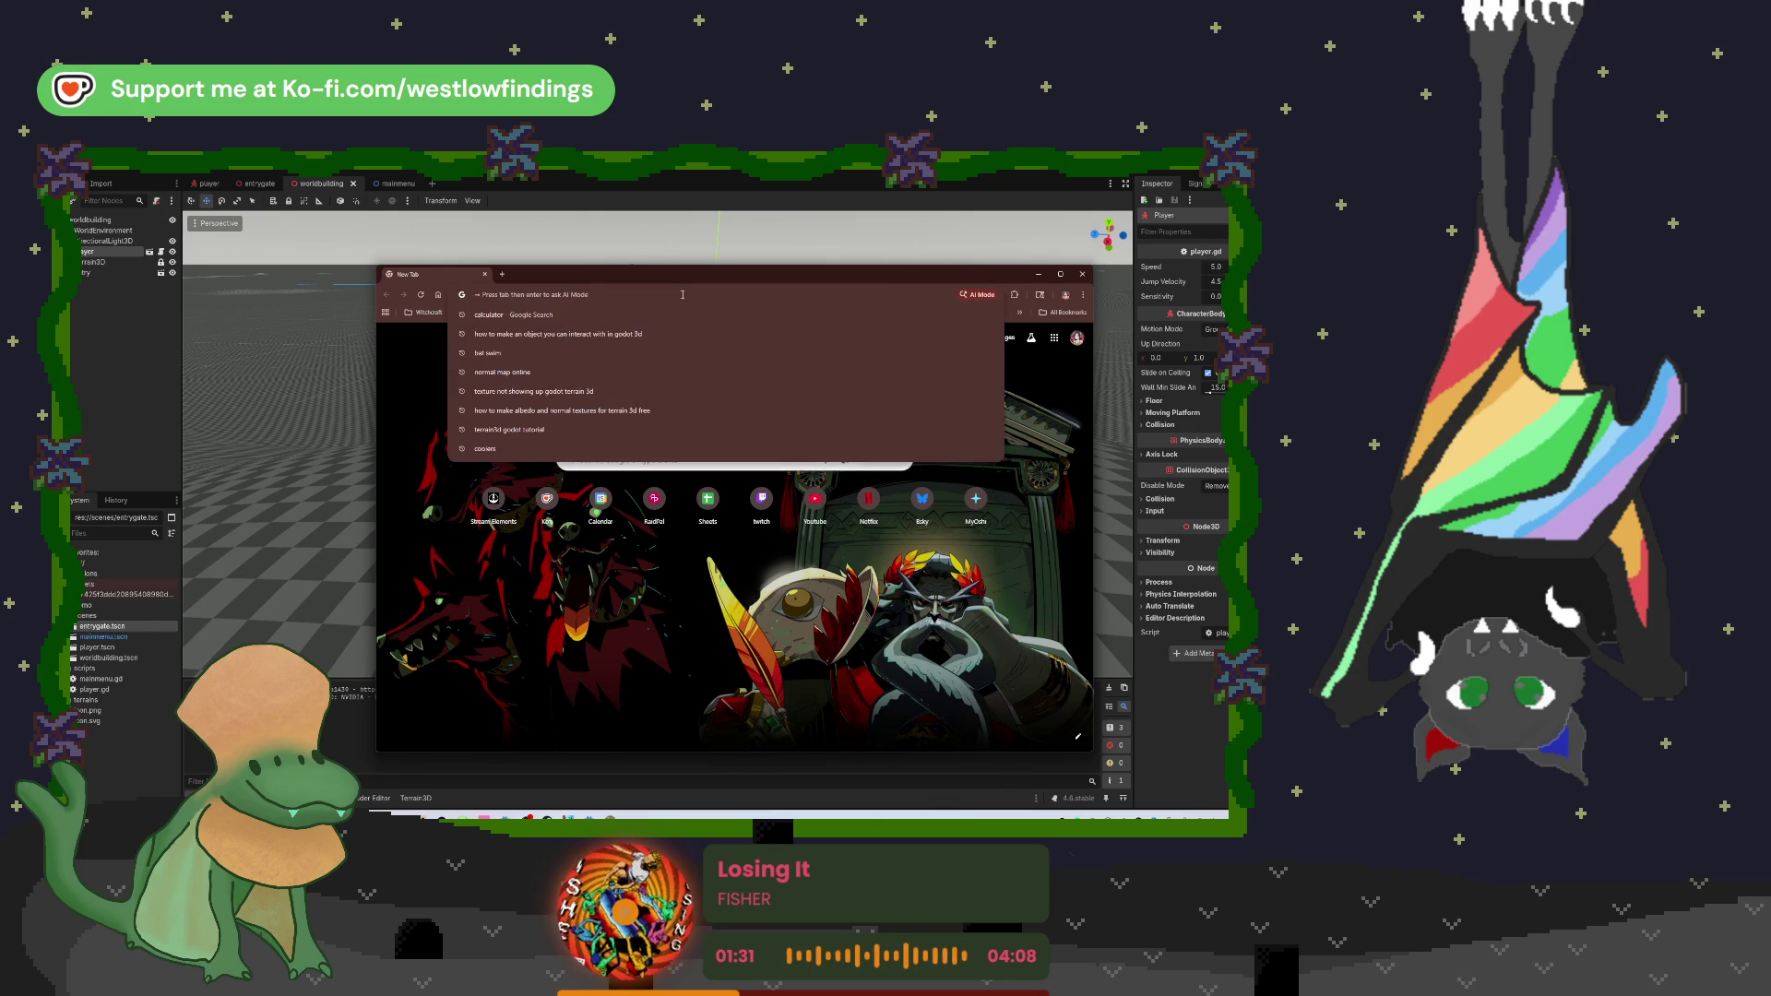
{"action": "type", "text": "free t"}
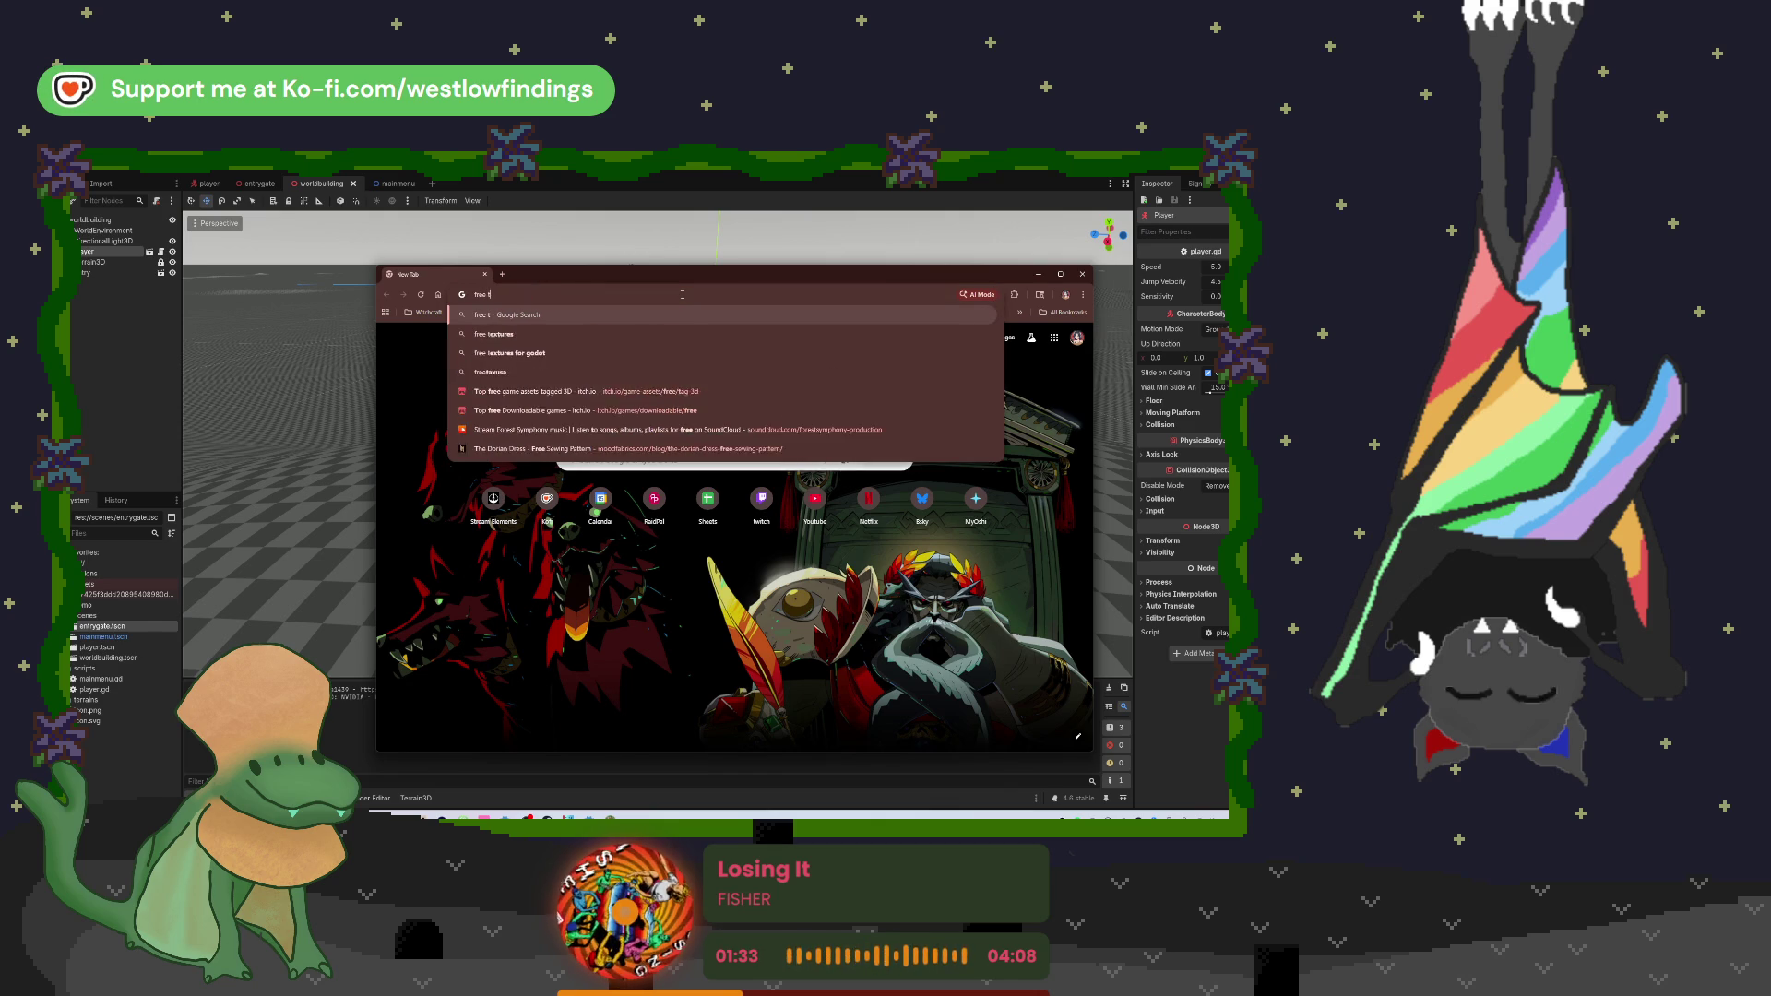
{"action": "type", "text": "errain textures for go"}
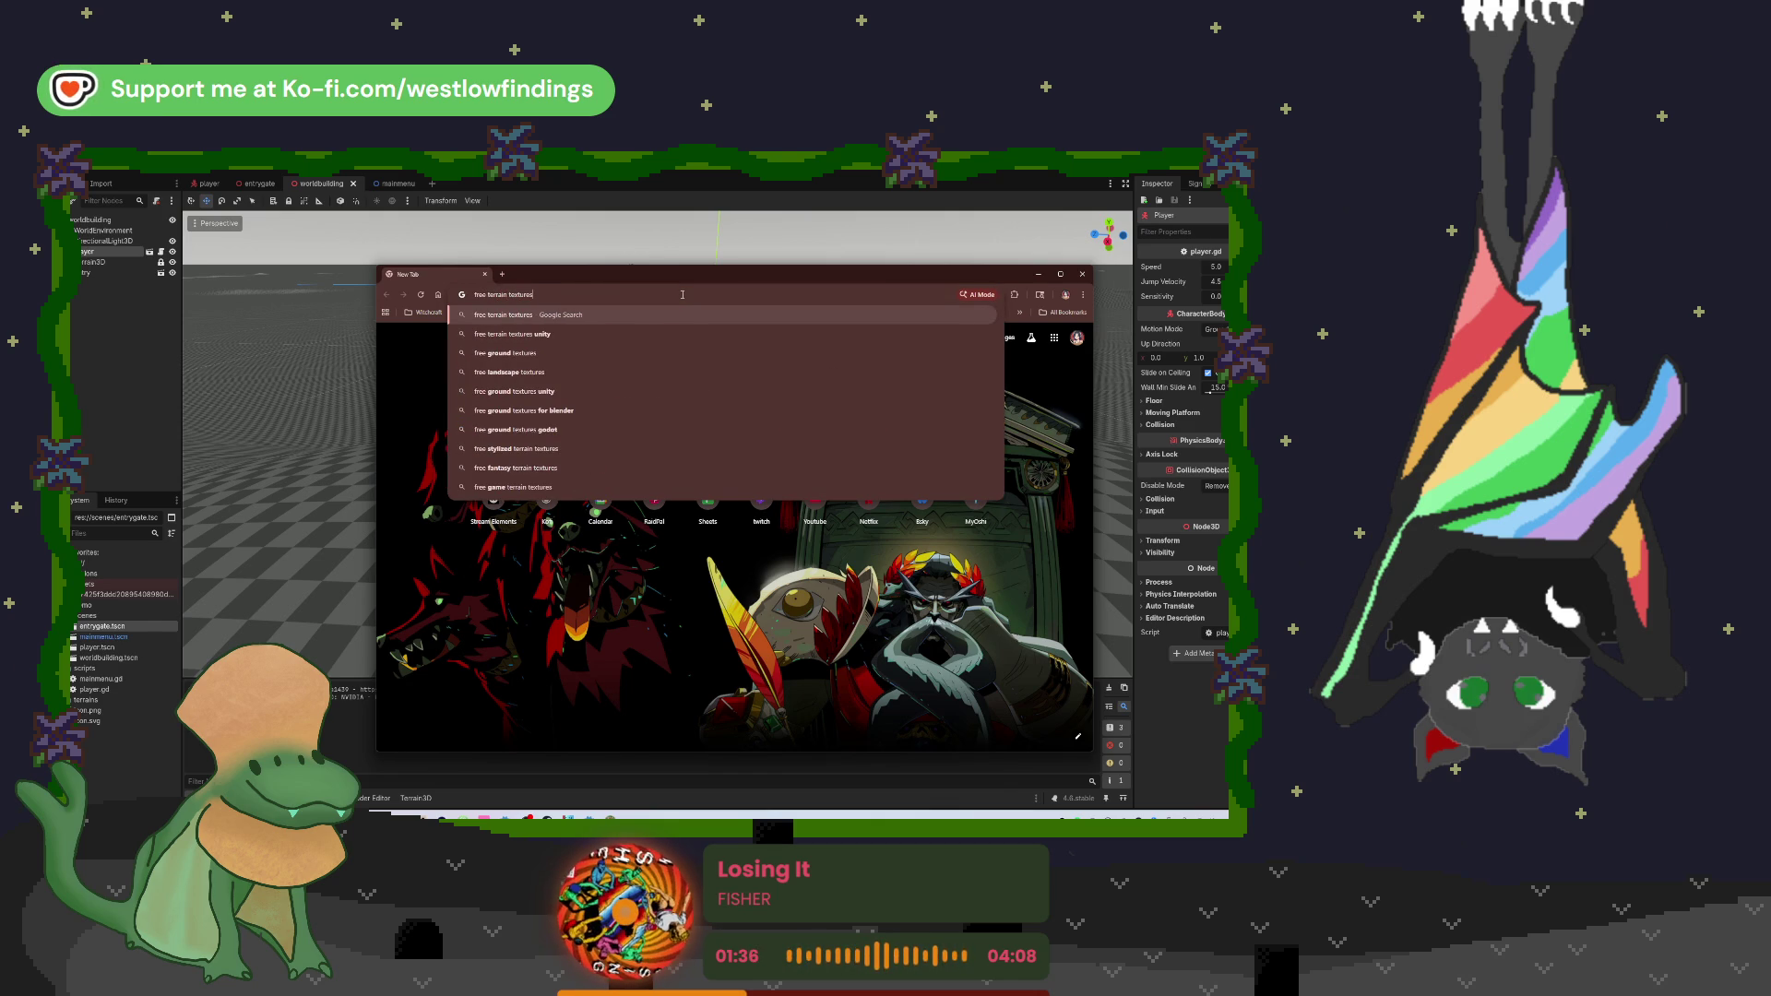
{"action": "type", "text": "dot"}
{"action": "key", "text": "Return"}
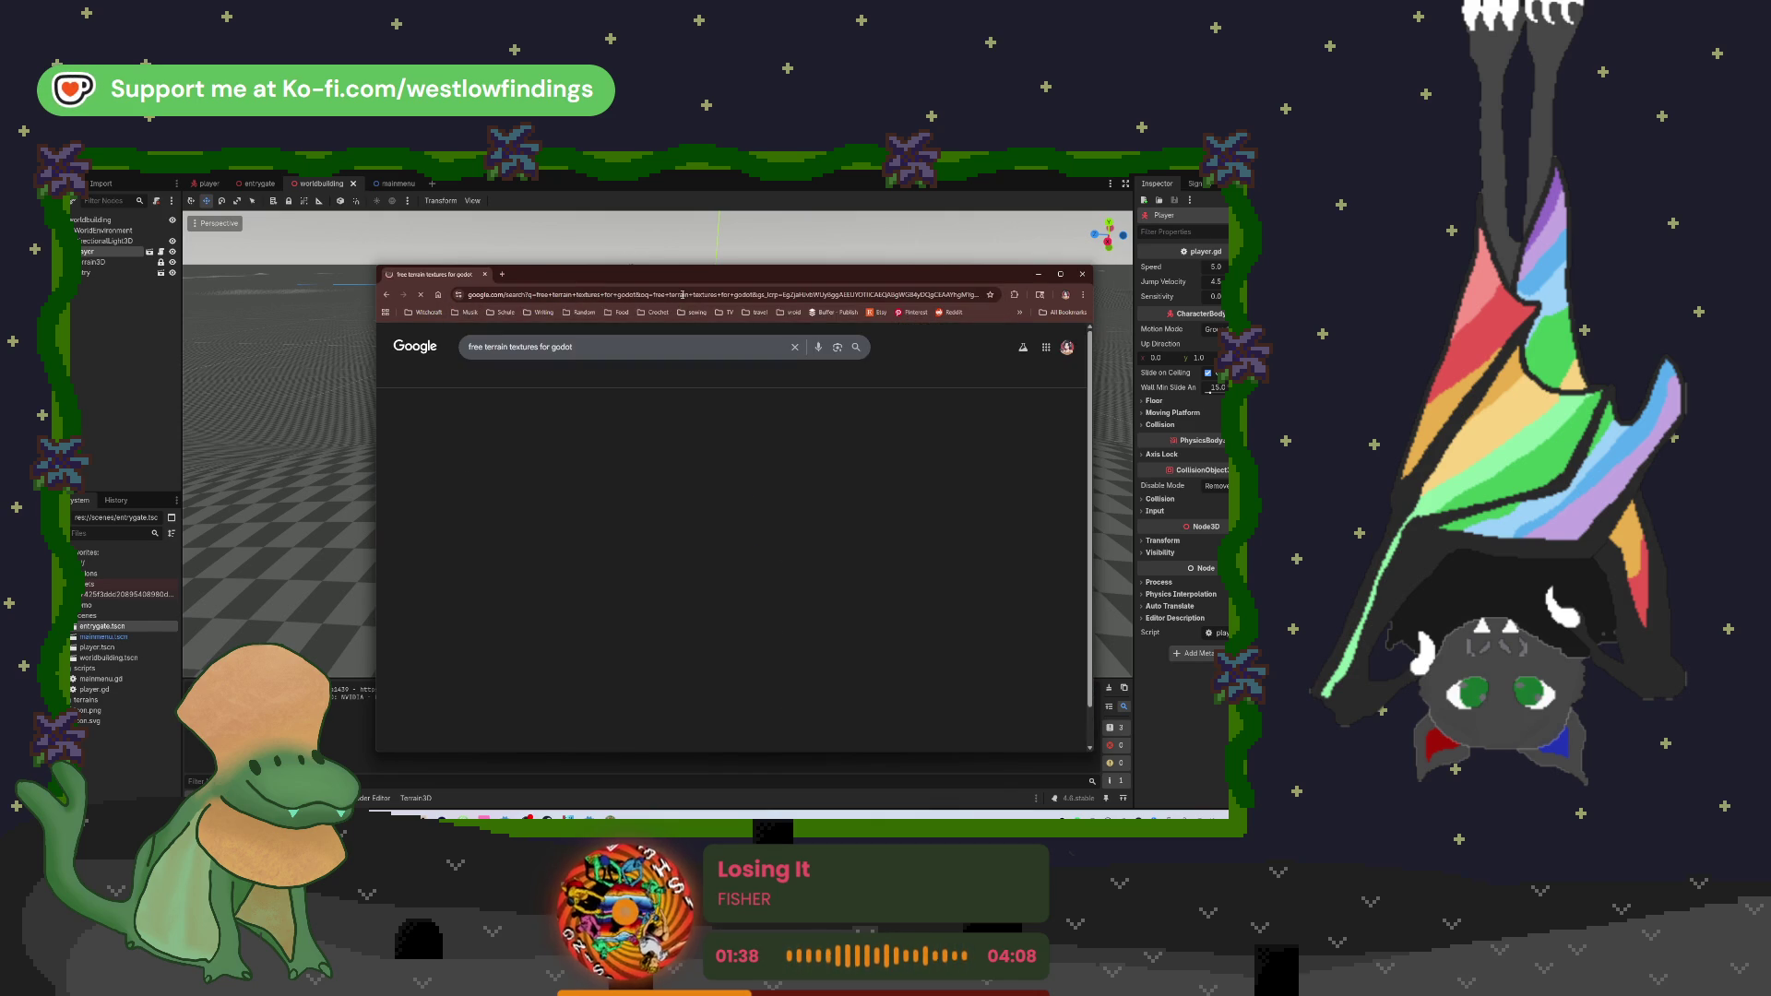
Step: Open the itch.io free Godot textures result and pass its Cloudflare human verification
{"action": "left_click", "coordinate": [591, 428]}
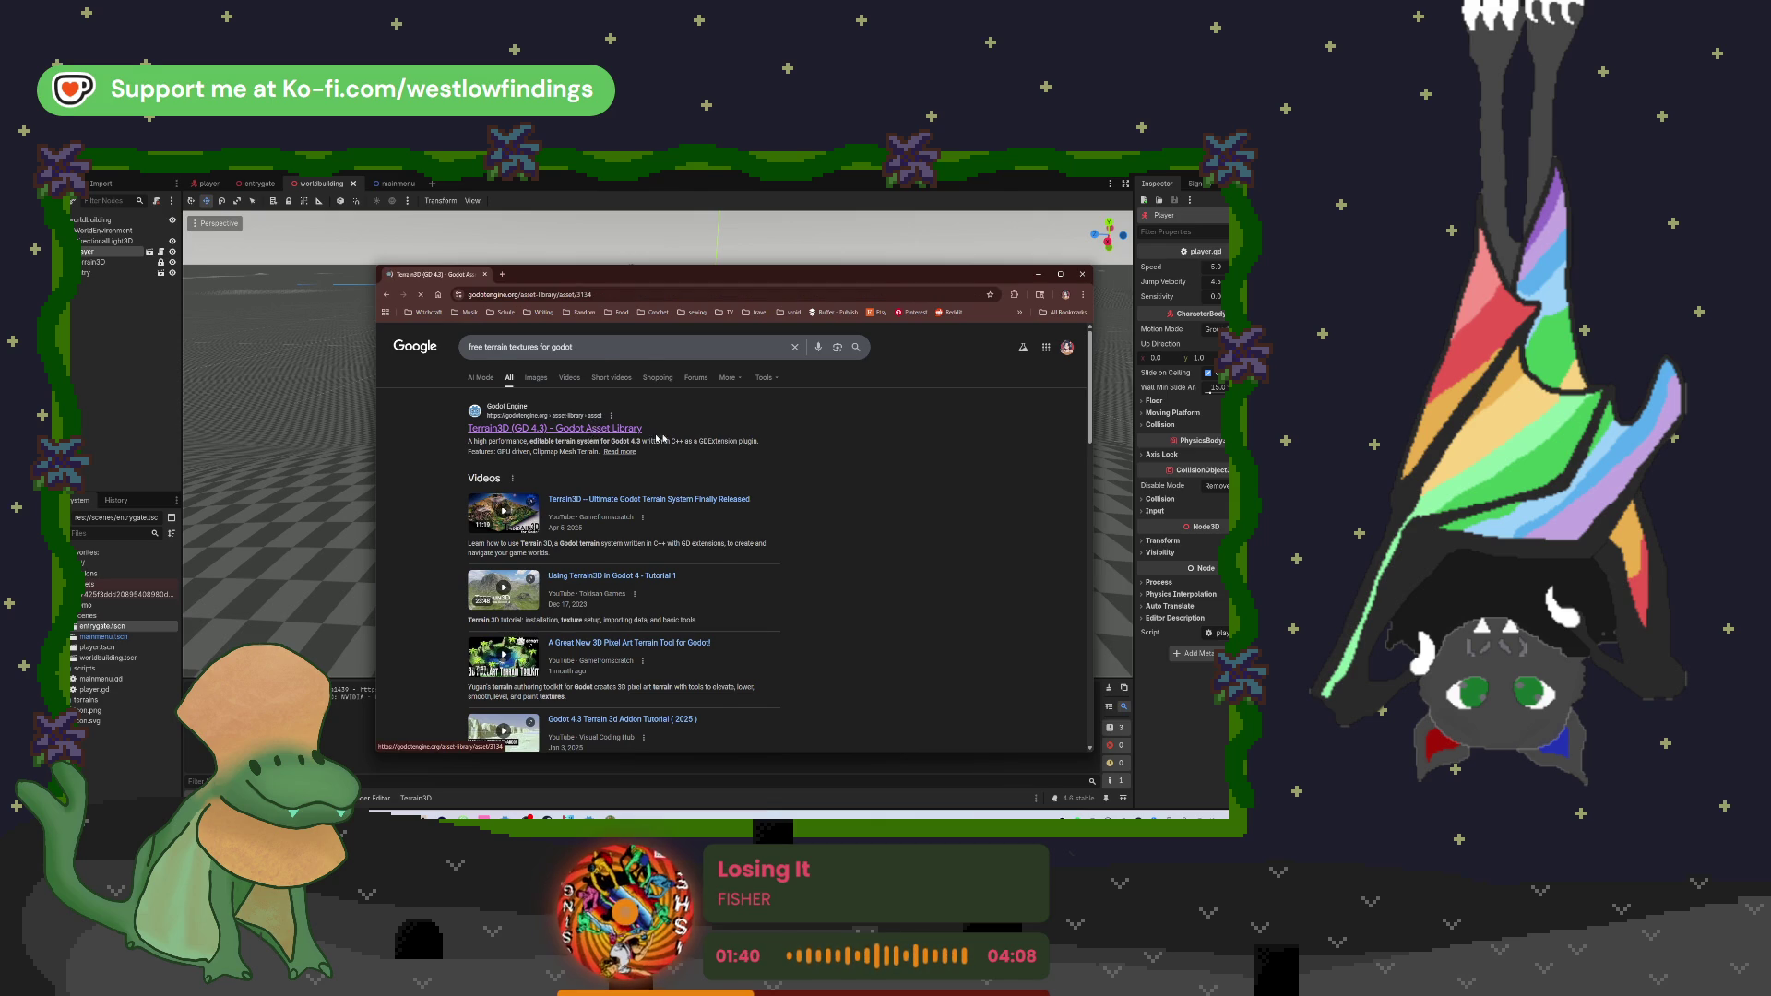
{"action": "scroll", "coordinate": [698, 422], "scroll_direction": "down", "scroll_amount": 3}
{"action": "key", "text": "alt+Left"}
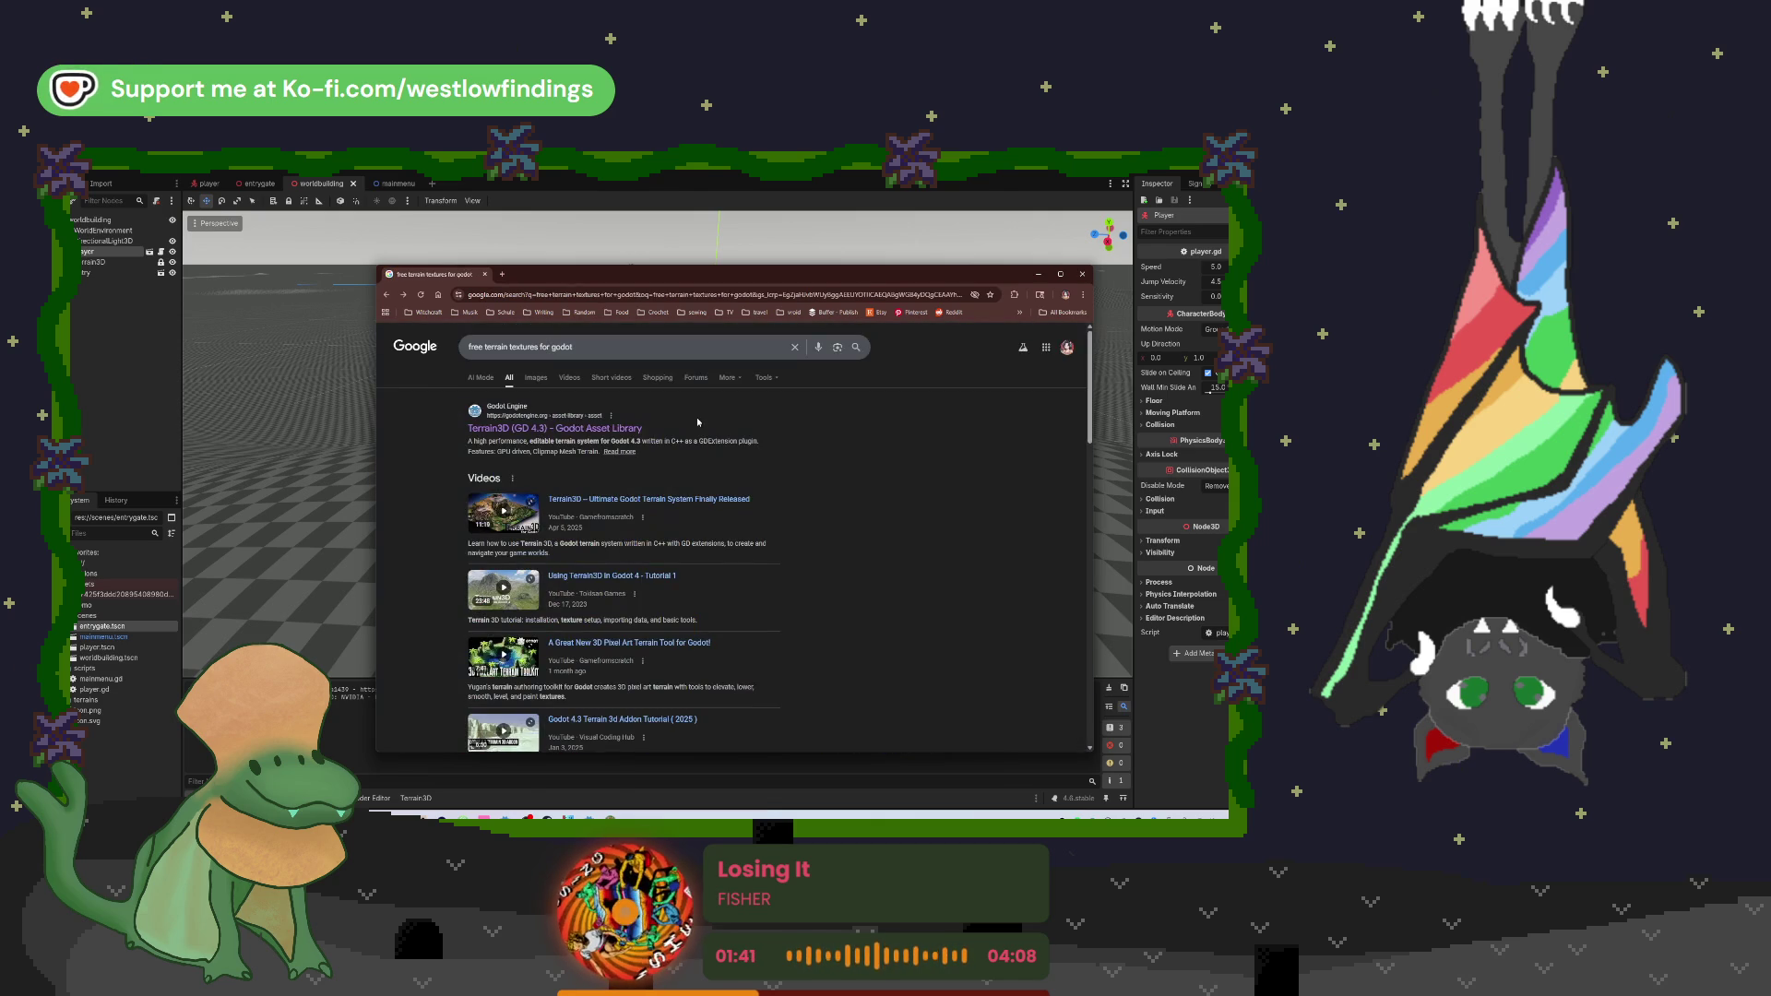
{"action": "scroll", "coordinate": [555, 484], "scroll_direction": "down", "scroll_amount": 5}
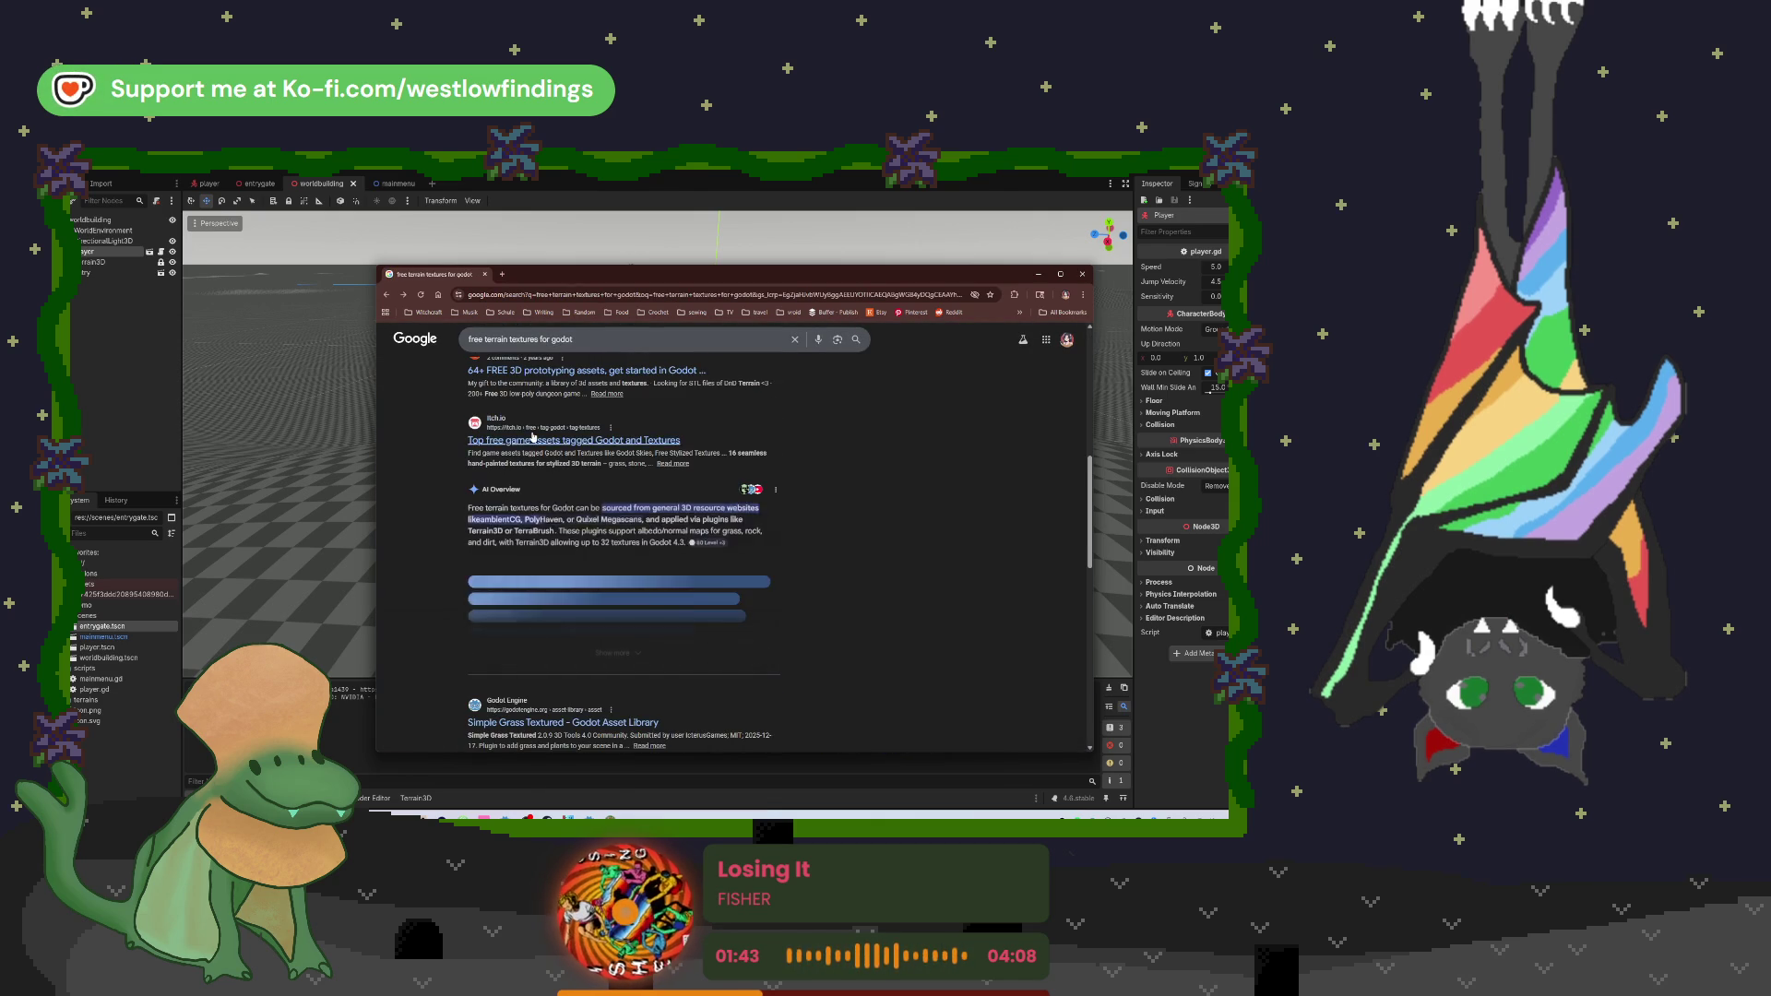
{"action": "scroll", "coordinate": [555, 483], "scroll_direction": "up", "scroll_amount": 1}
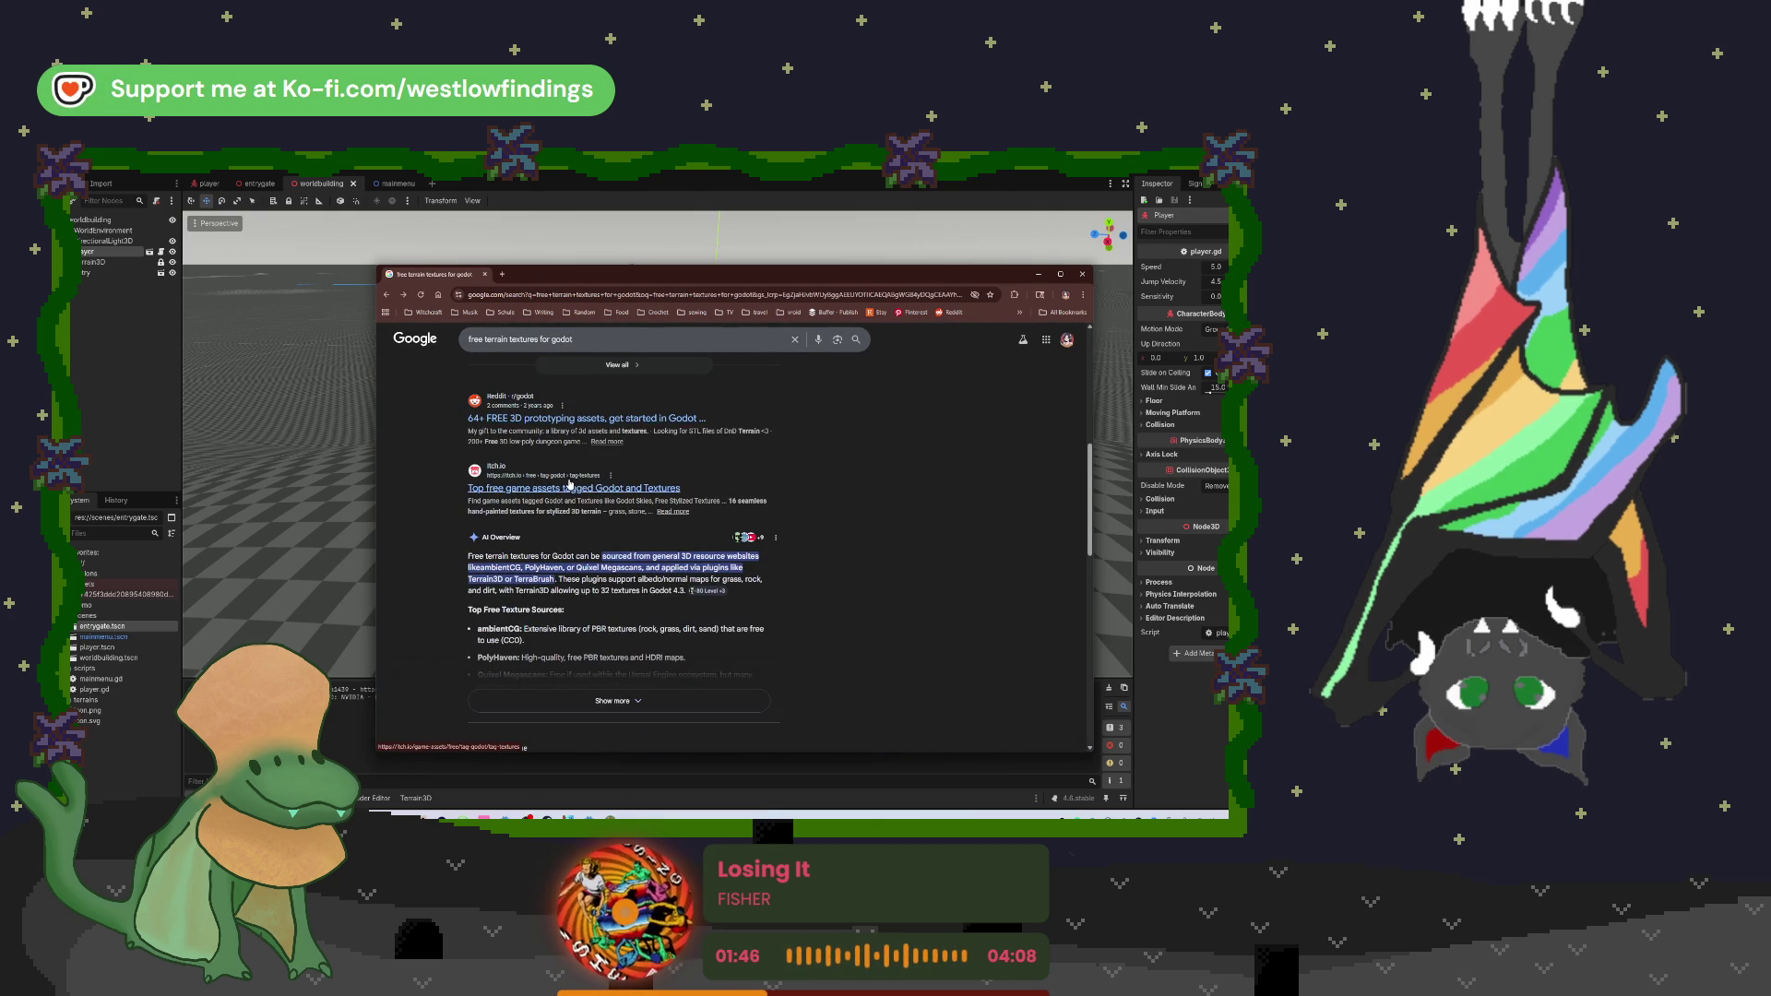
{"action": "left_click", "coordinate": [569, 486]}
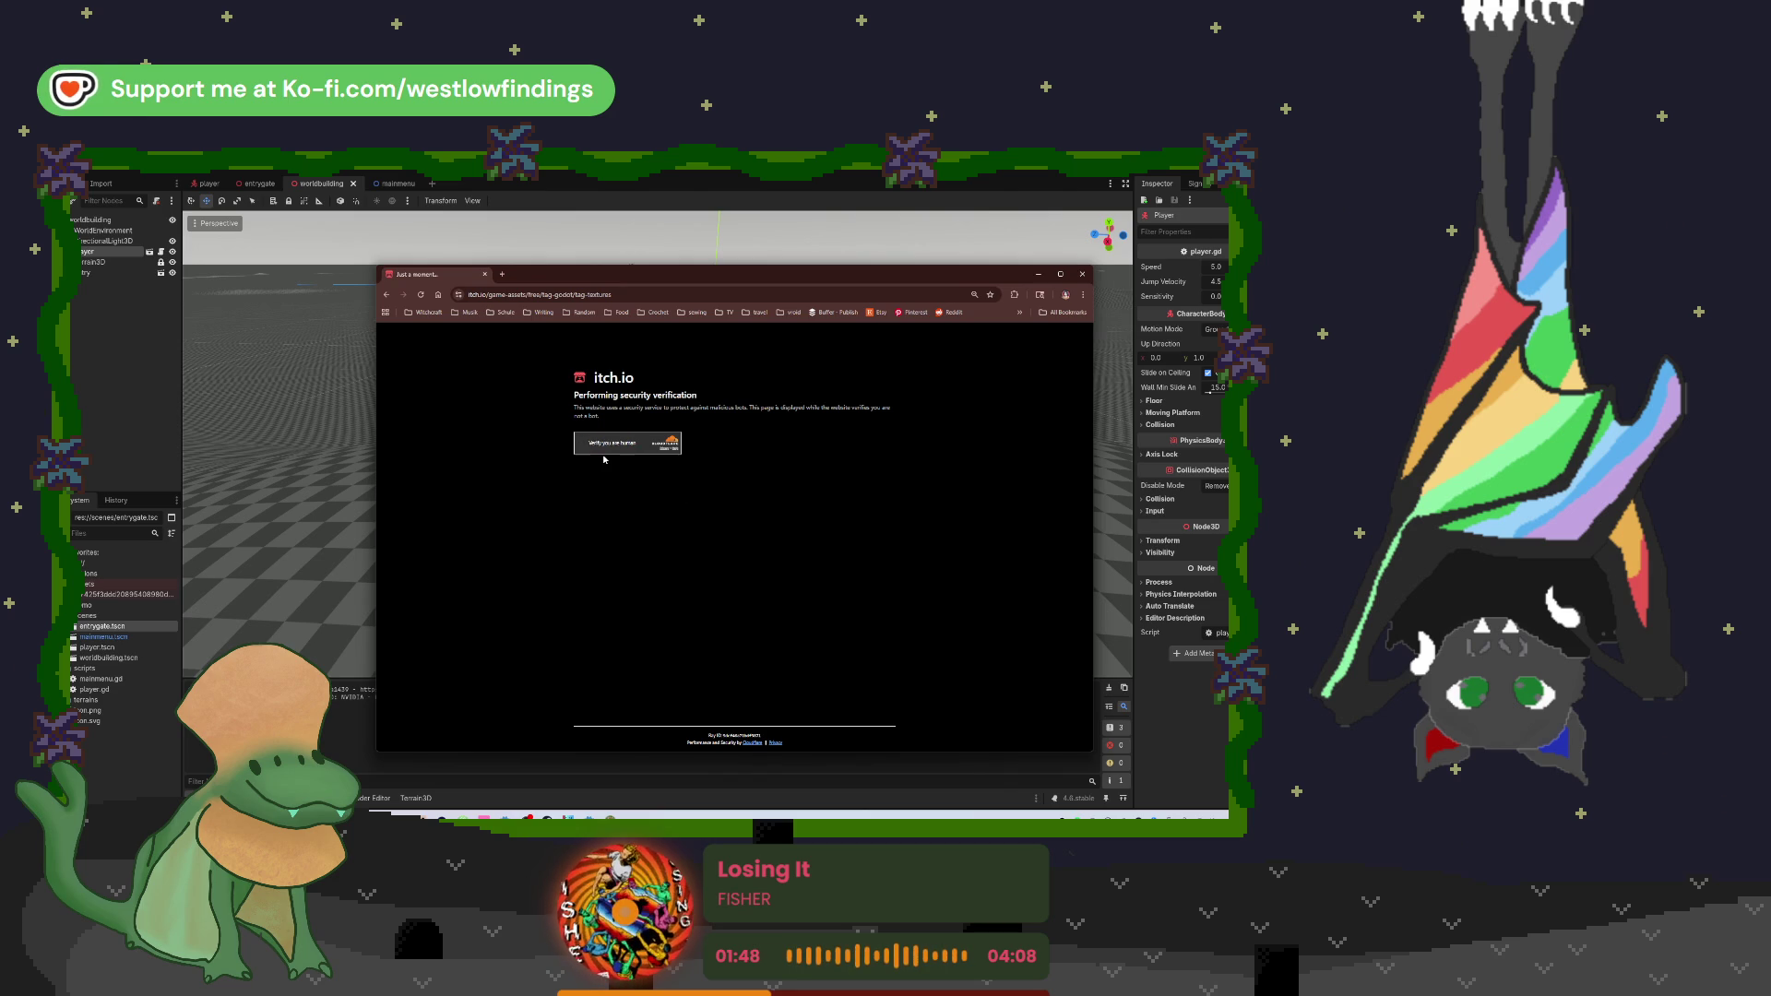
{"action": "left_click", "coordinate": [581, 445]}
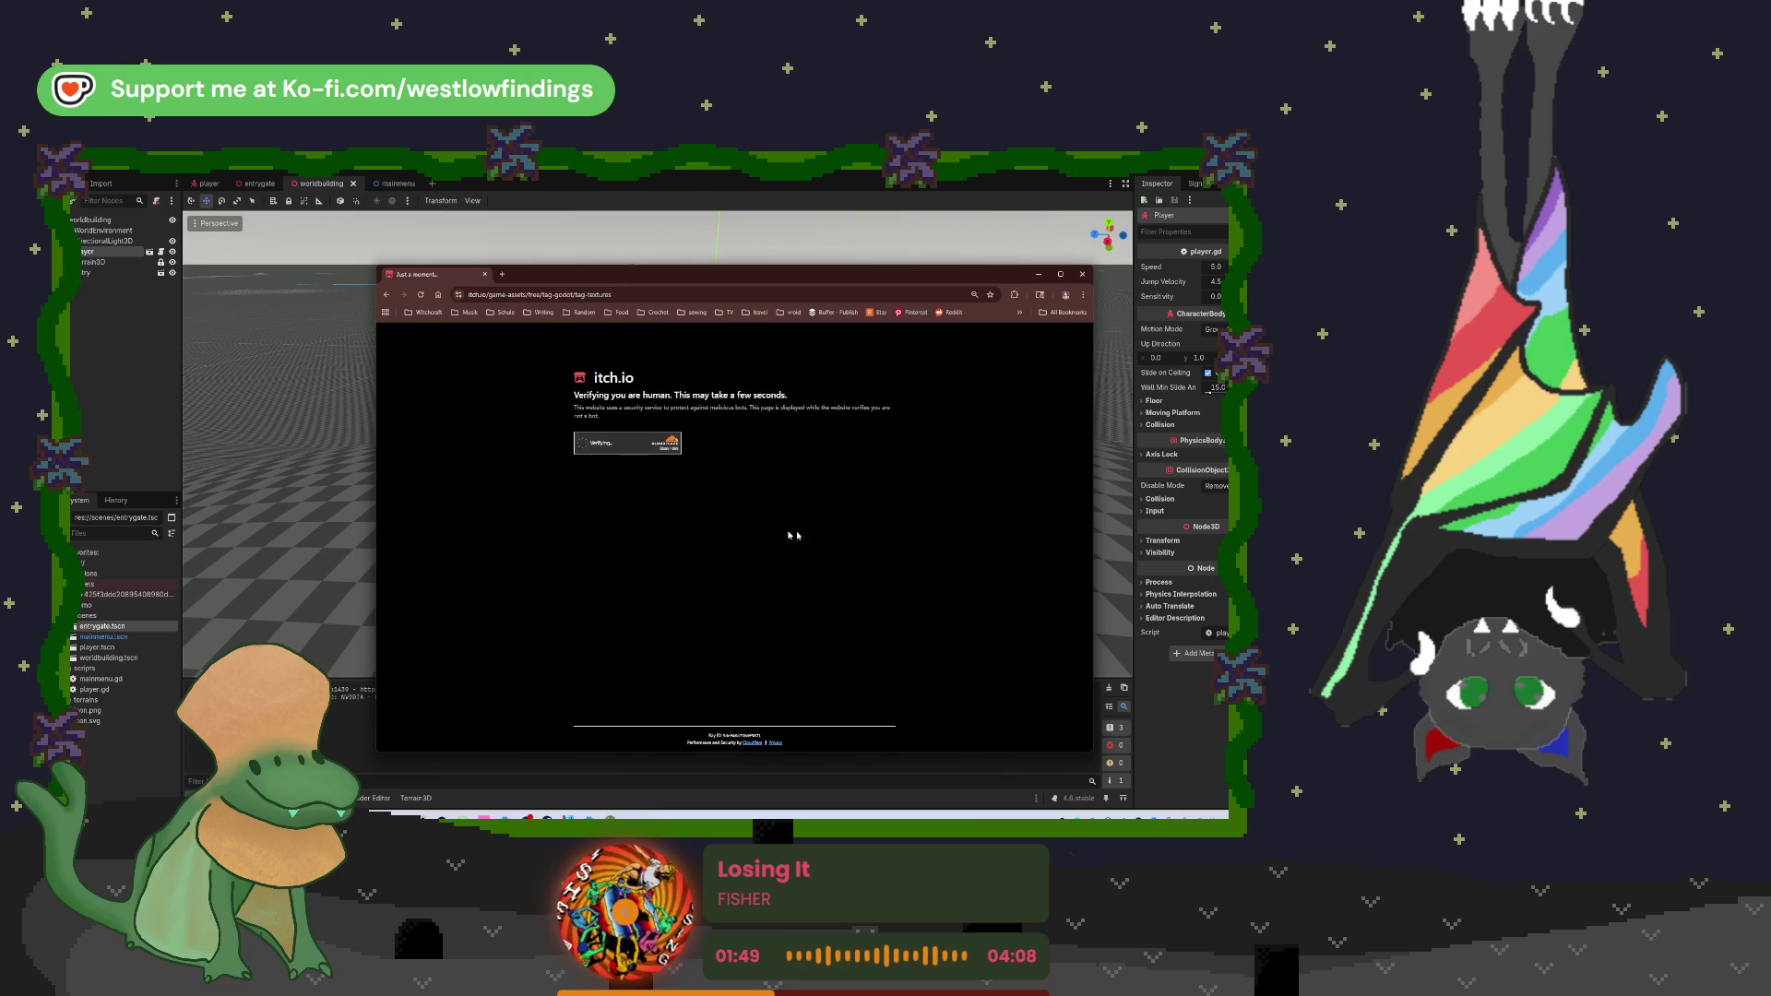
{"action": "left_click", "coordinate": [1060, 274]}
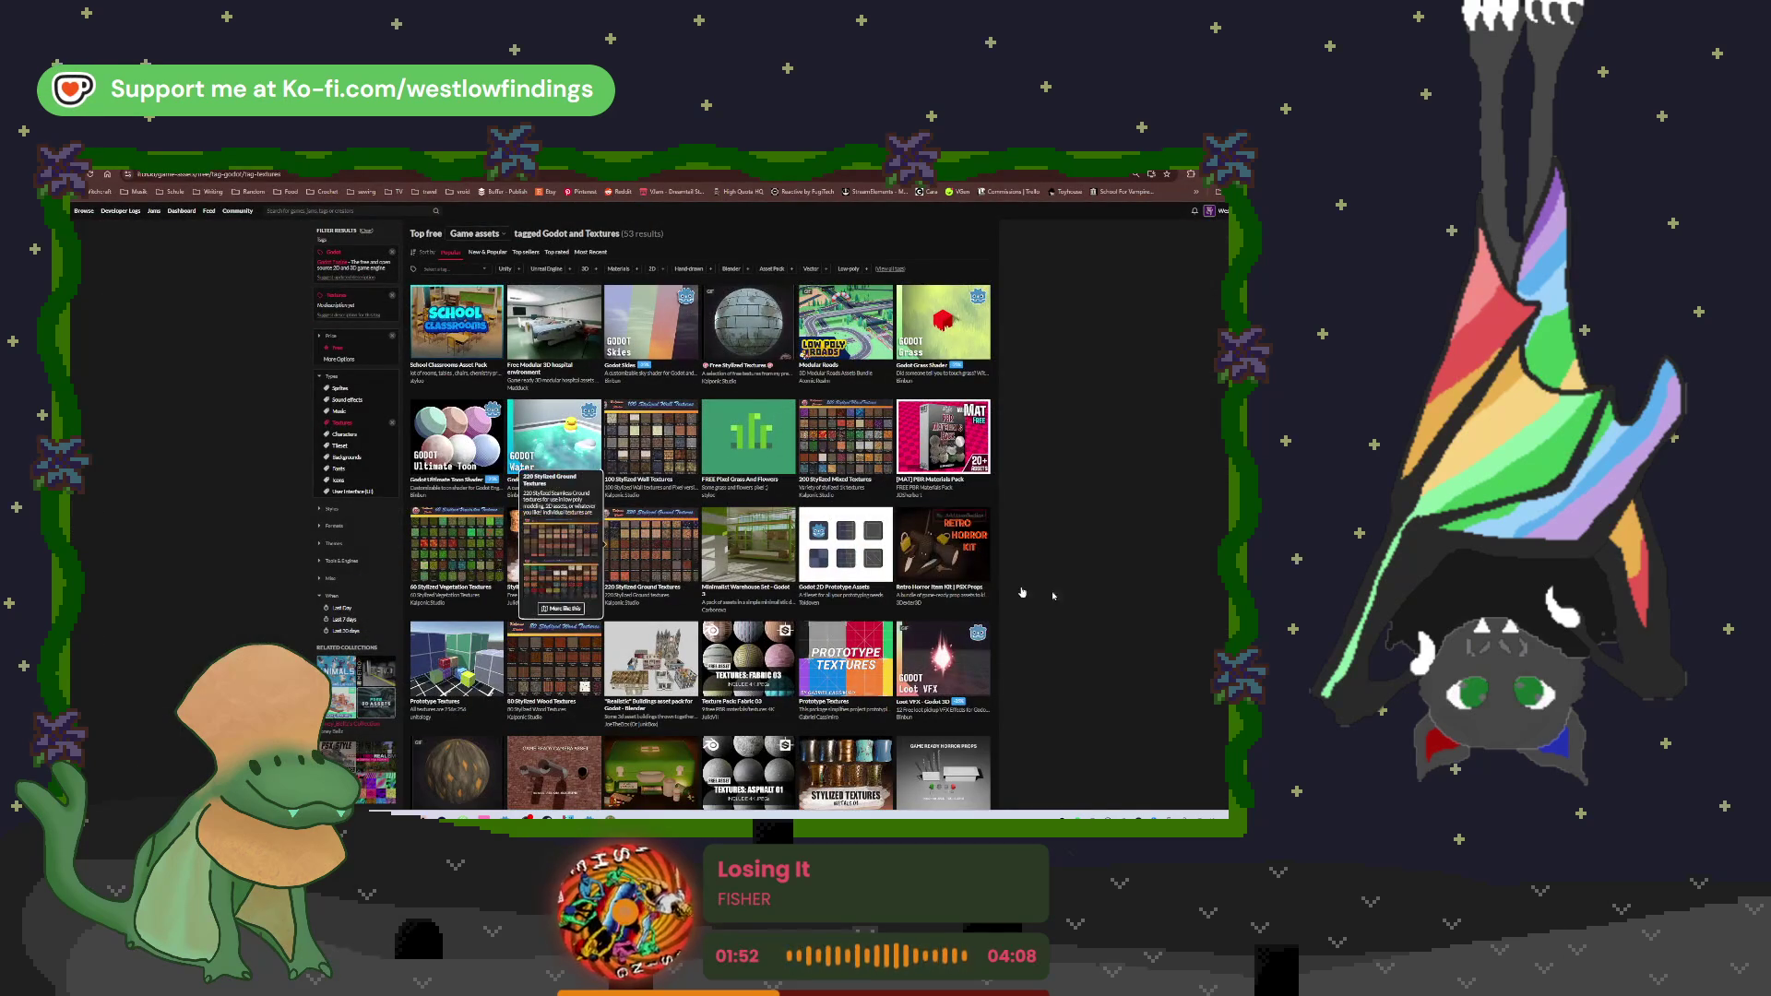
{"action": "left_click", "coordinate": [653, 339]}
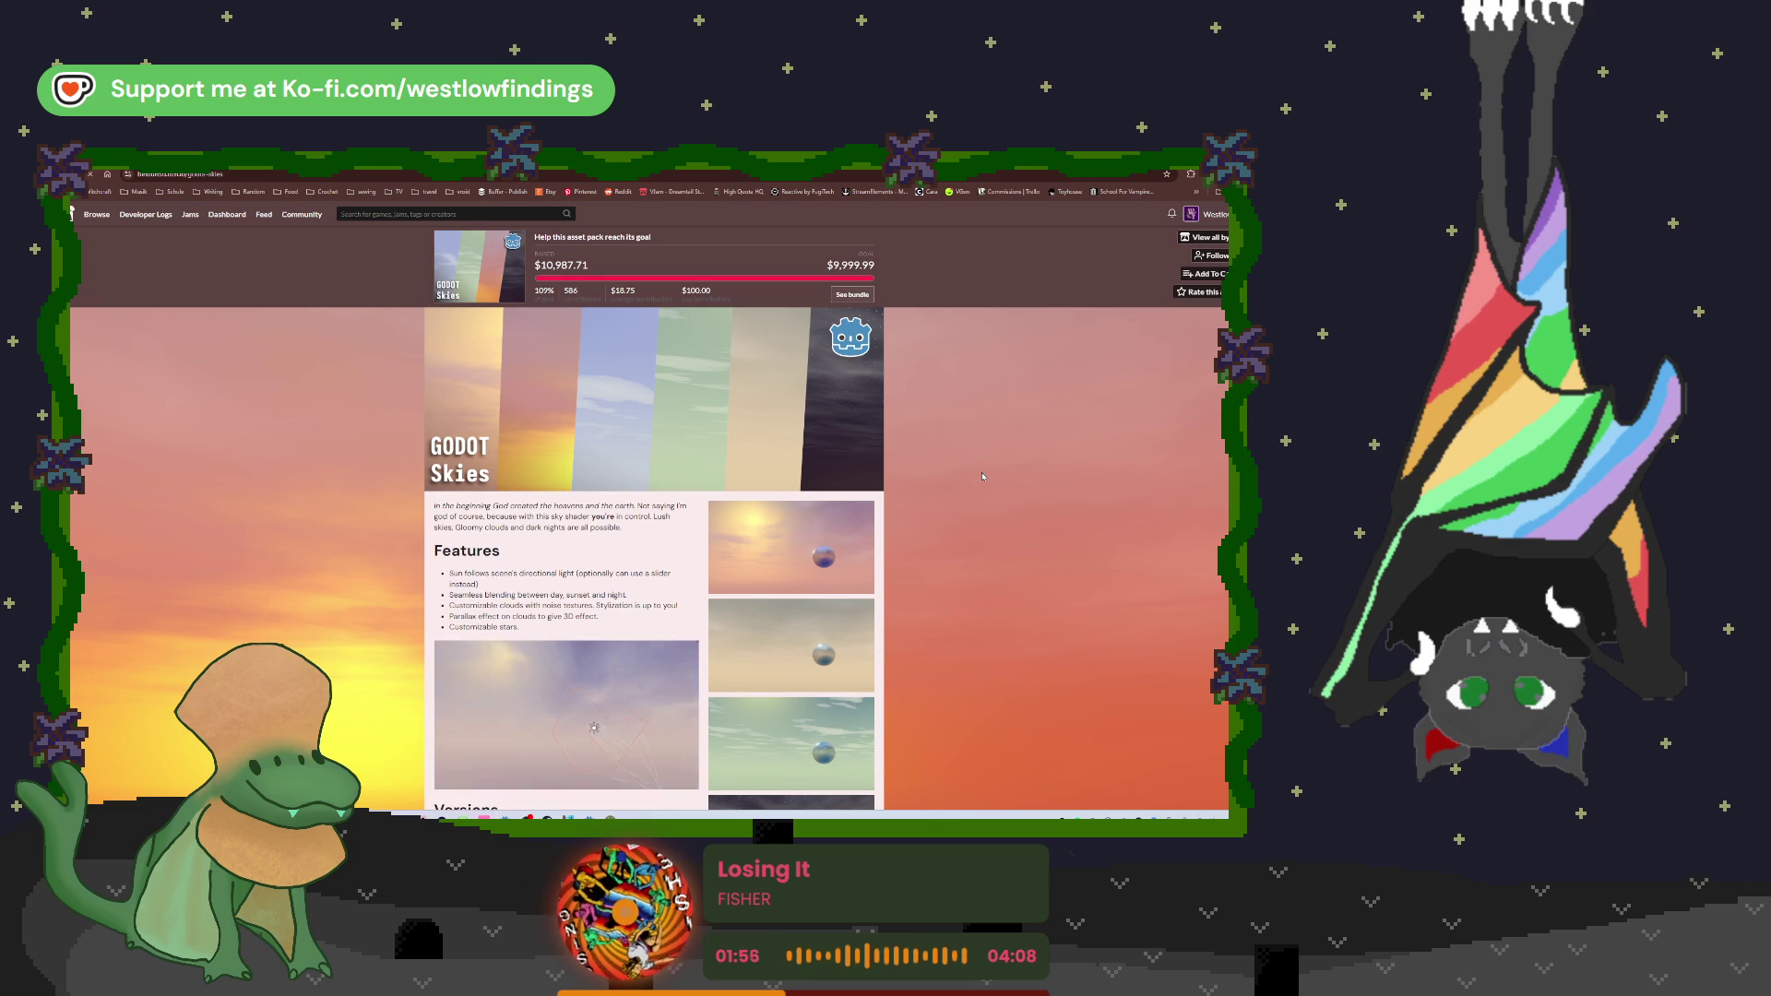
{"action": "scroll", "coordinate": [982, 476], "scroll_direction": "down", "scroll_amount": 2}
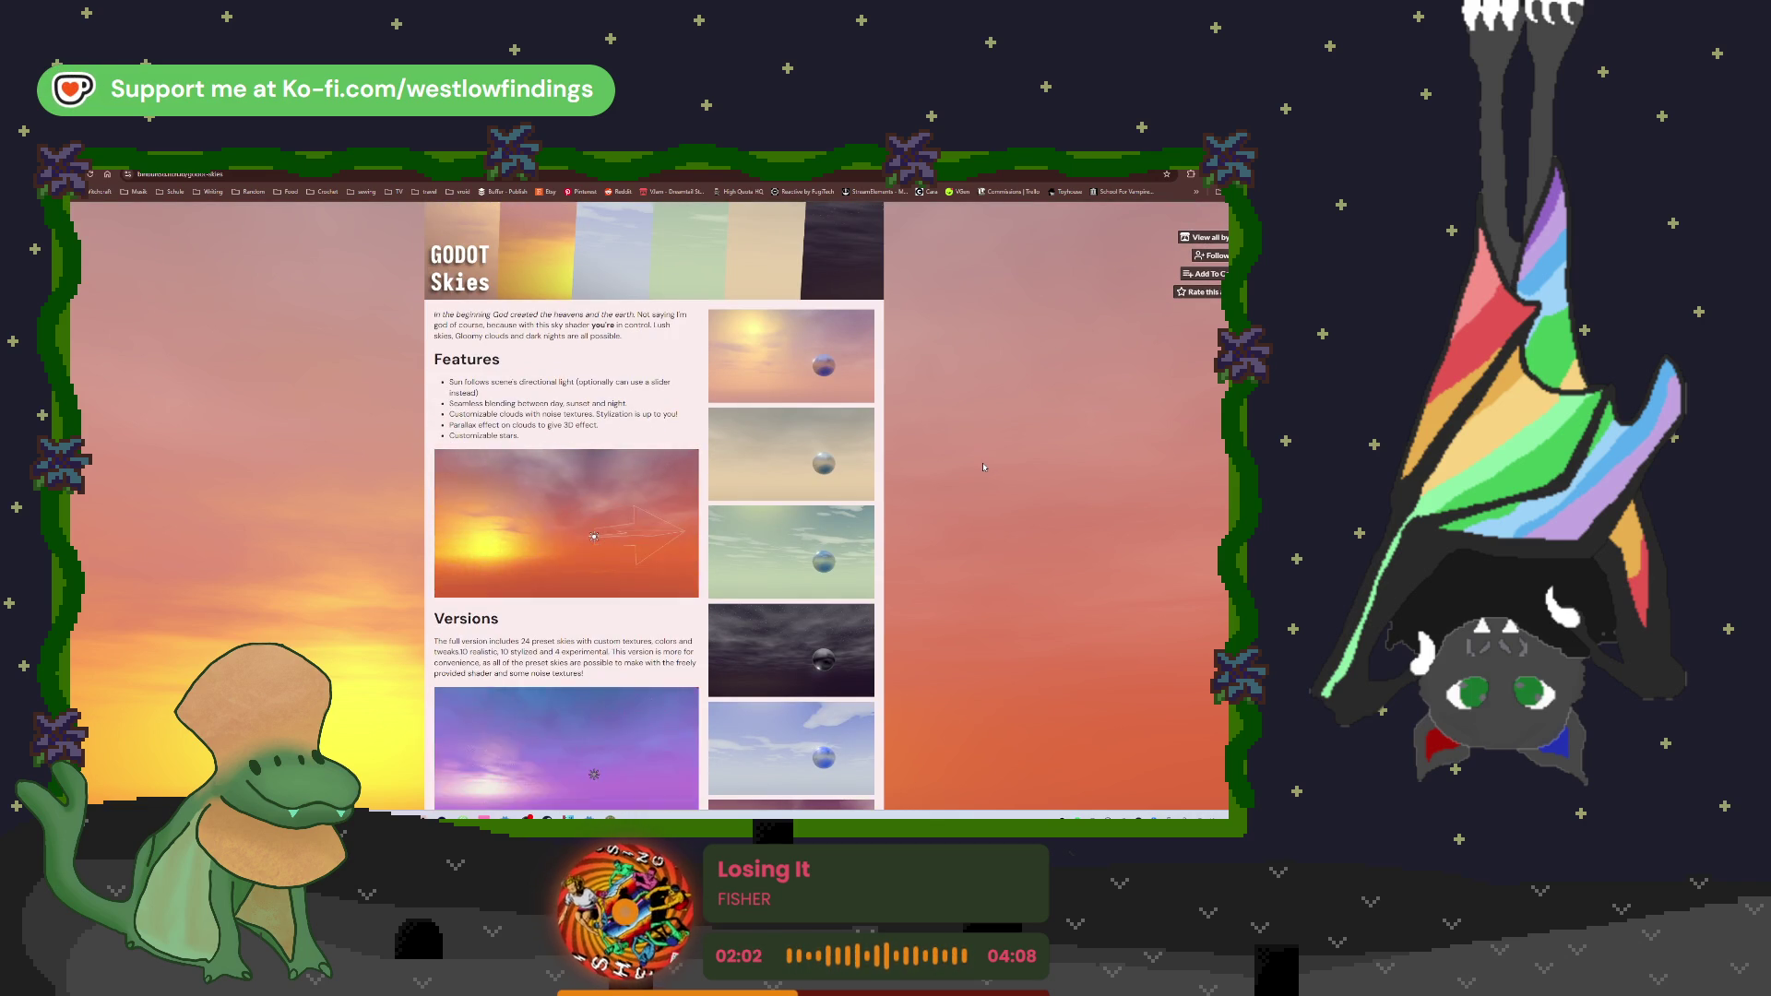
{"action": "scroll", "coordinate": [983, 467], "scroll_direction": "down", "scroll_amount": 1}
{"action": "scroll", "coordinate": [984, 467], "scroll_direction": "down", "scroll_amount": 1}
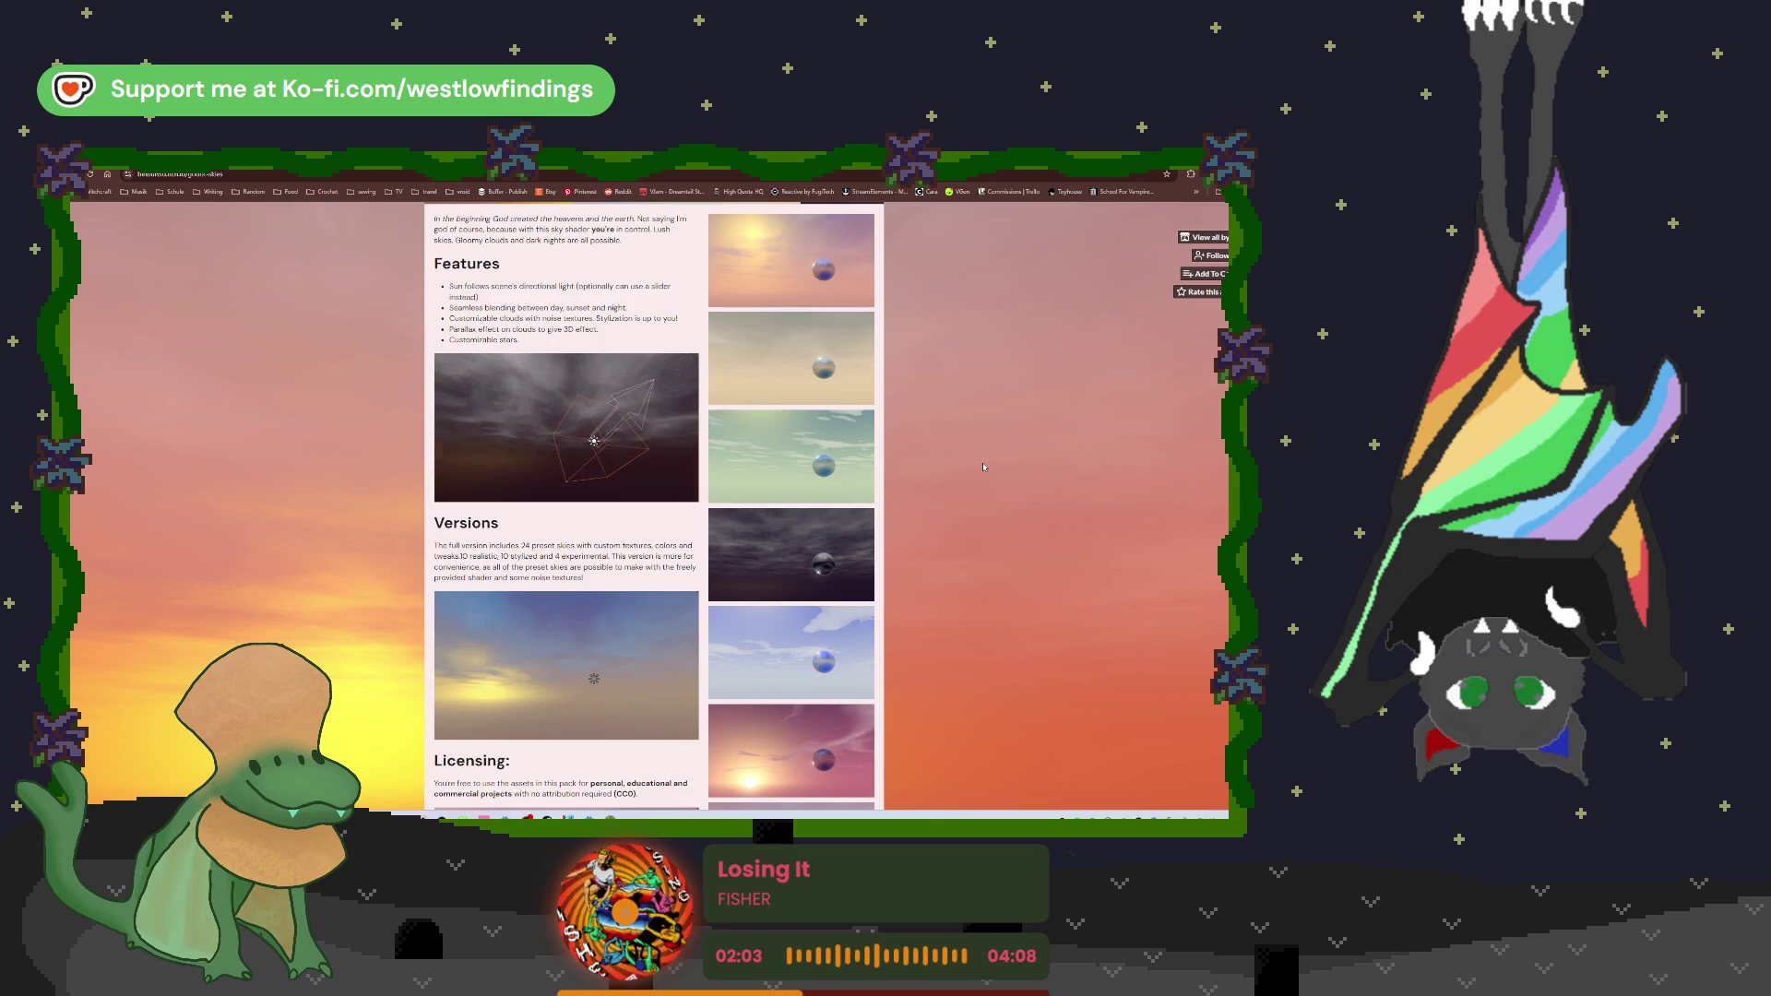
{"action": "scroll", "coordinate": [984, 467], "scroll_direction": "down", "scroll_amount": 9}
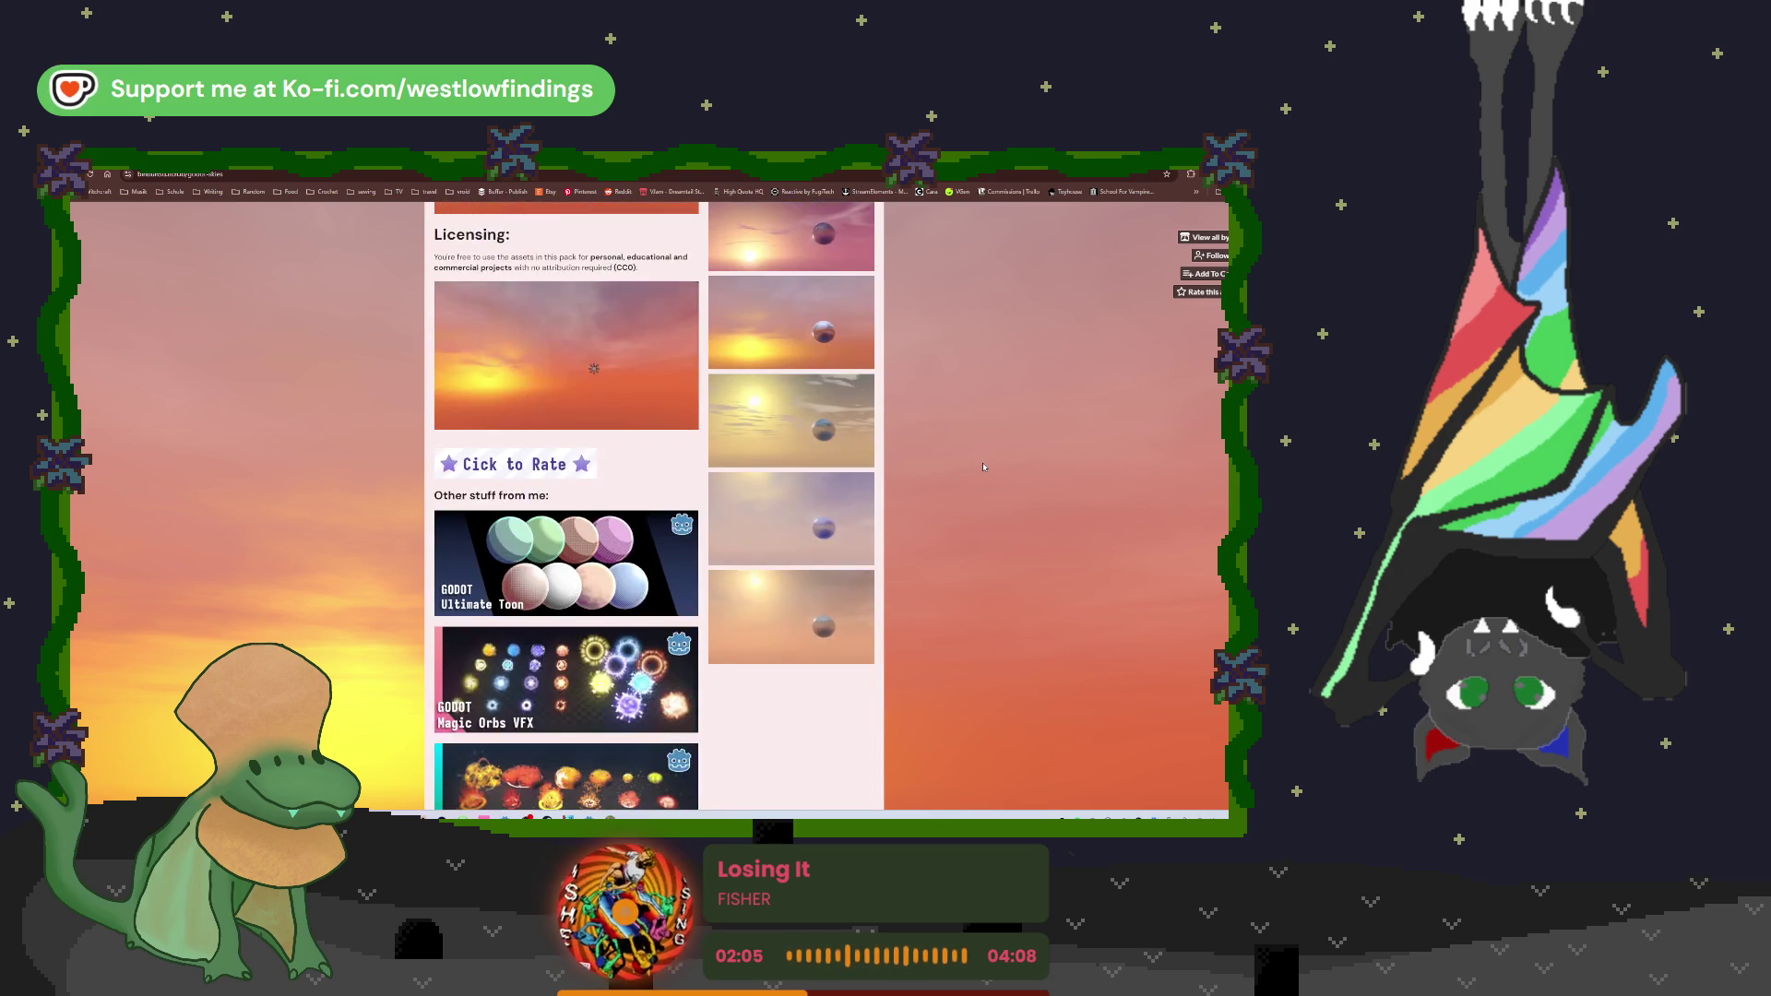
{"action": "scroll", "coordinate": [983, 466], "scroll_direction": "down", "scroll_amount": 4}
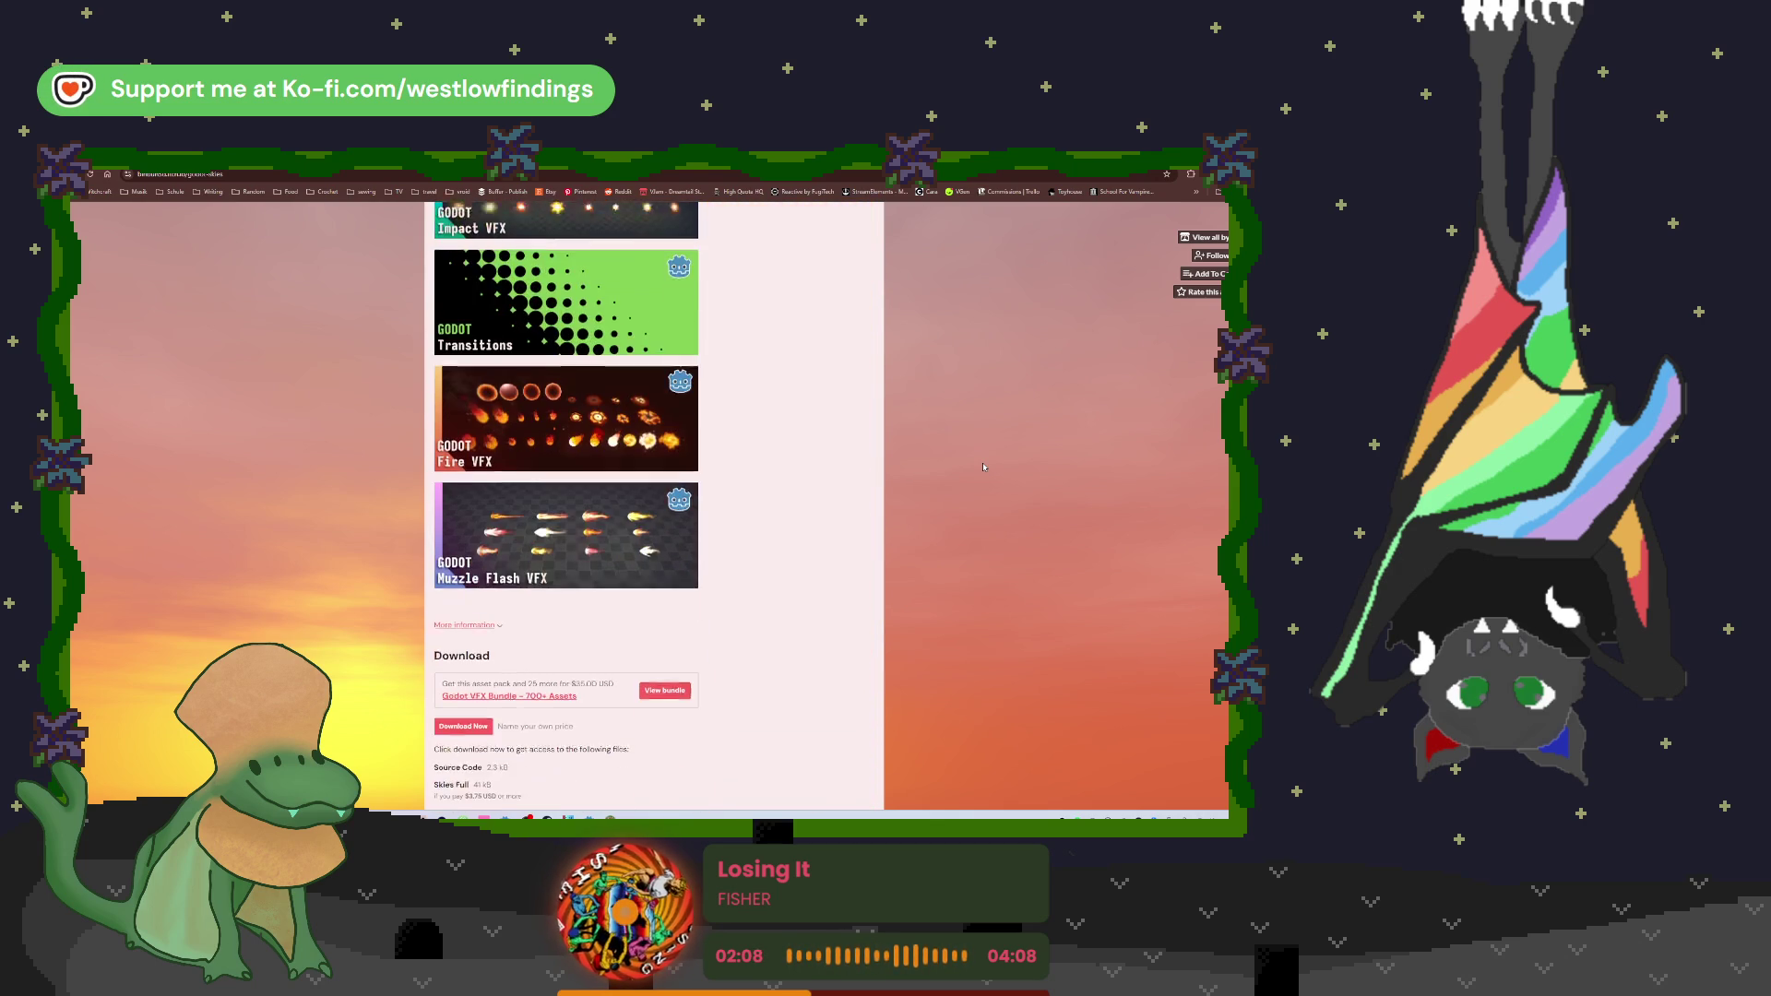
{"action": "scroll", "coordinate": [983, 467], "scroll_direction": "down", "scroll_amount": 2}
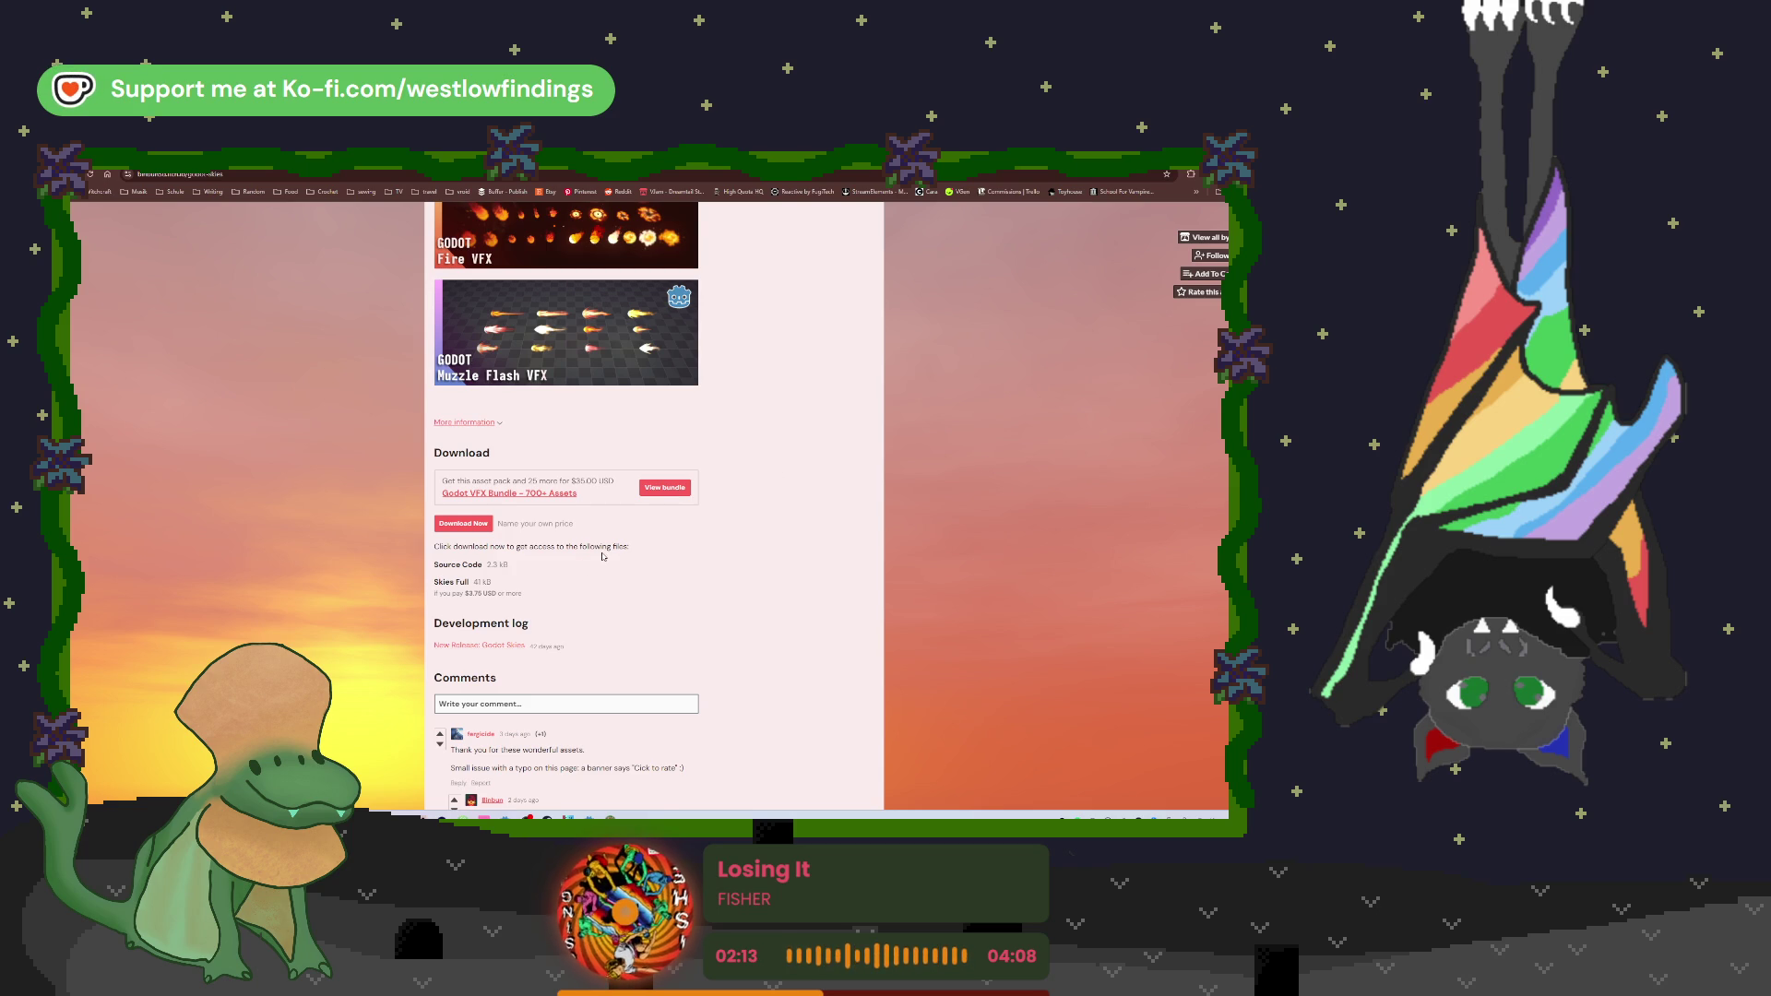
{"action": "scroll", "coordinate": [604, 556], "scroll_direction": "down", "scroll_amount": 1}
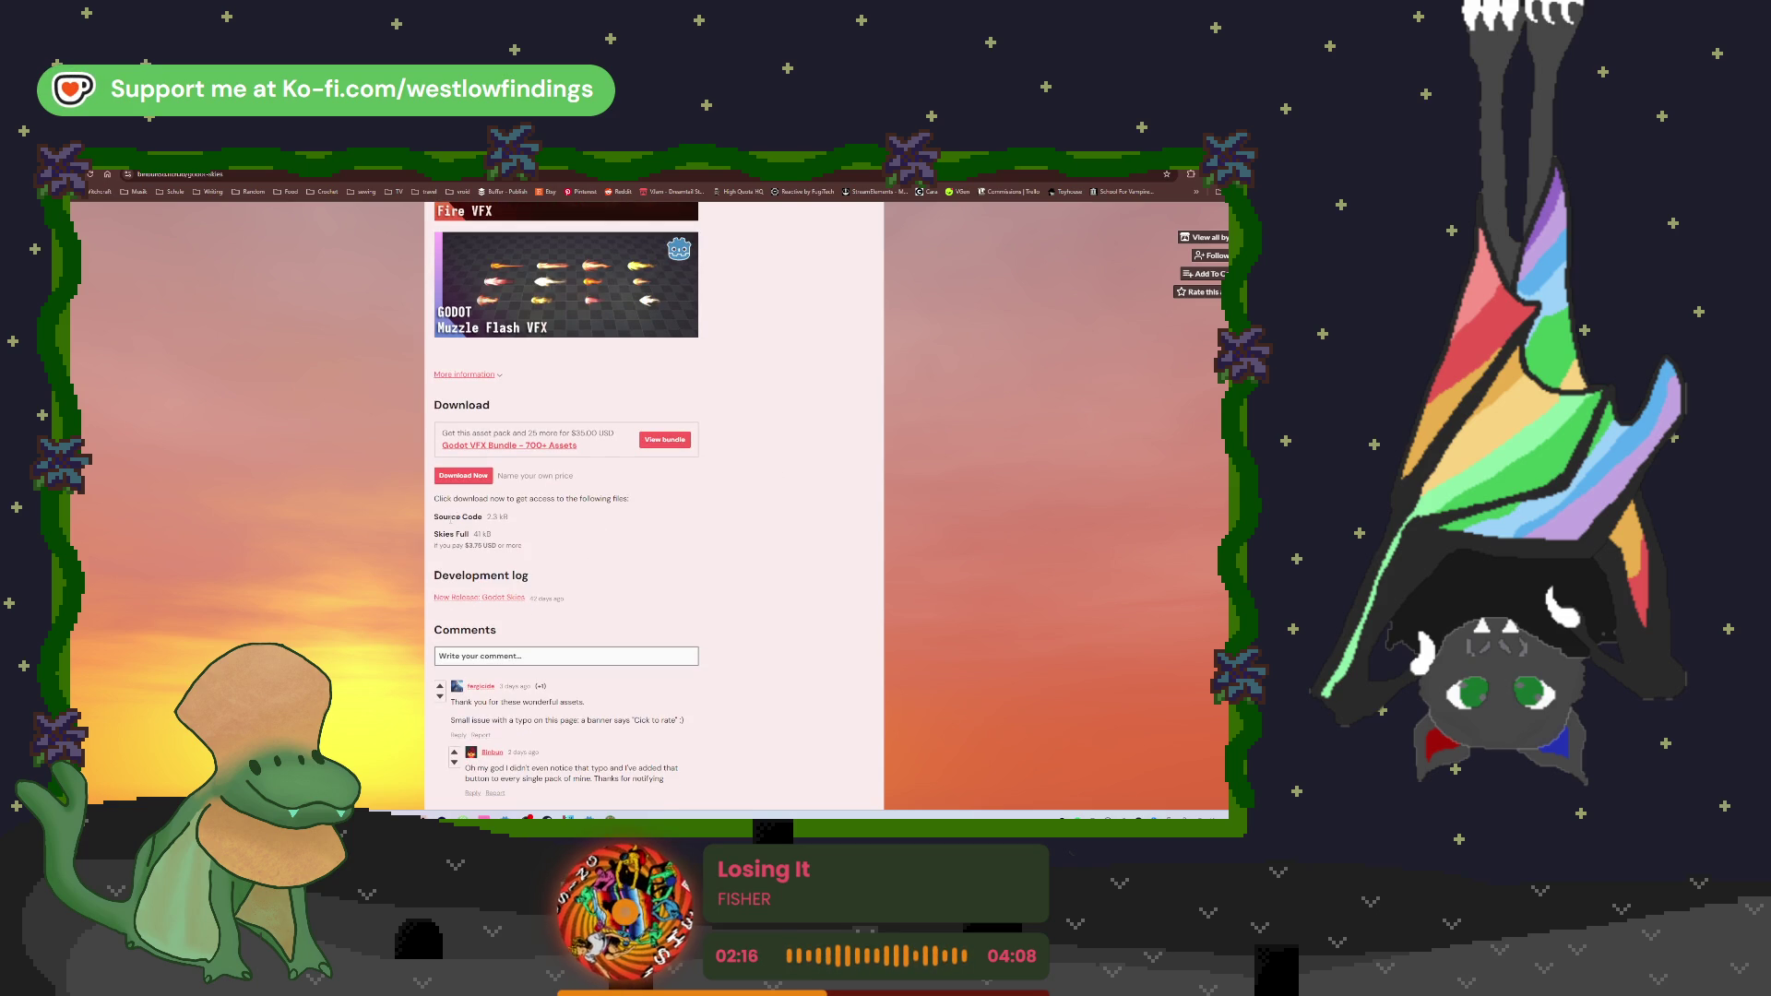
{"action": "scroll", "coordinate": [509, 567], "scroll_direction": "down", "scroll_amount": 3}
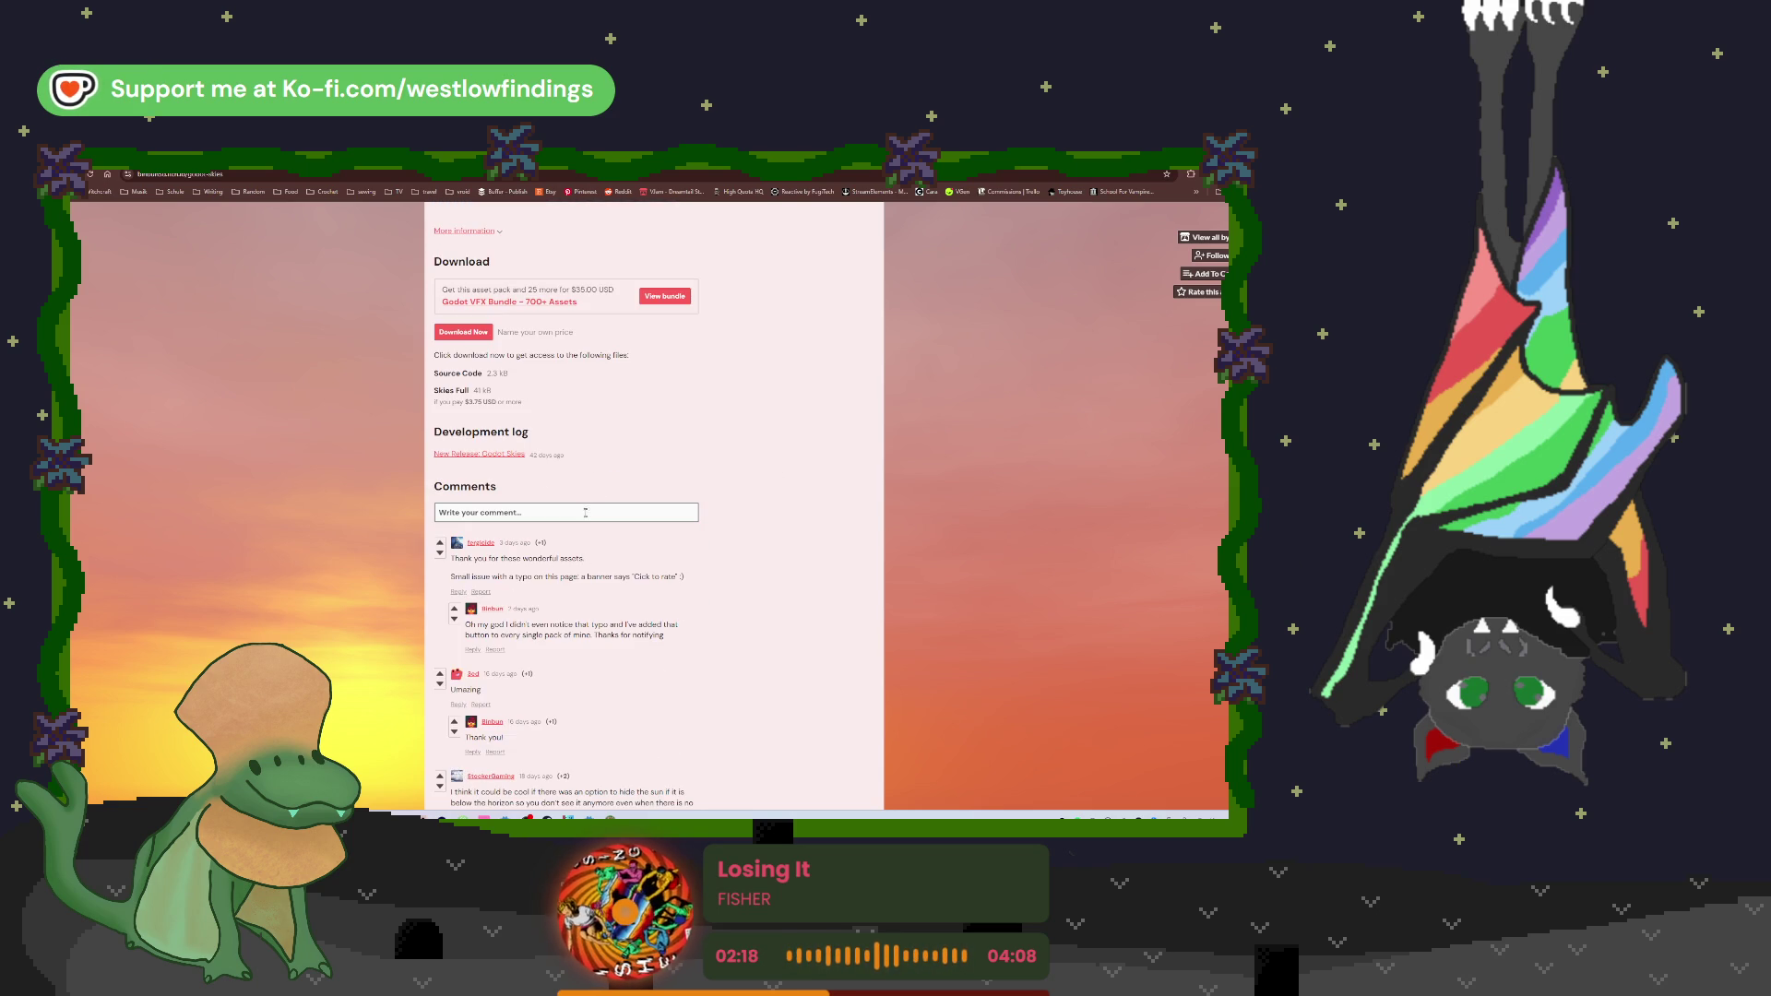
{"action": "scroll", "coordinate": [569, 508], "scroll_direction": "up", "scroll_amount": 4}
{"action": "scroll", "coordinate": [555, 519], "scroll_direction": "up", "scroll_amount": 1}
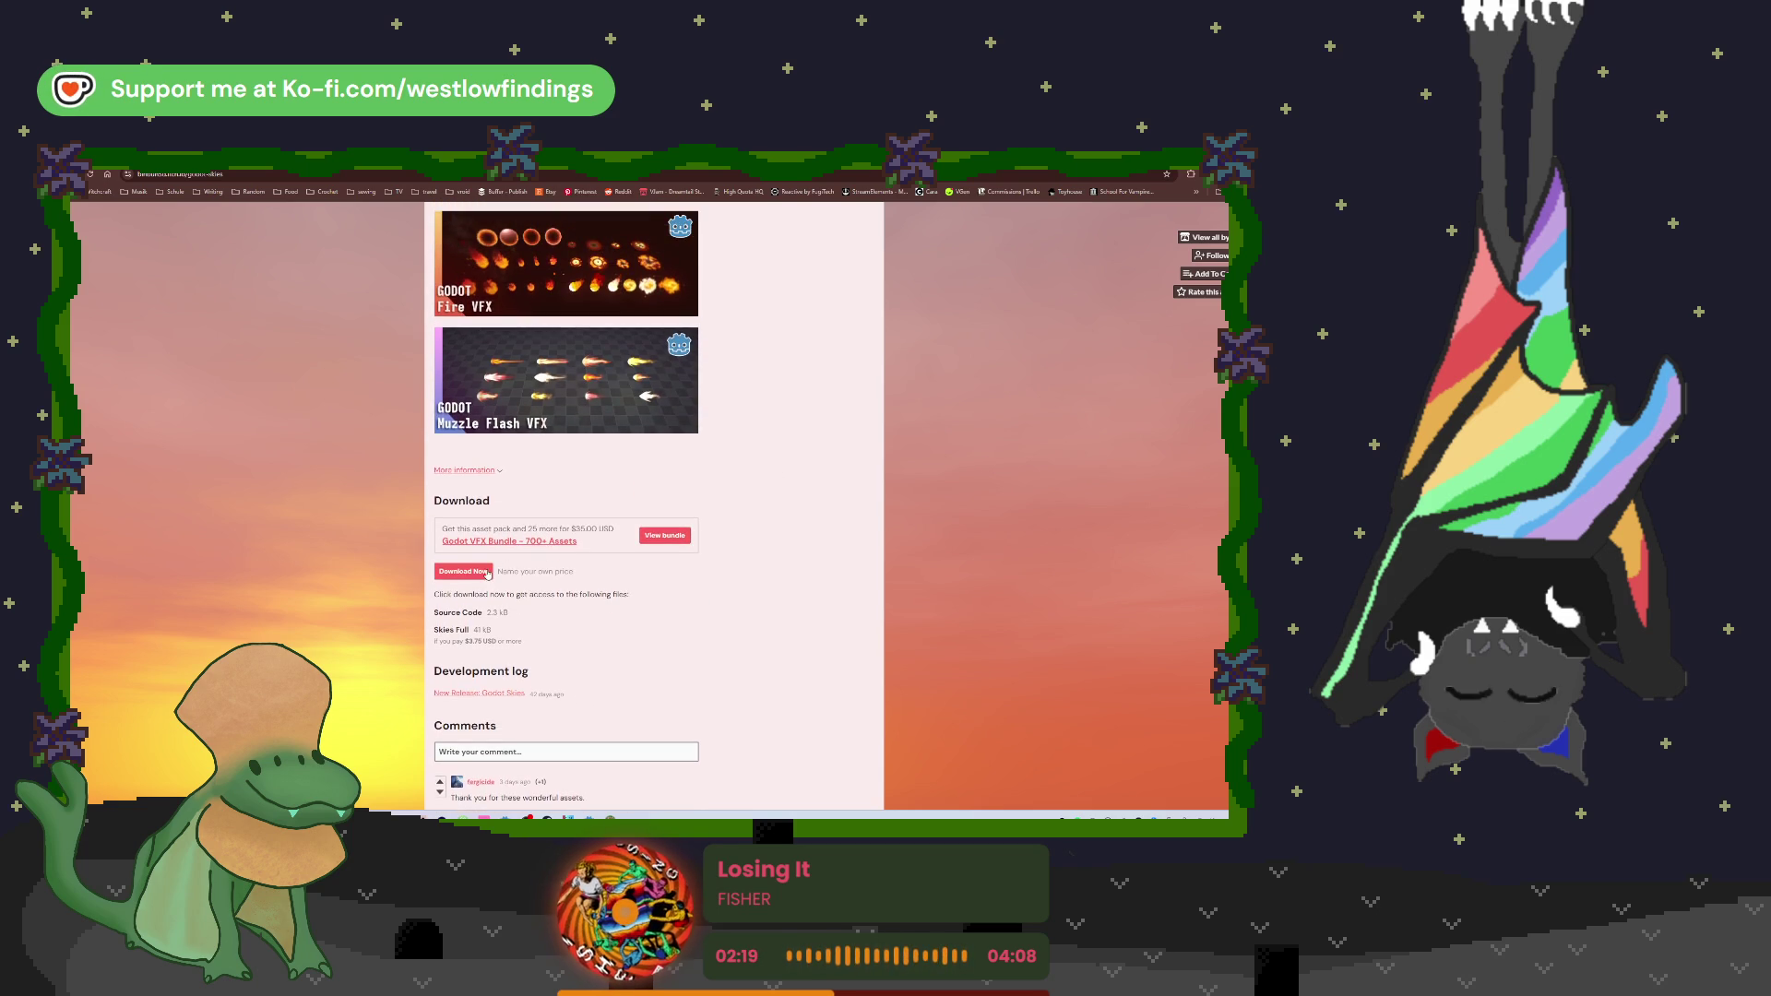
{"action": "left_click", "coordinate": [465, 571]}
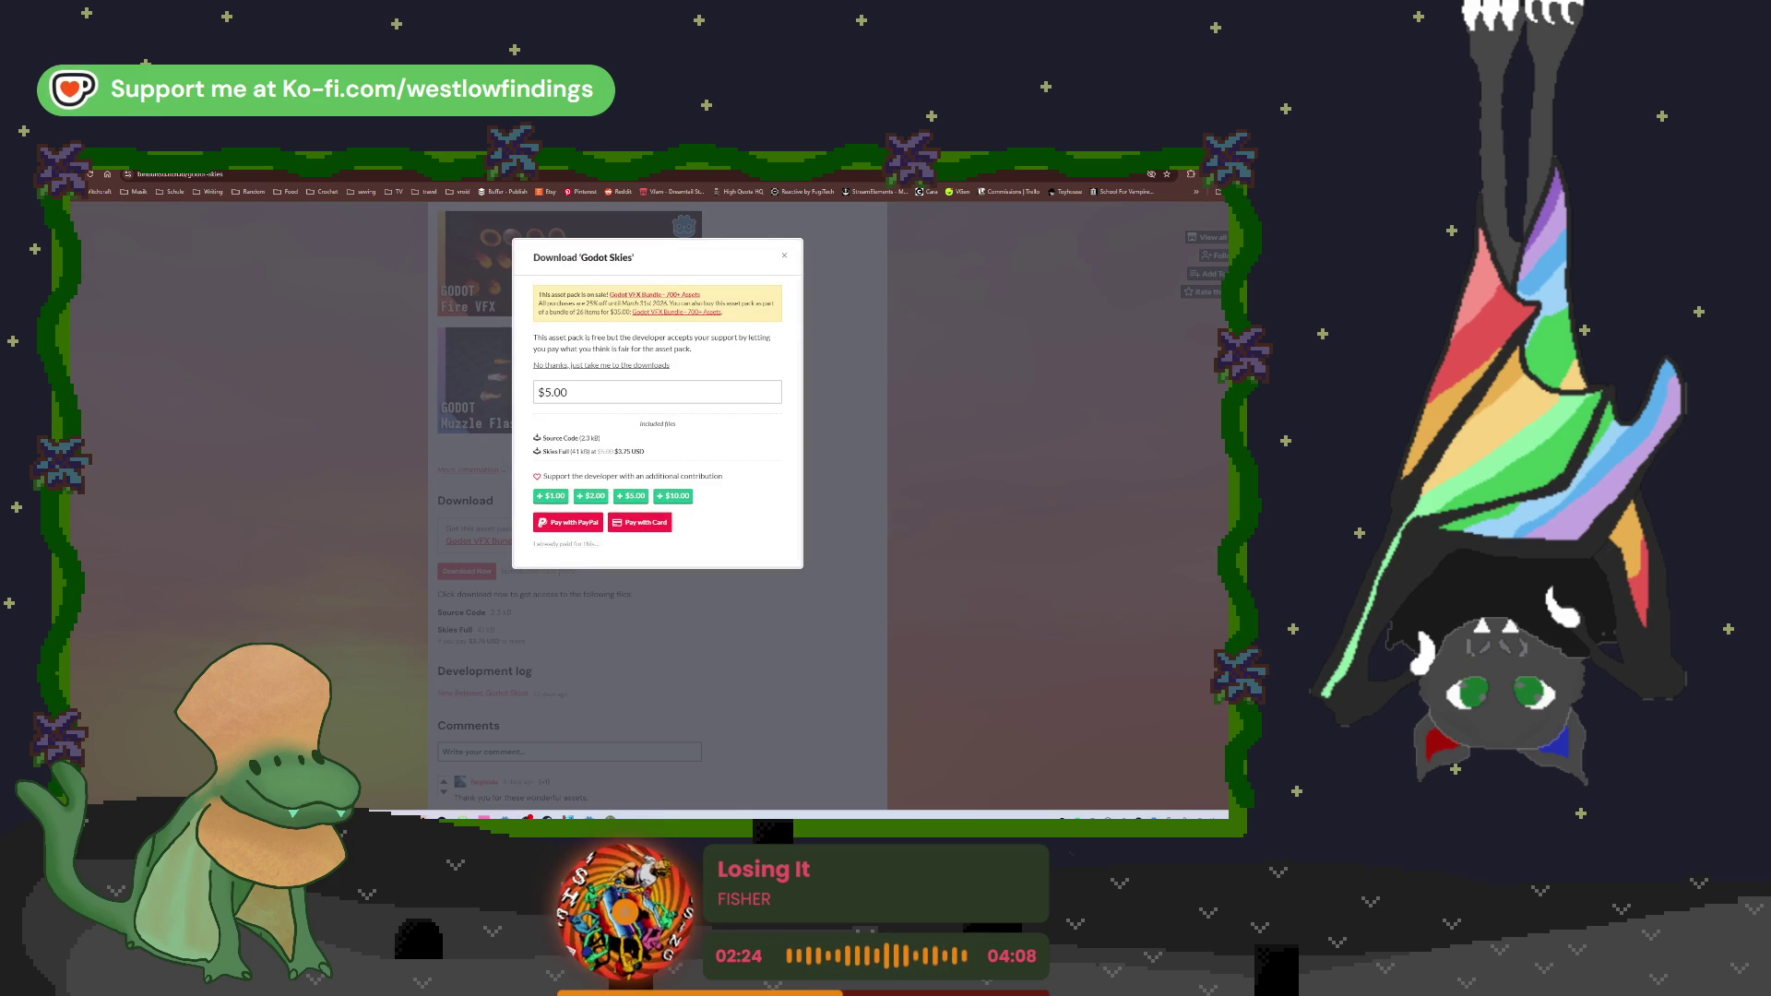
{"action": "left_click", "coordinate": [784, 256]}
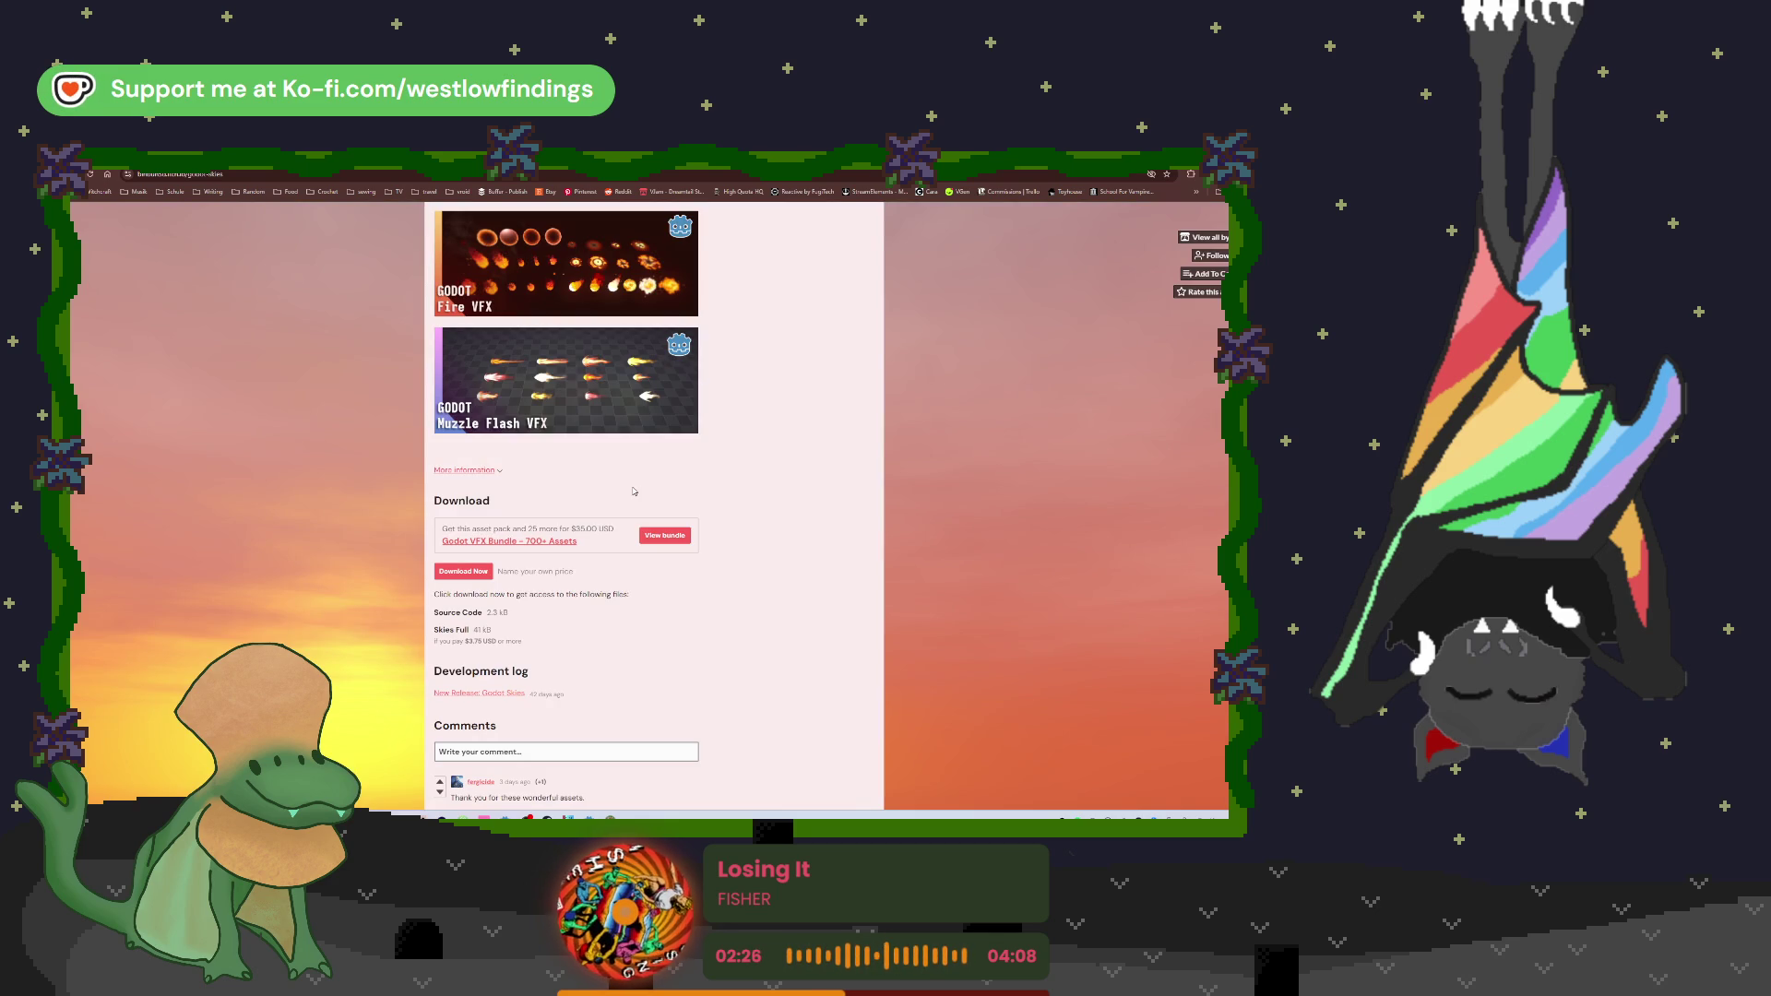
{"action": "scroll", "coordinate": [633, 490], "scroll_direction": "up", "scroll_amount": 5}
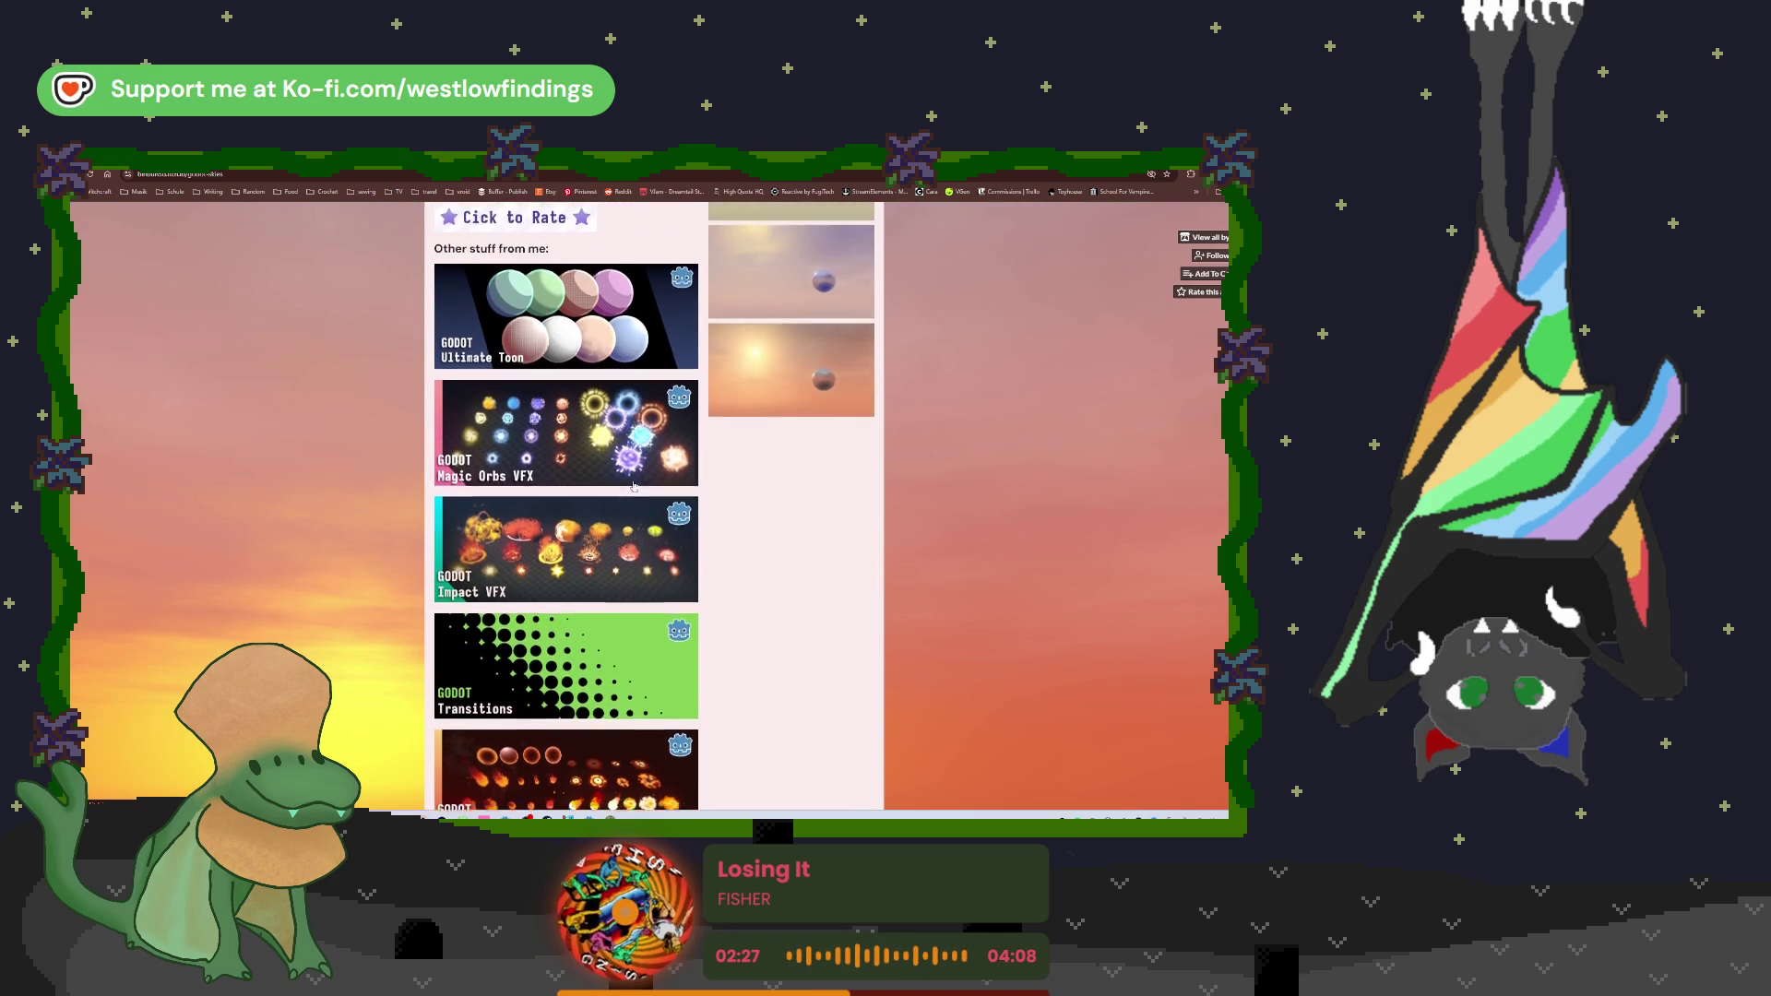
{"action": "scroll", "coordinate": [633, 486], "scroll_direction": "up", "scroll_amount": 7}
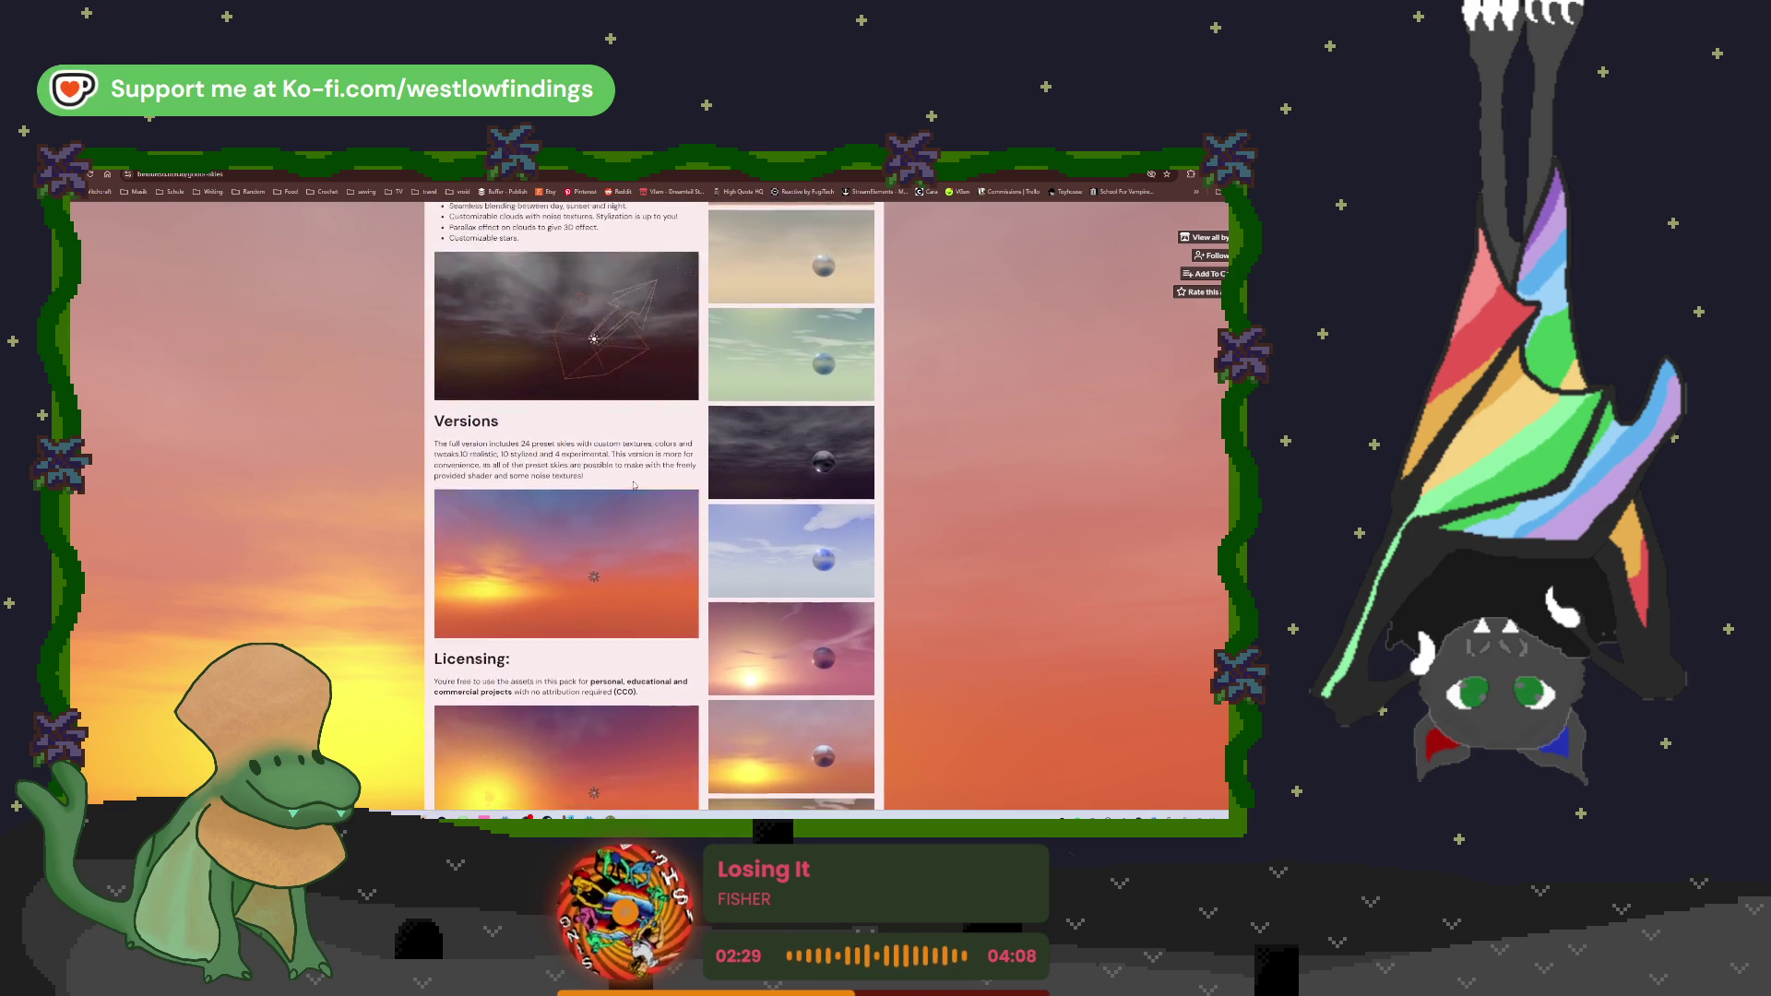
{"action": "scroll", "coordinate": [634, 485], "scroll_direction": "up", "scroll_amount": 4}
{"action": "scroll", "coordinate": [633, 486], "scroll_direction": "down", "scroll_amount": 7}
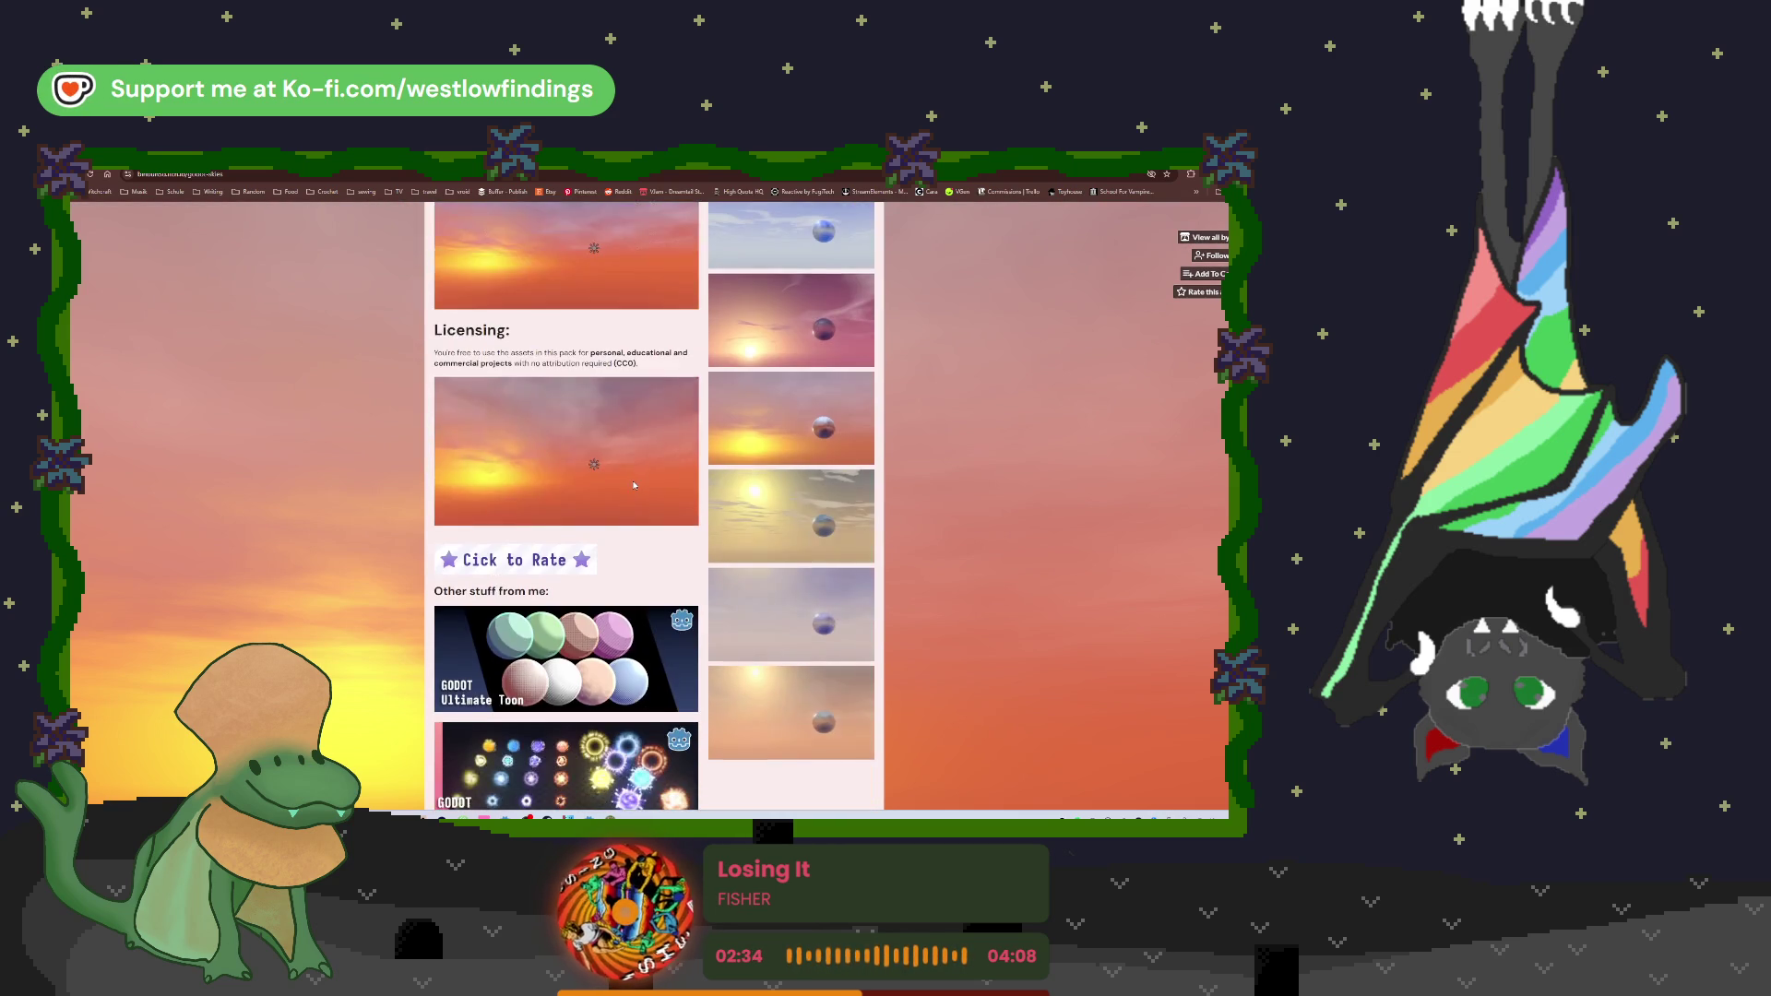
{"action": "scroll", "coordinate": [634, 486], "scroll_direction": "up", "scroll_amount": 10}
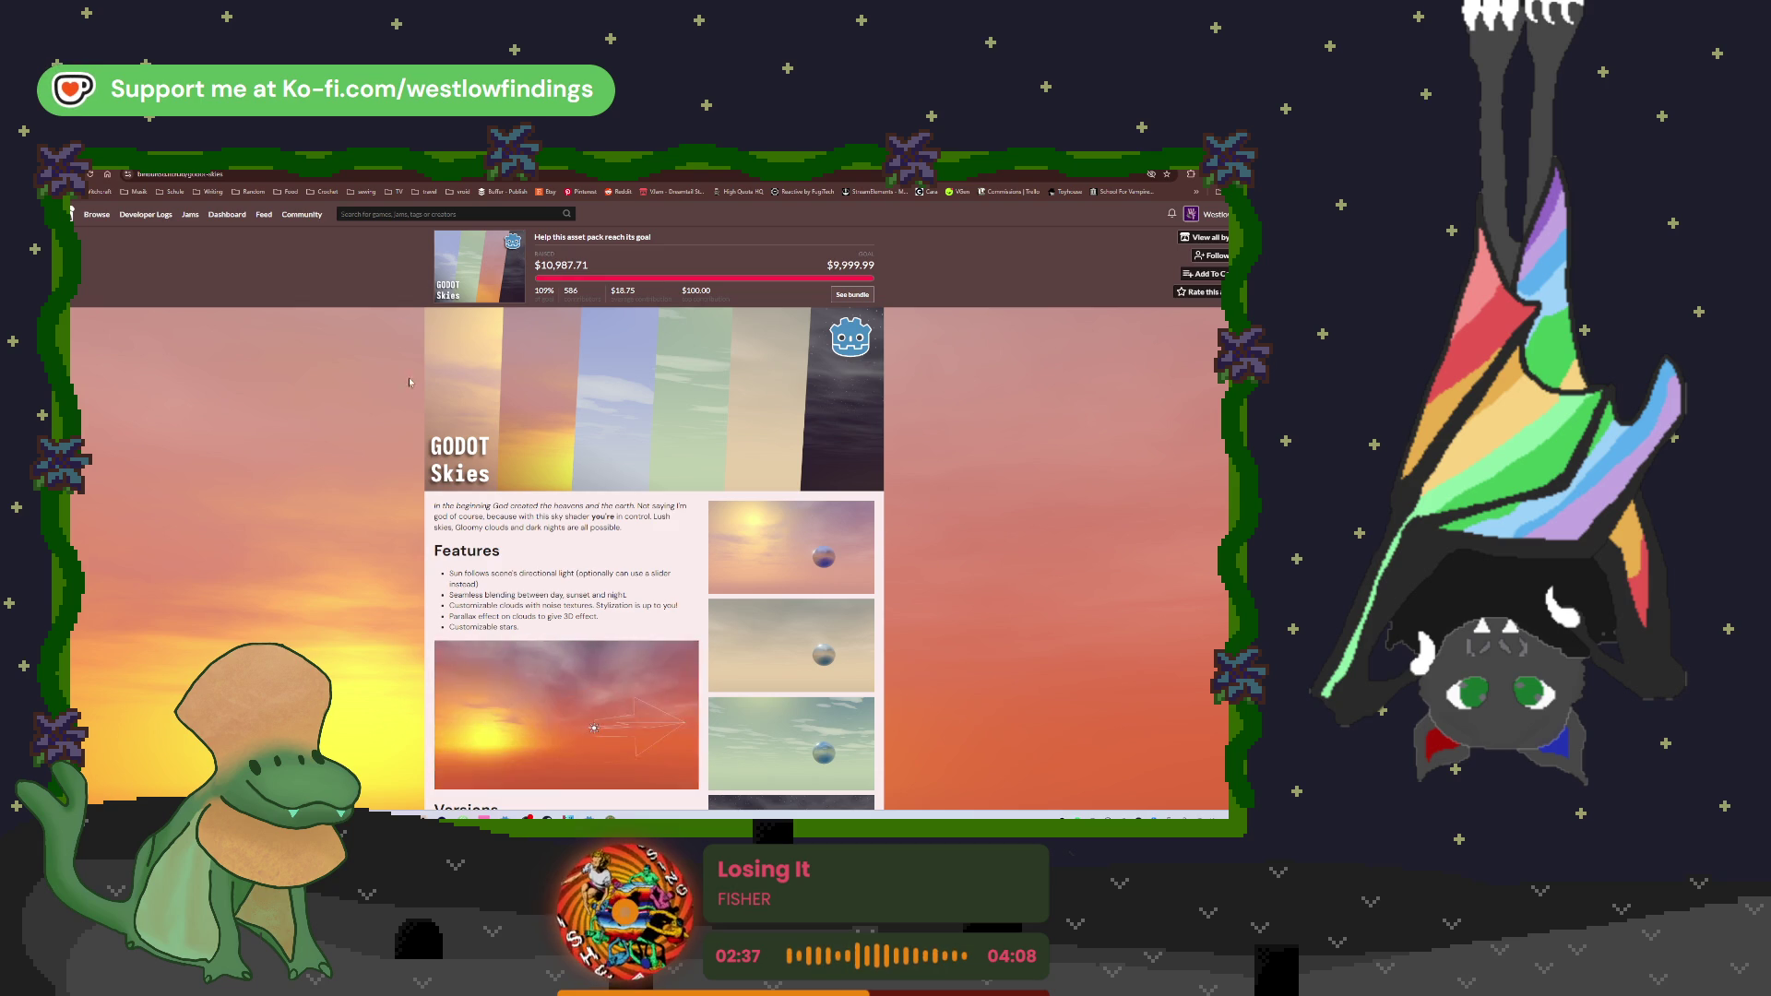
{"action": "key", "text": "alt+Left"}
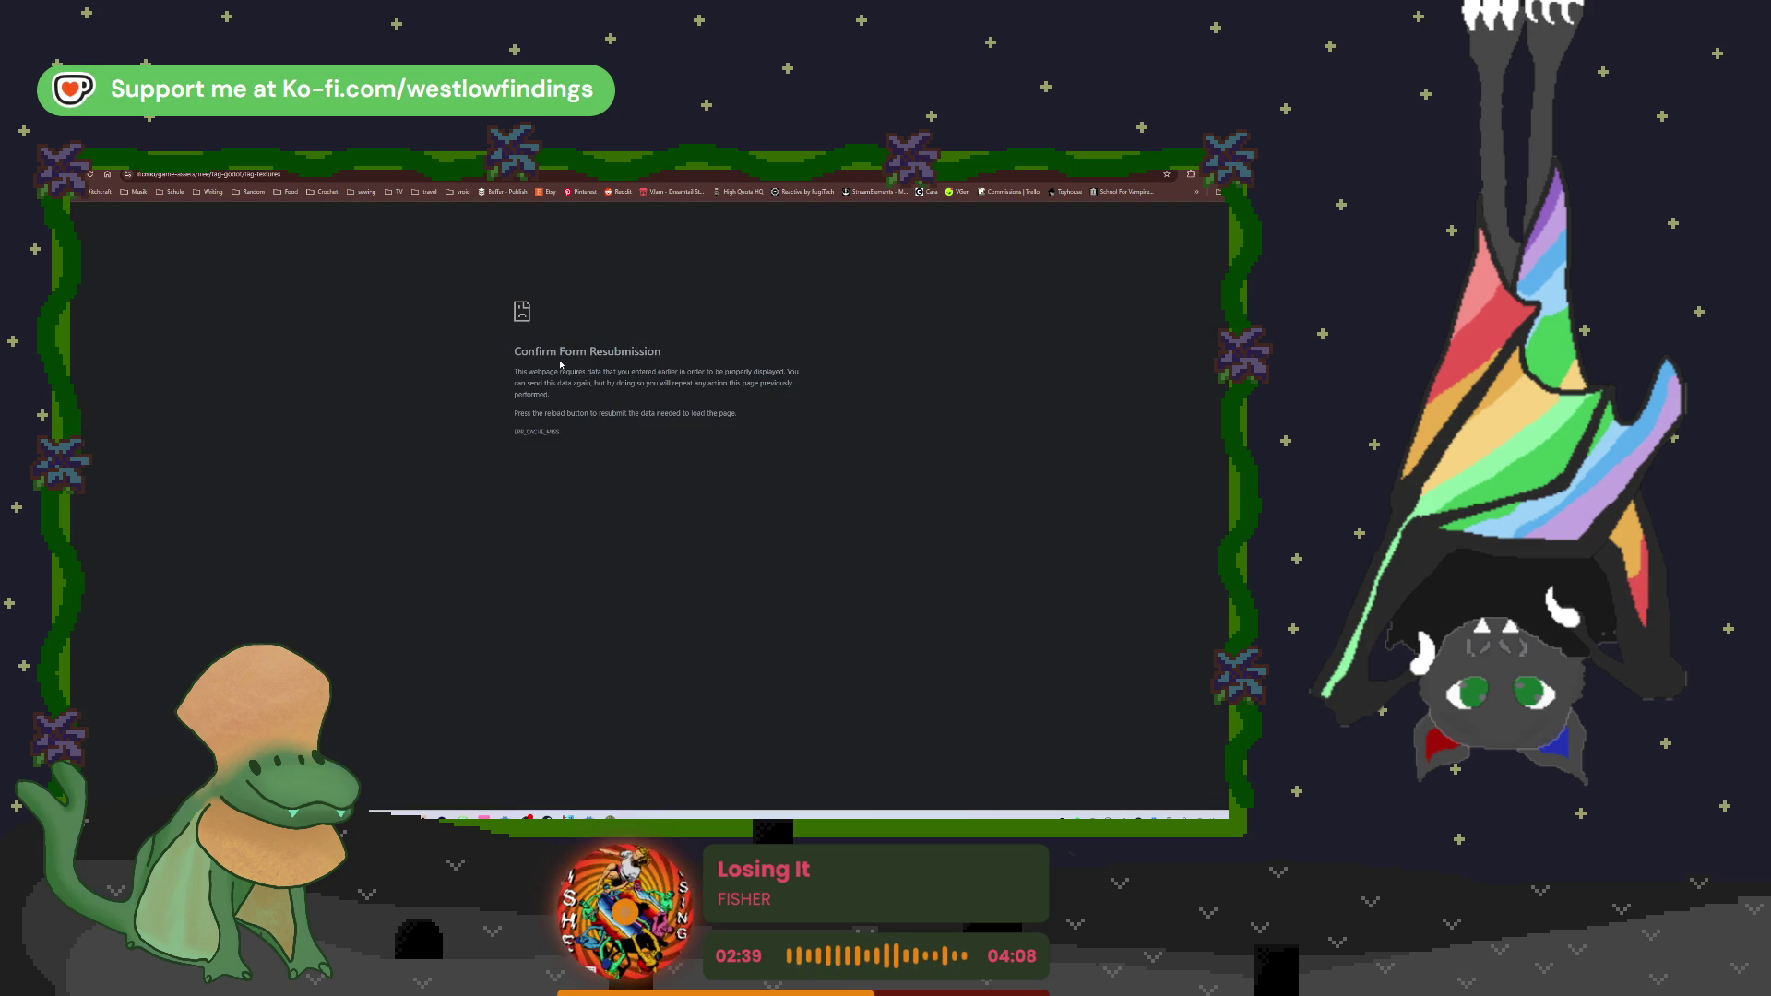
{"action": "key", "text": "F5"}
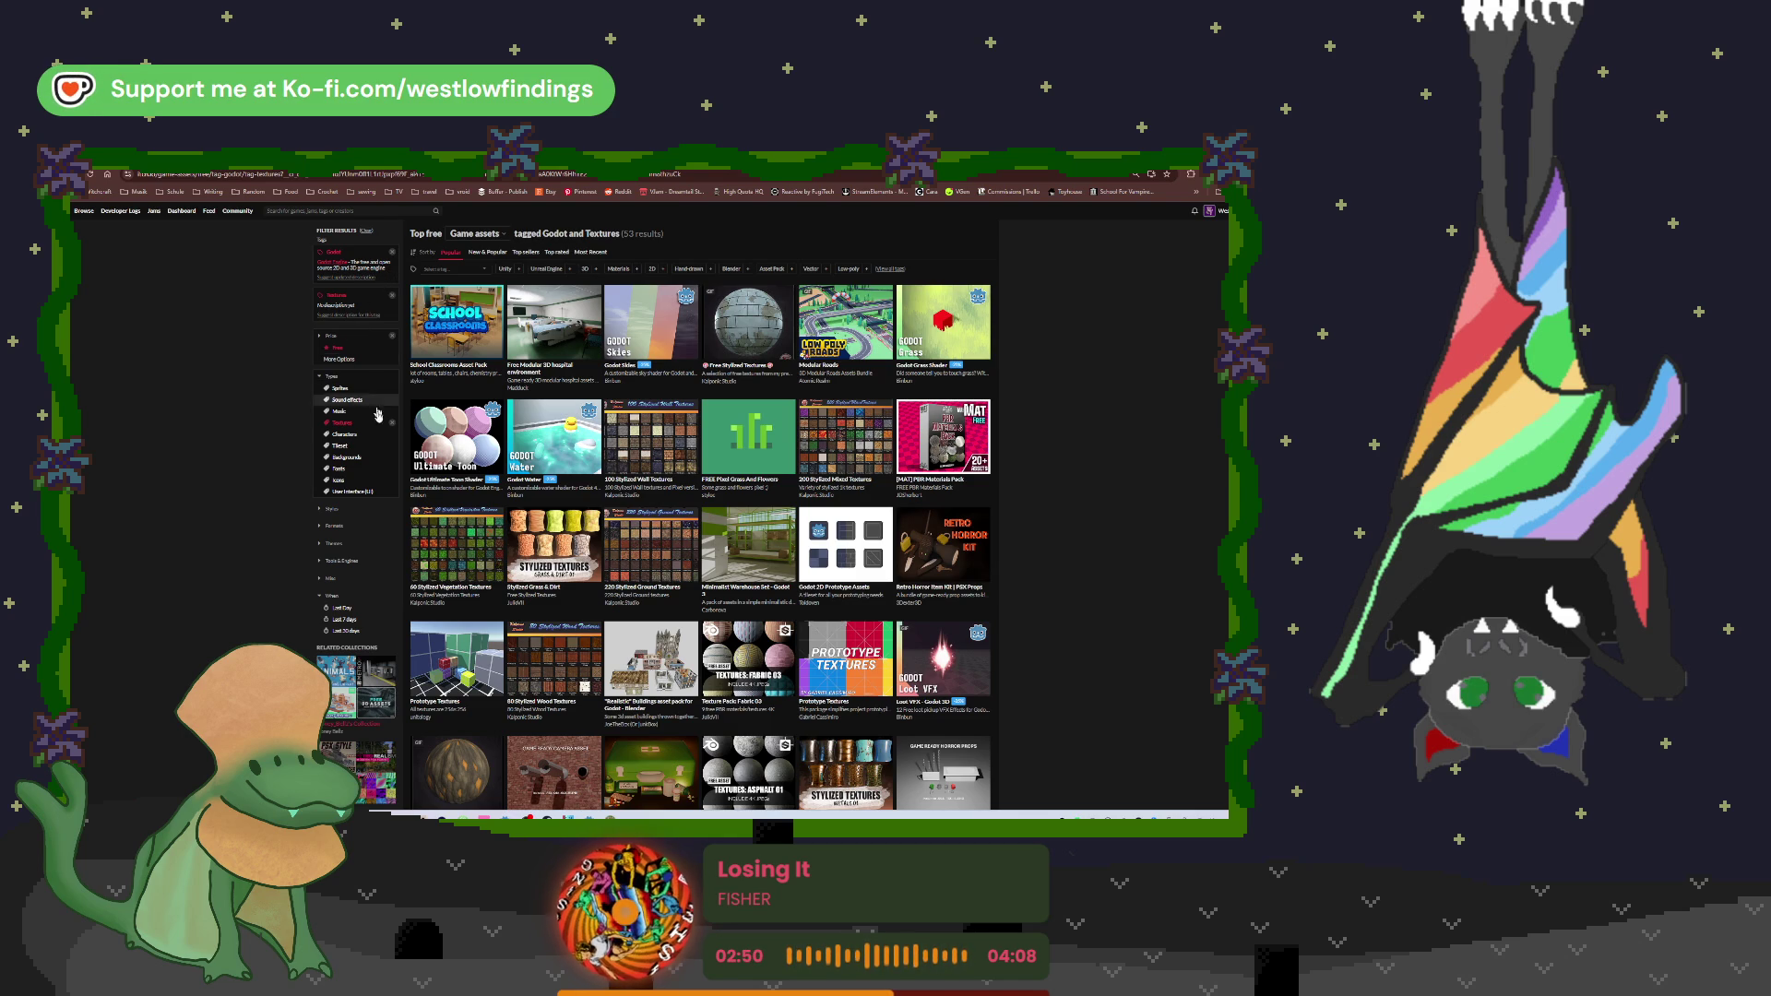
Step: Browse the Stylized Grass & Dirt asset page, then return to the textures results
{"action": "left_click", "coordinate": [336, 525]}
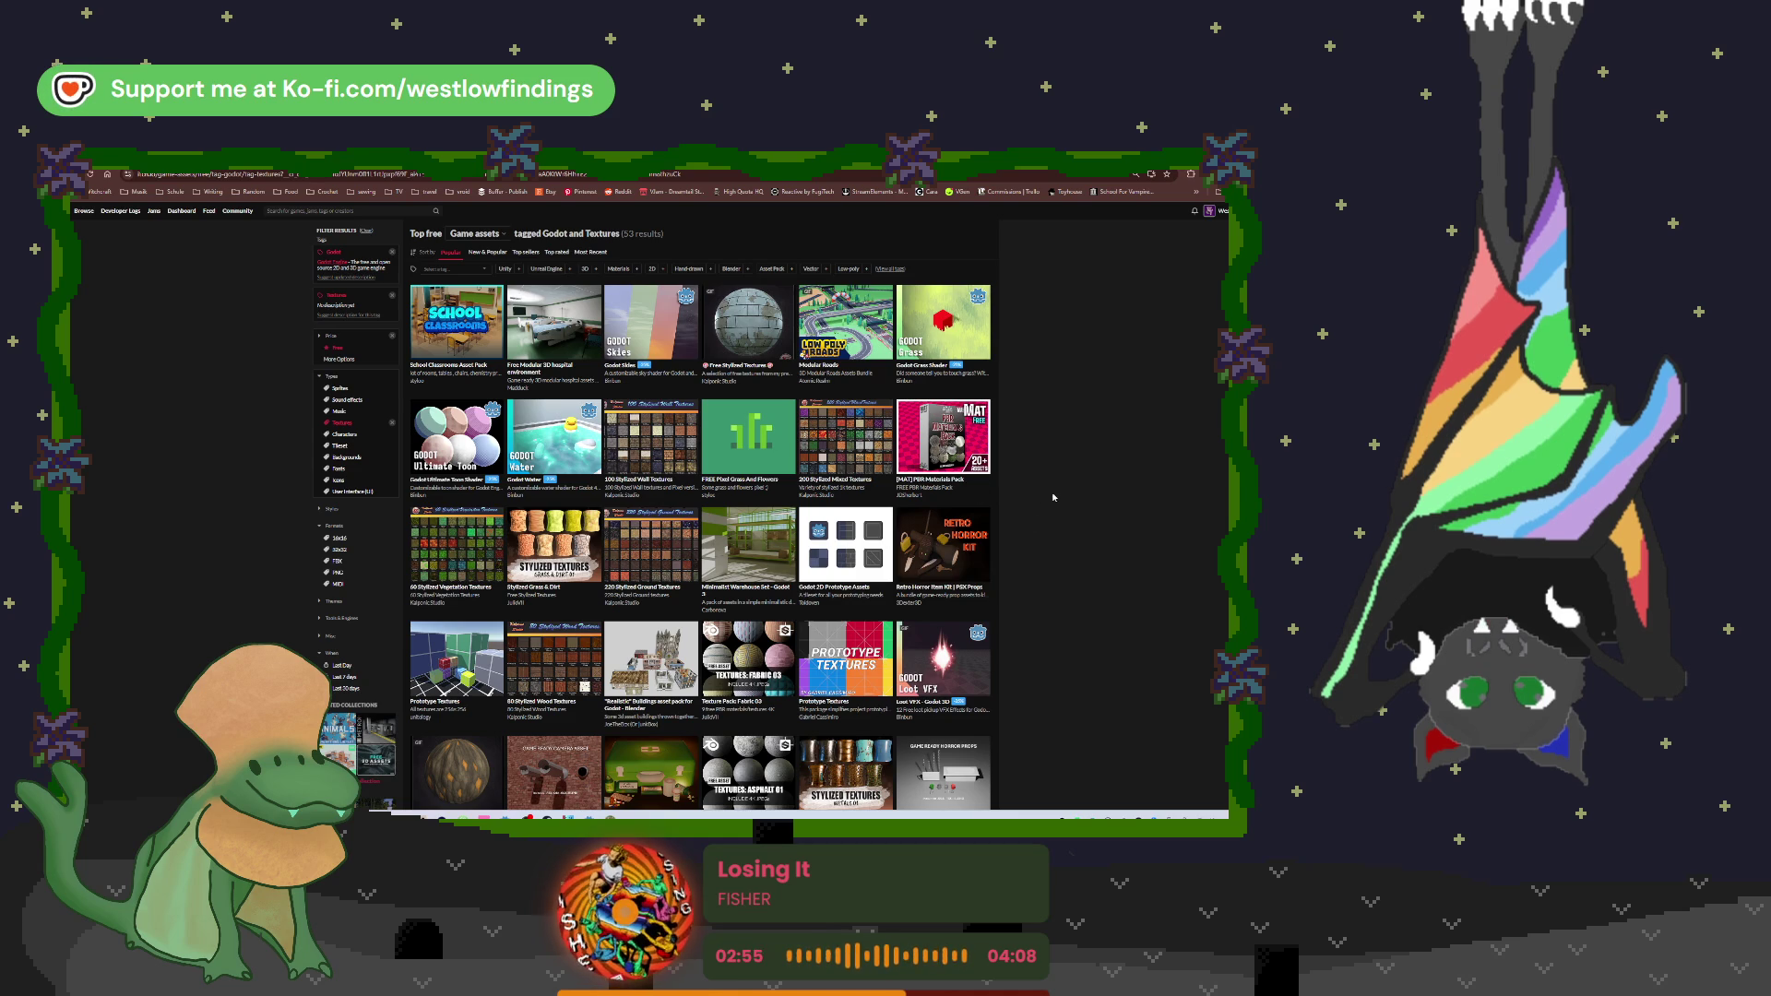
{"action": "mouse_move", "coordinate": [563, 565]}
{"action": "left_click", "coordinate": [563, 564]}
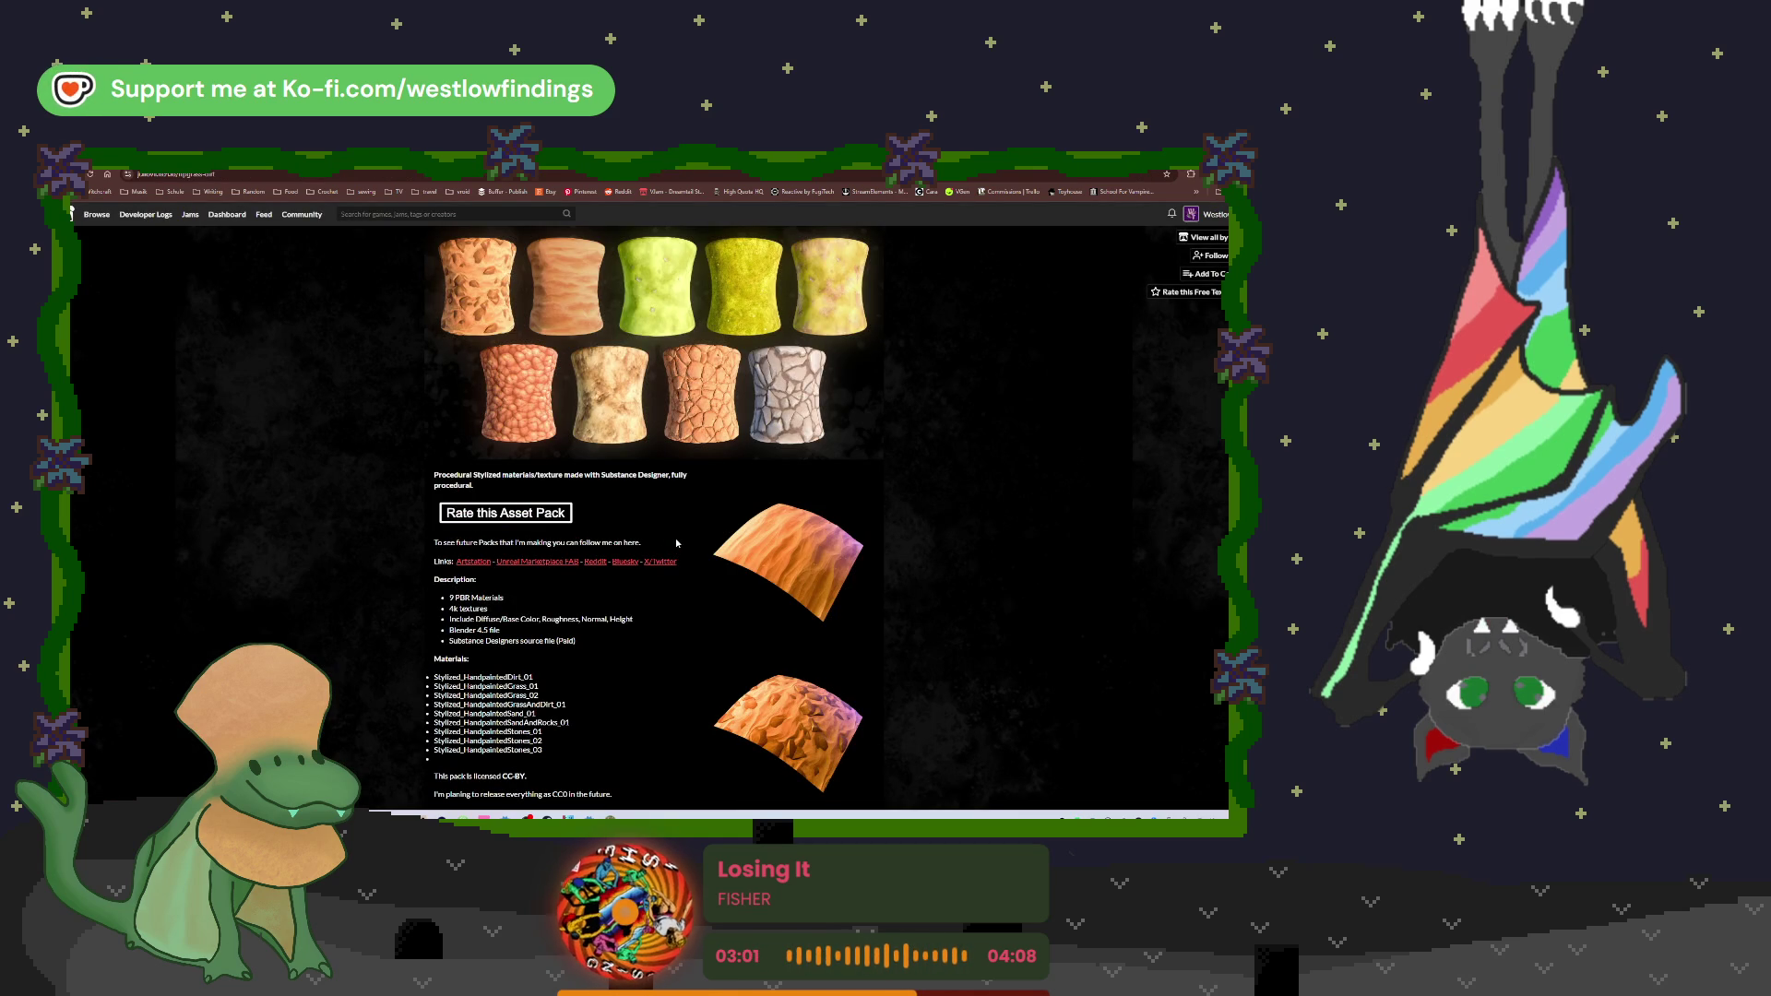
{"action": "scroll", "coordinate": [677, 543], "scroll_direction": "down", "scroll_amount": 3}
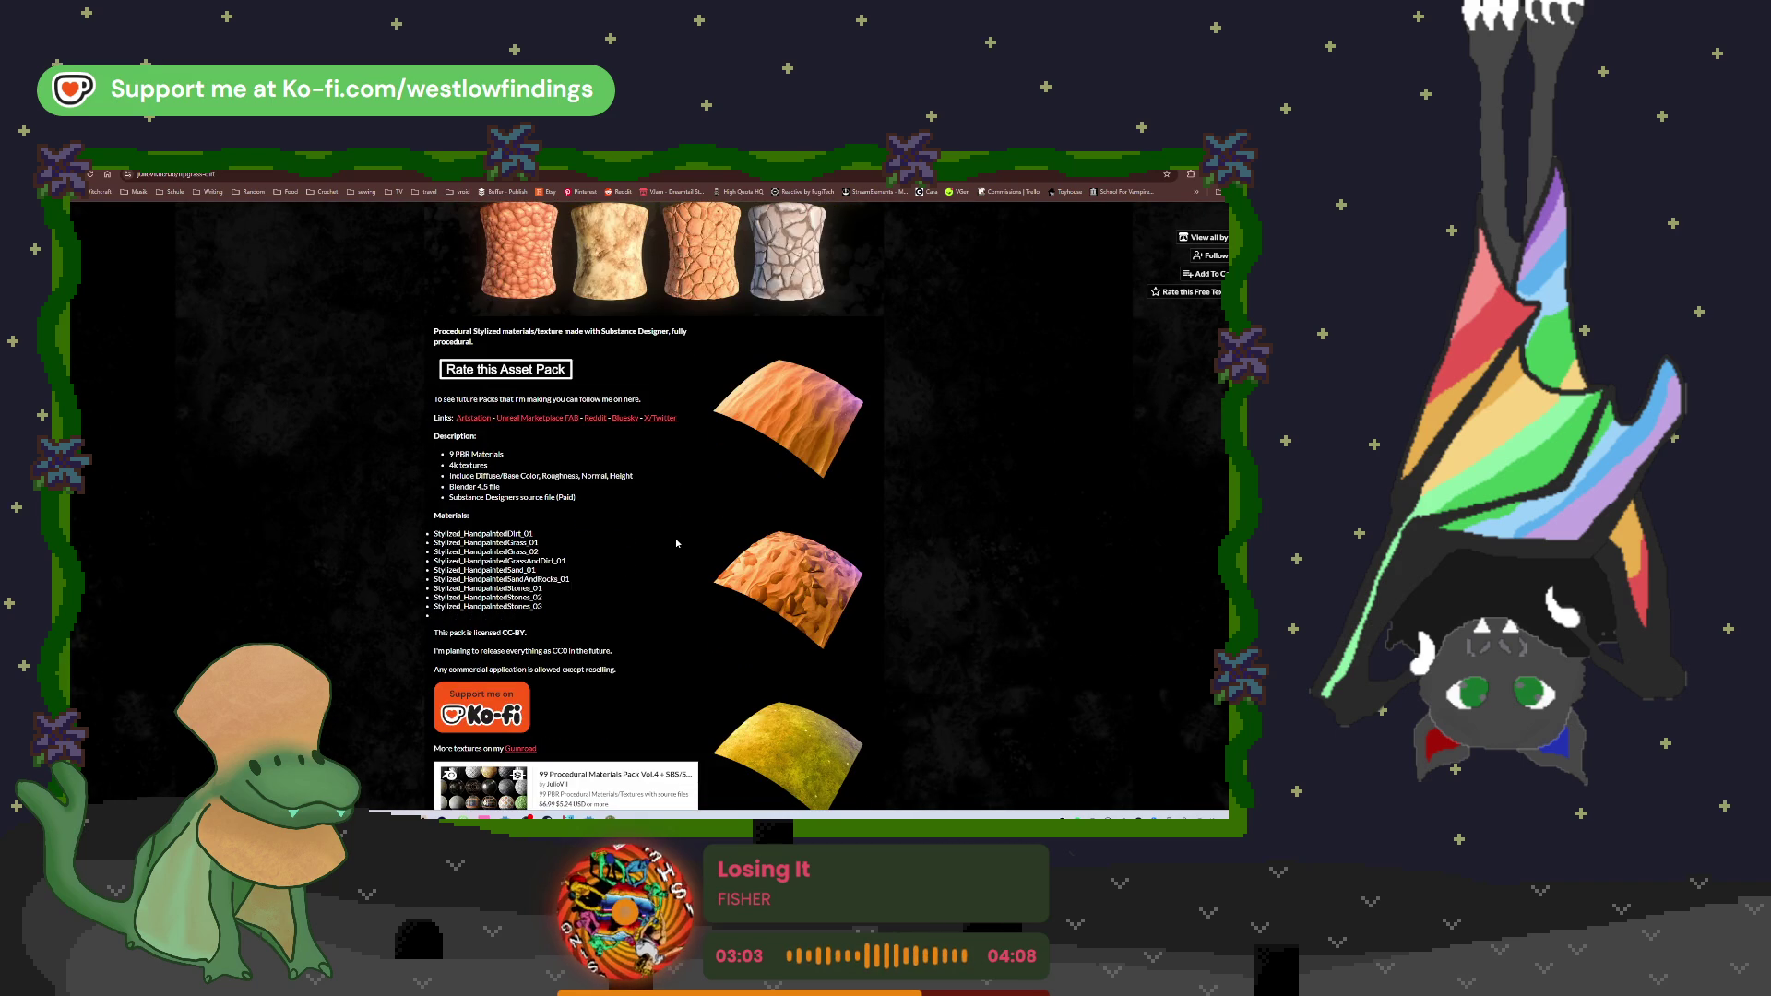
{"action": "key", "text": "alt+Left"}
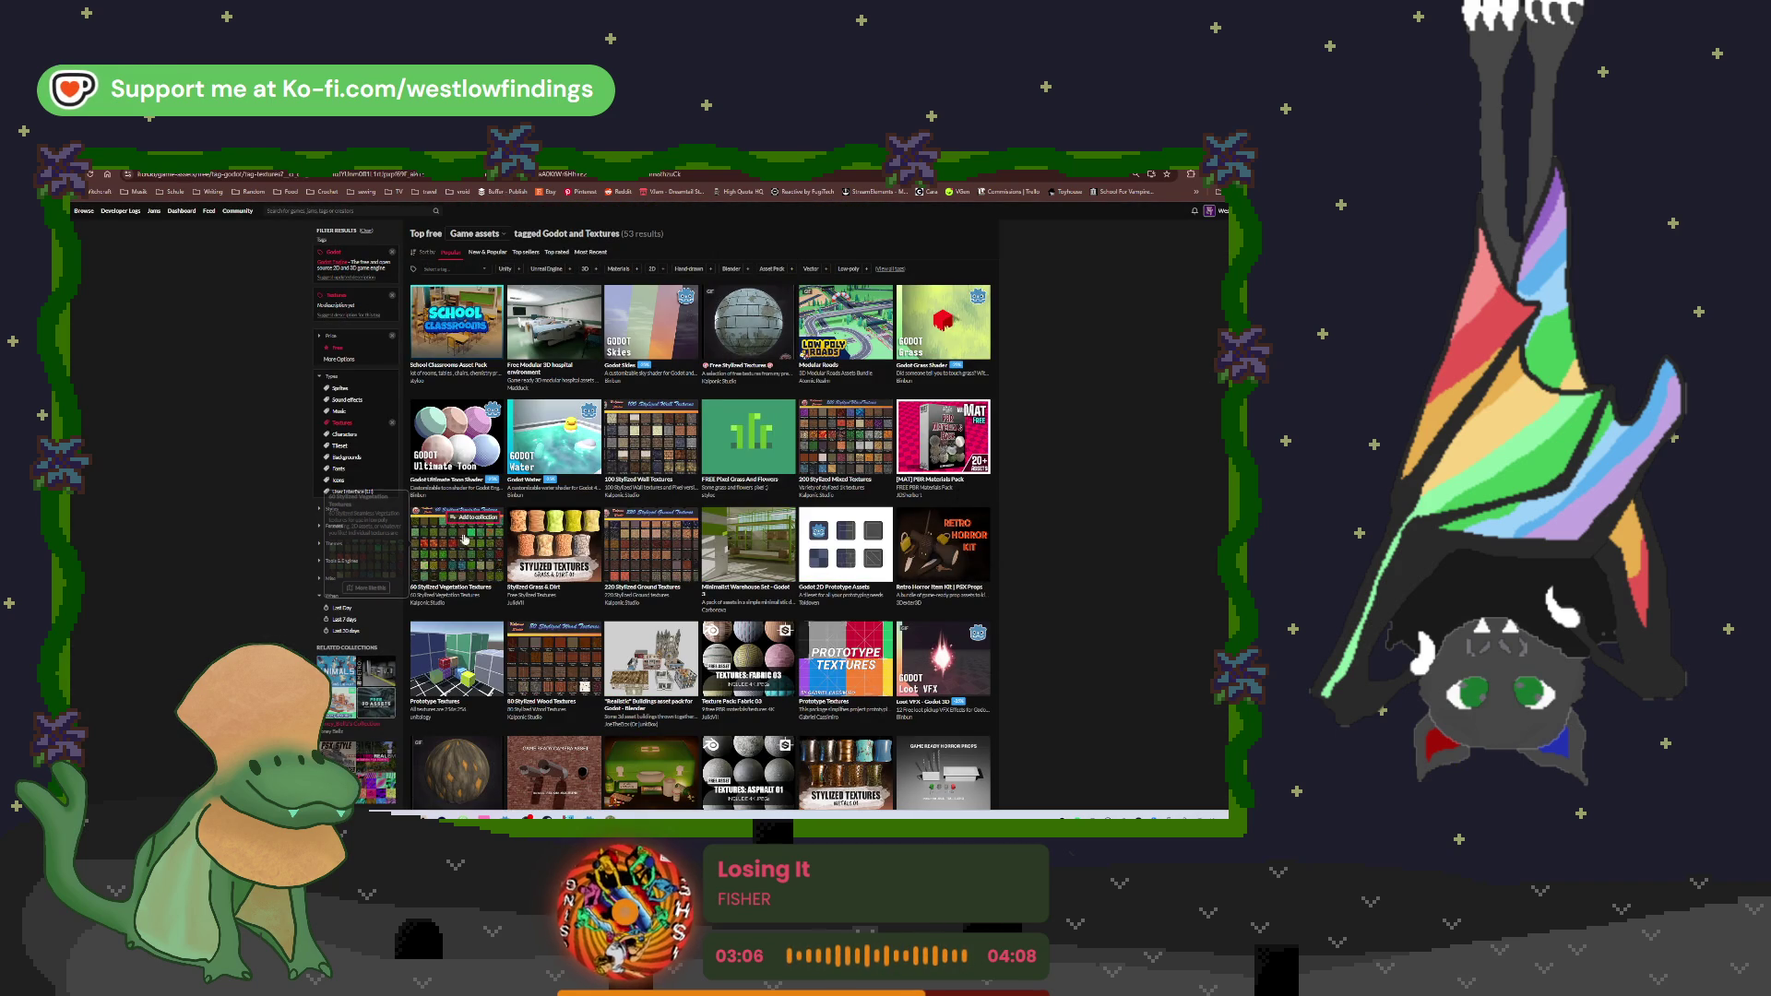
Step: View the 60 Stylized Vegetation Textures preview image, then return to the Godot and Textures listing
{"action": "left_click", "coordinate": [466, 564]}
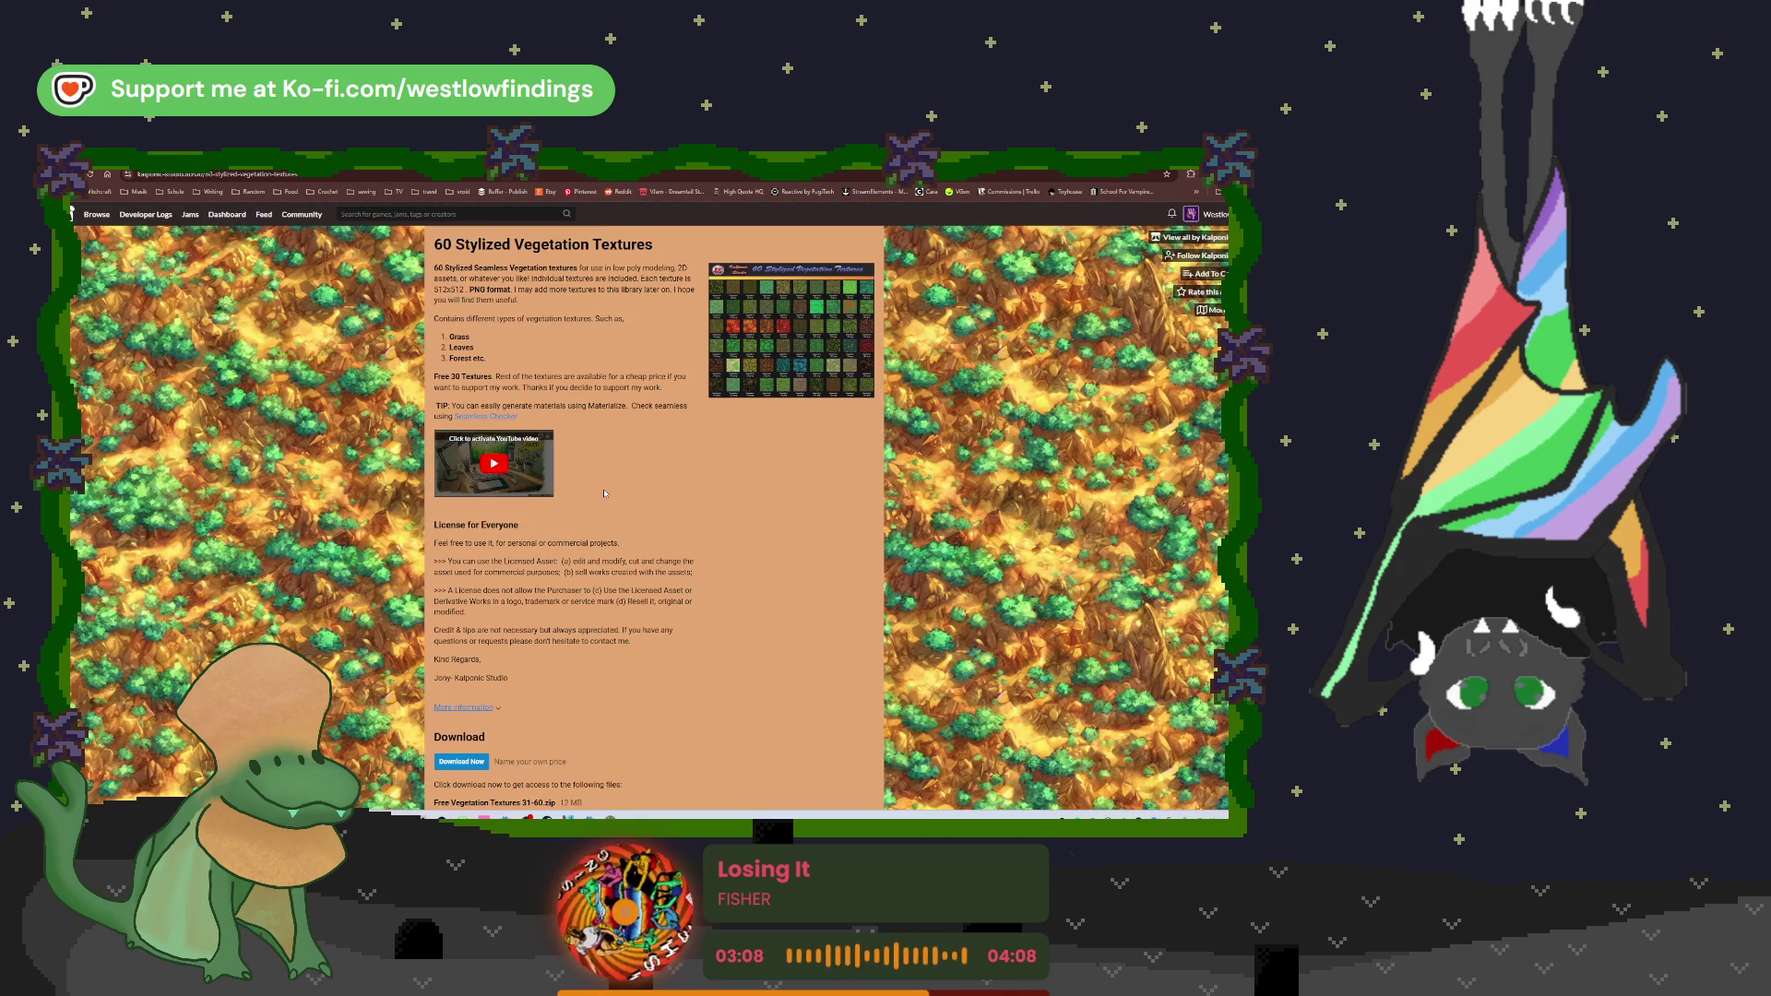
{"action": "left_click", "coordinate": [736, 359]}
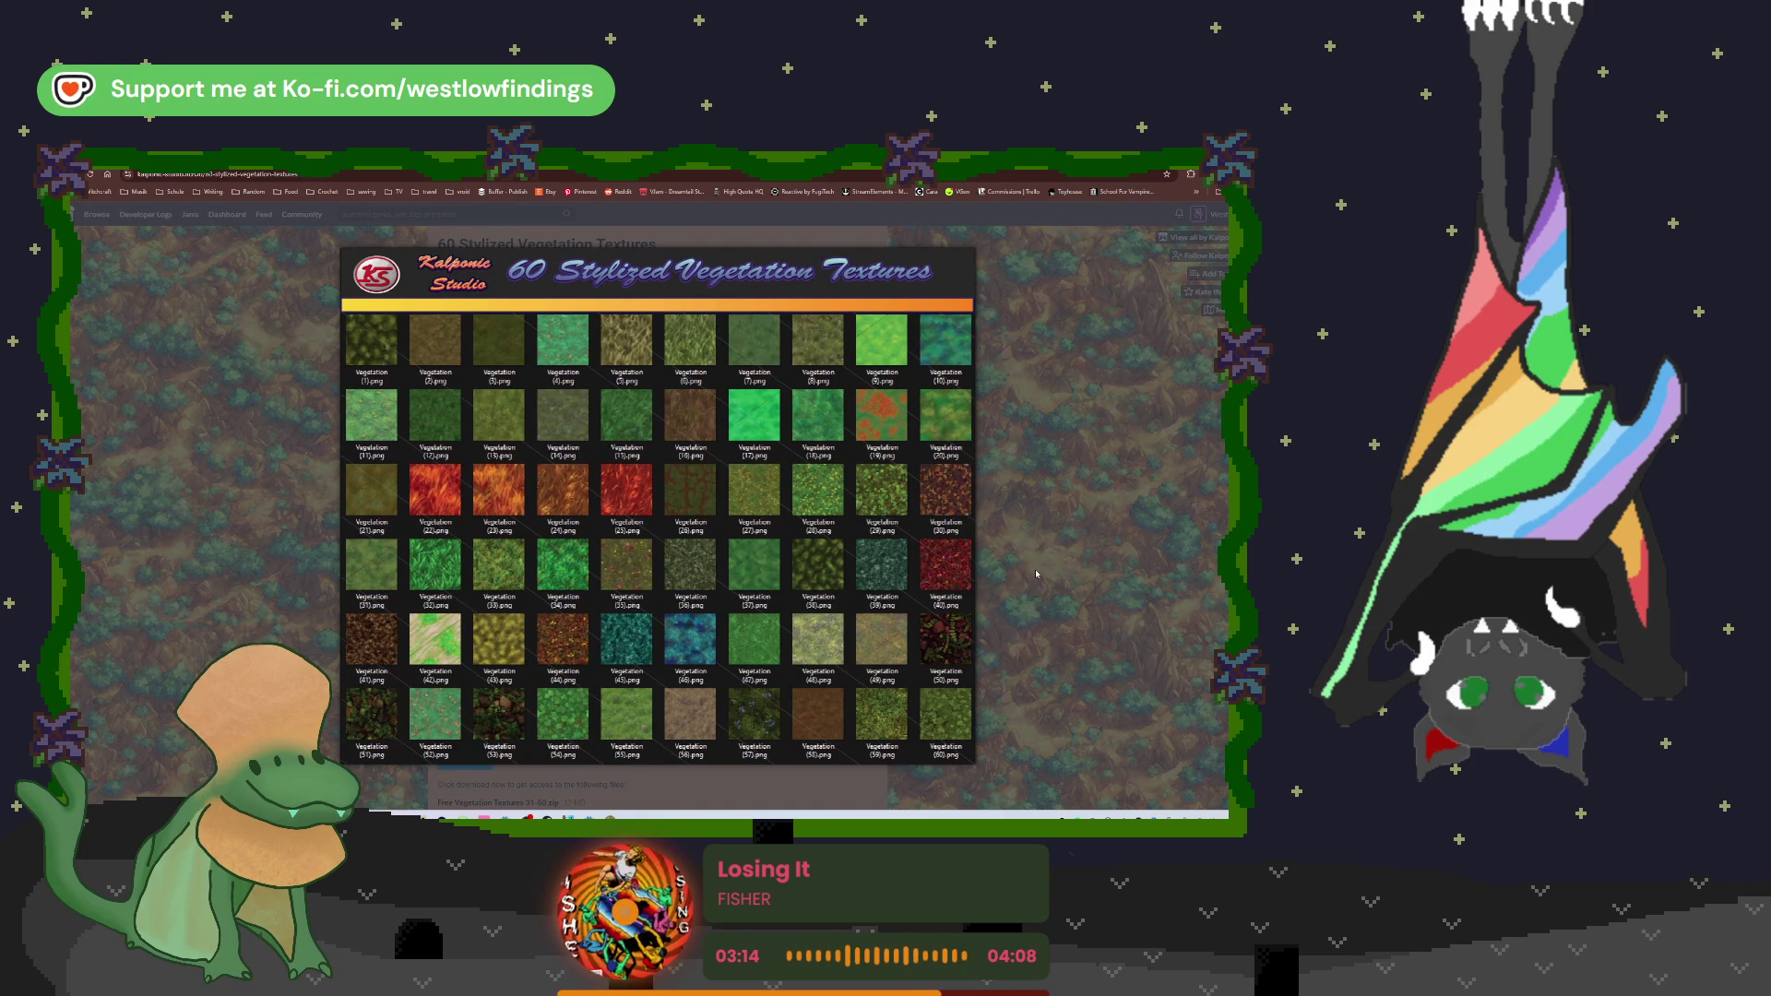
{"action": "left_click", "coordinate": [1035, 568]}
{"action": "scroll", "coordinate": [732, 546], "scroll_direction": "down", "scroll_amount": 1}
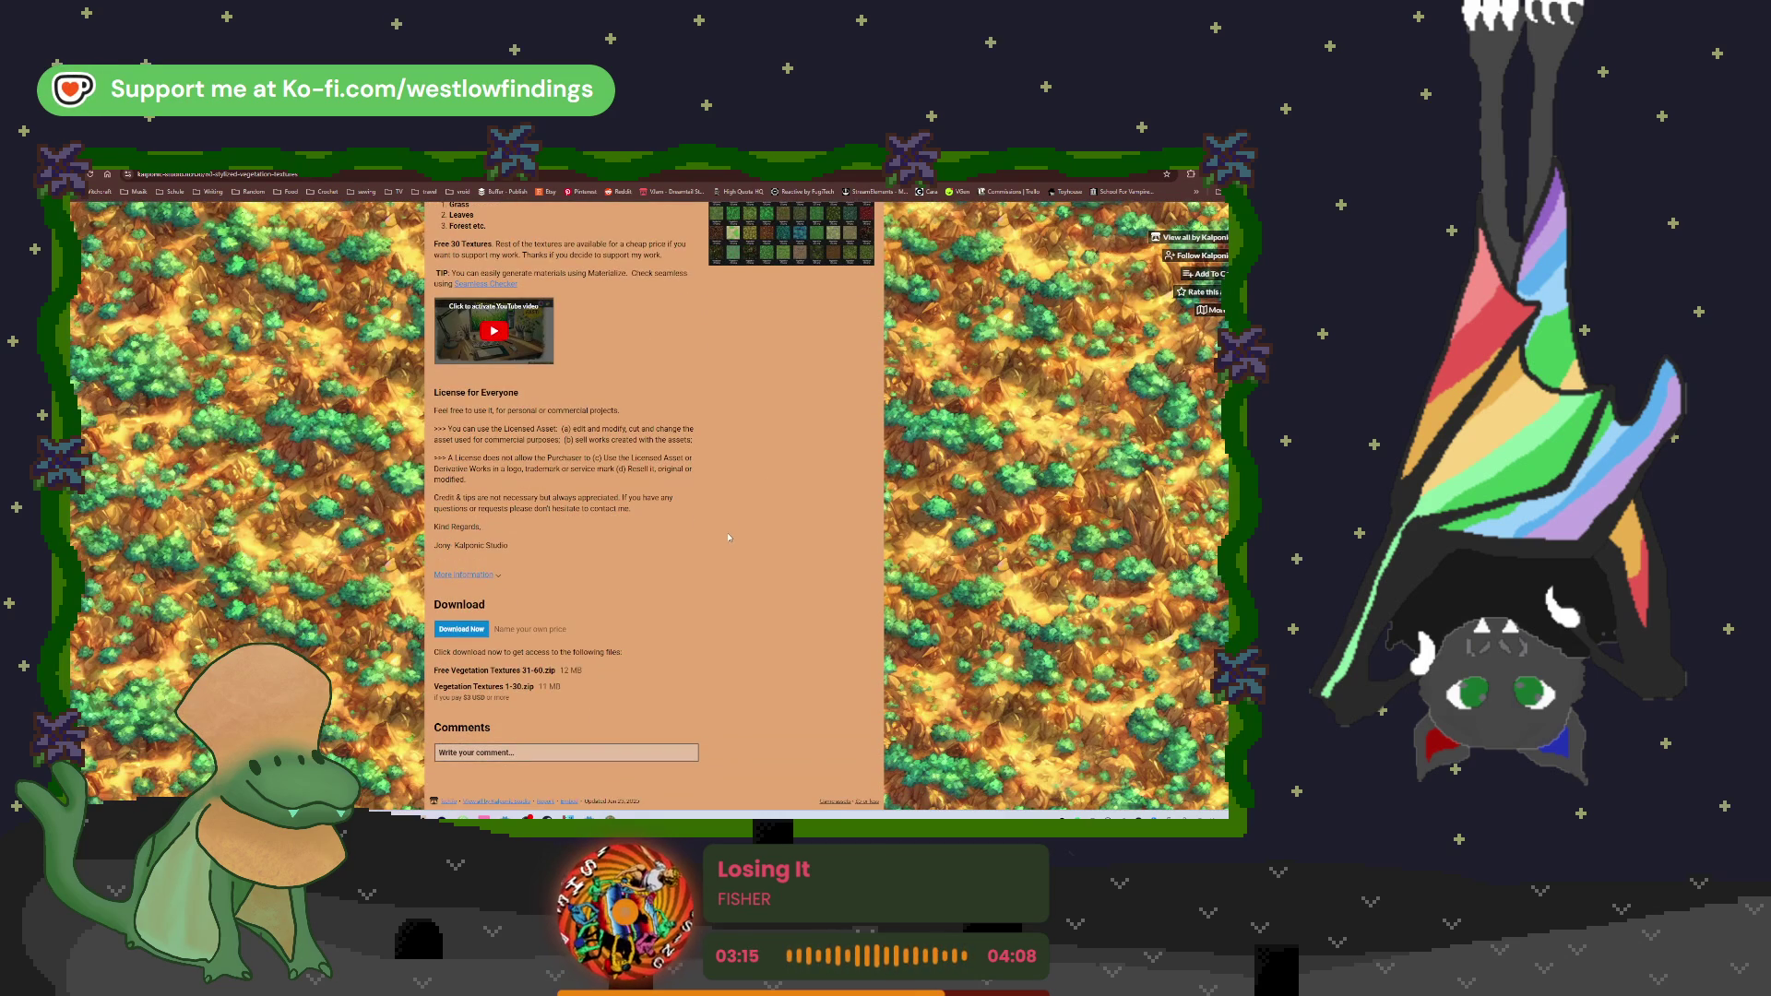
{"action": "key", "text": "alt+Left"}
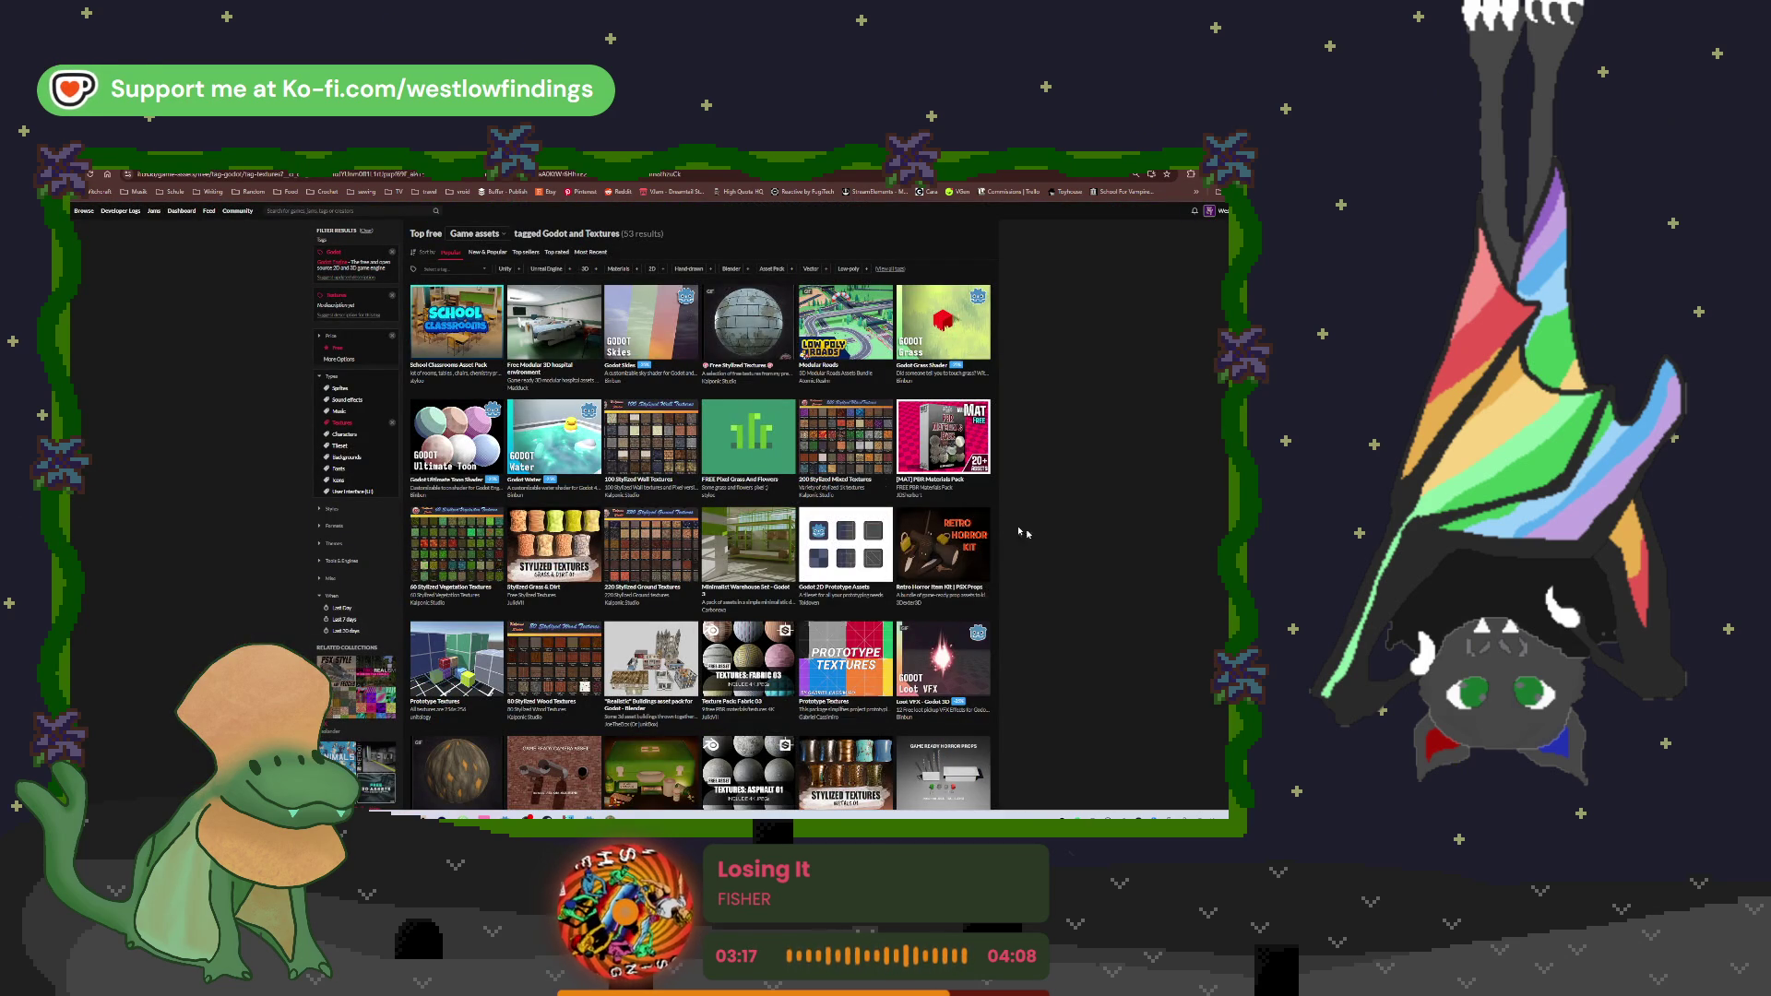
Step: Open 200 Stylized Mixed Textures and flip through its preview sheets up to 171-200
{"action": "left_click", "coordinate": [823, 451]}
{"action": "left_click", "coordinate": [822, 451]}
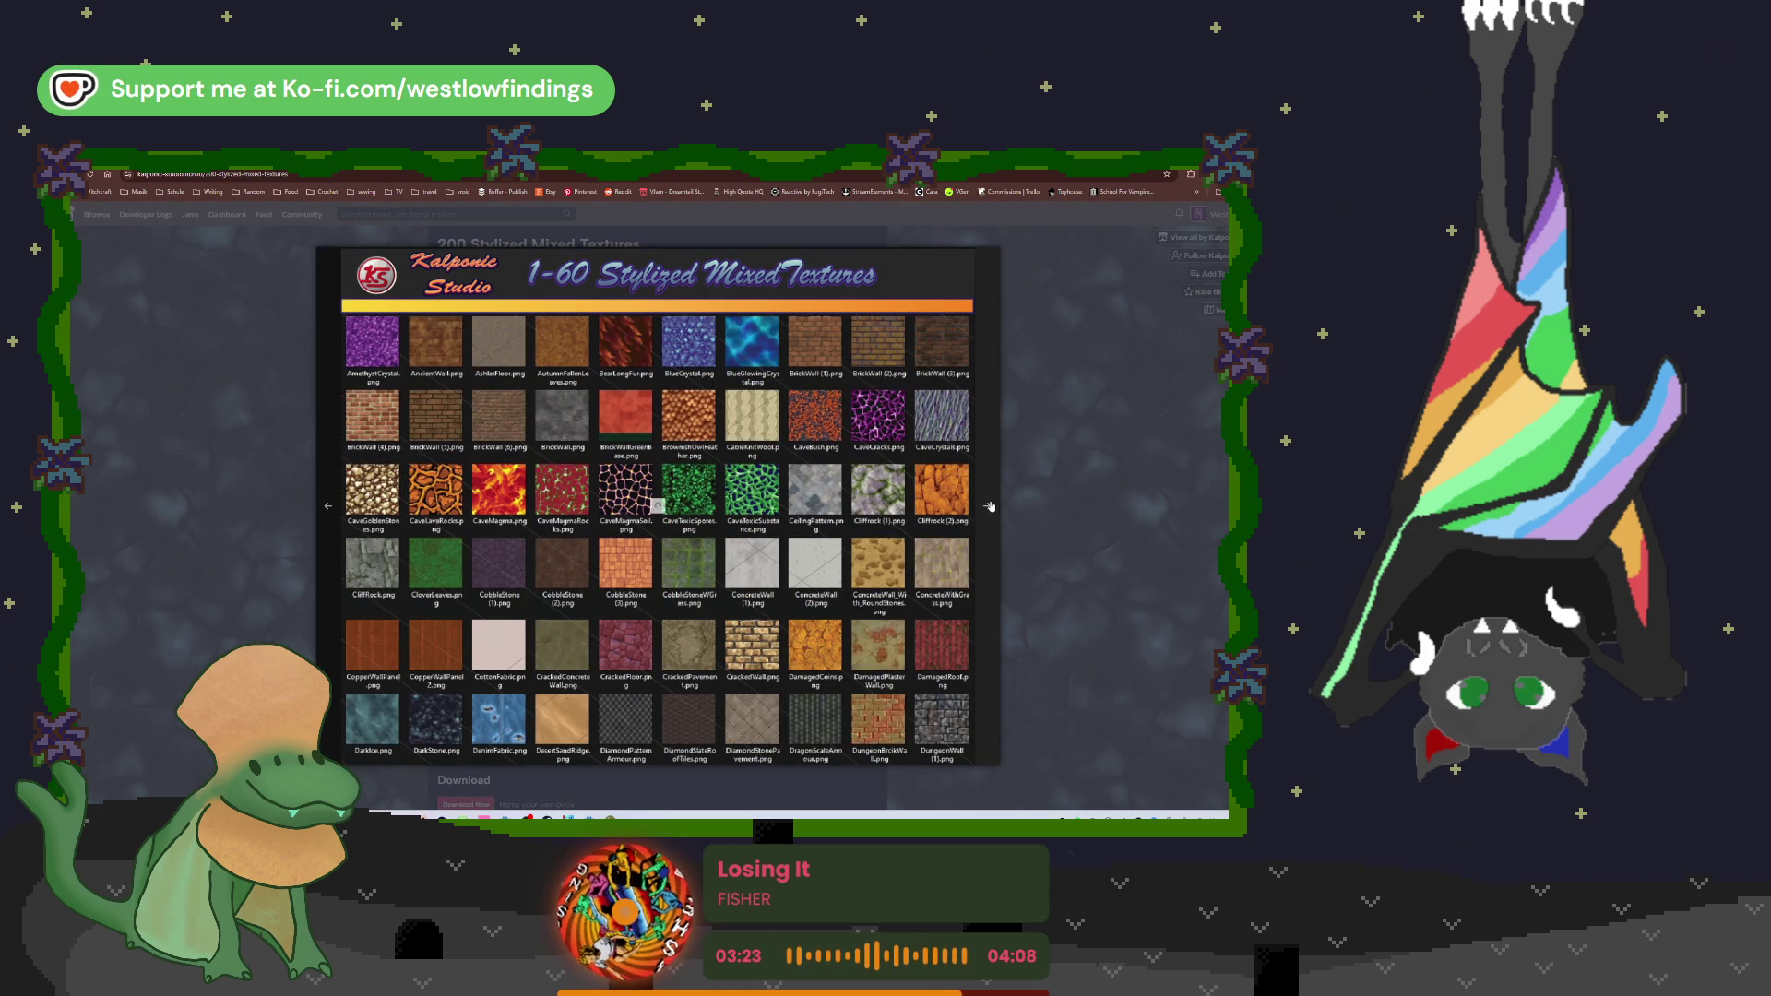
{"action": "left_click", "coordinate": [989, 507]}
{"action": "left_click", "coordinate": [990, 506]}
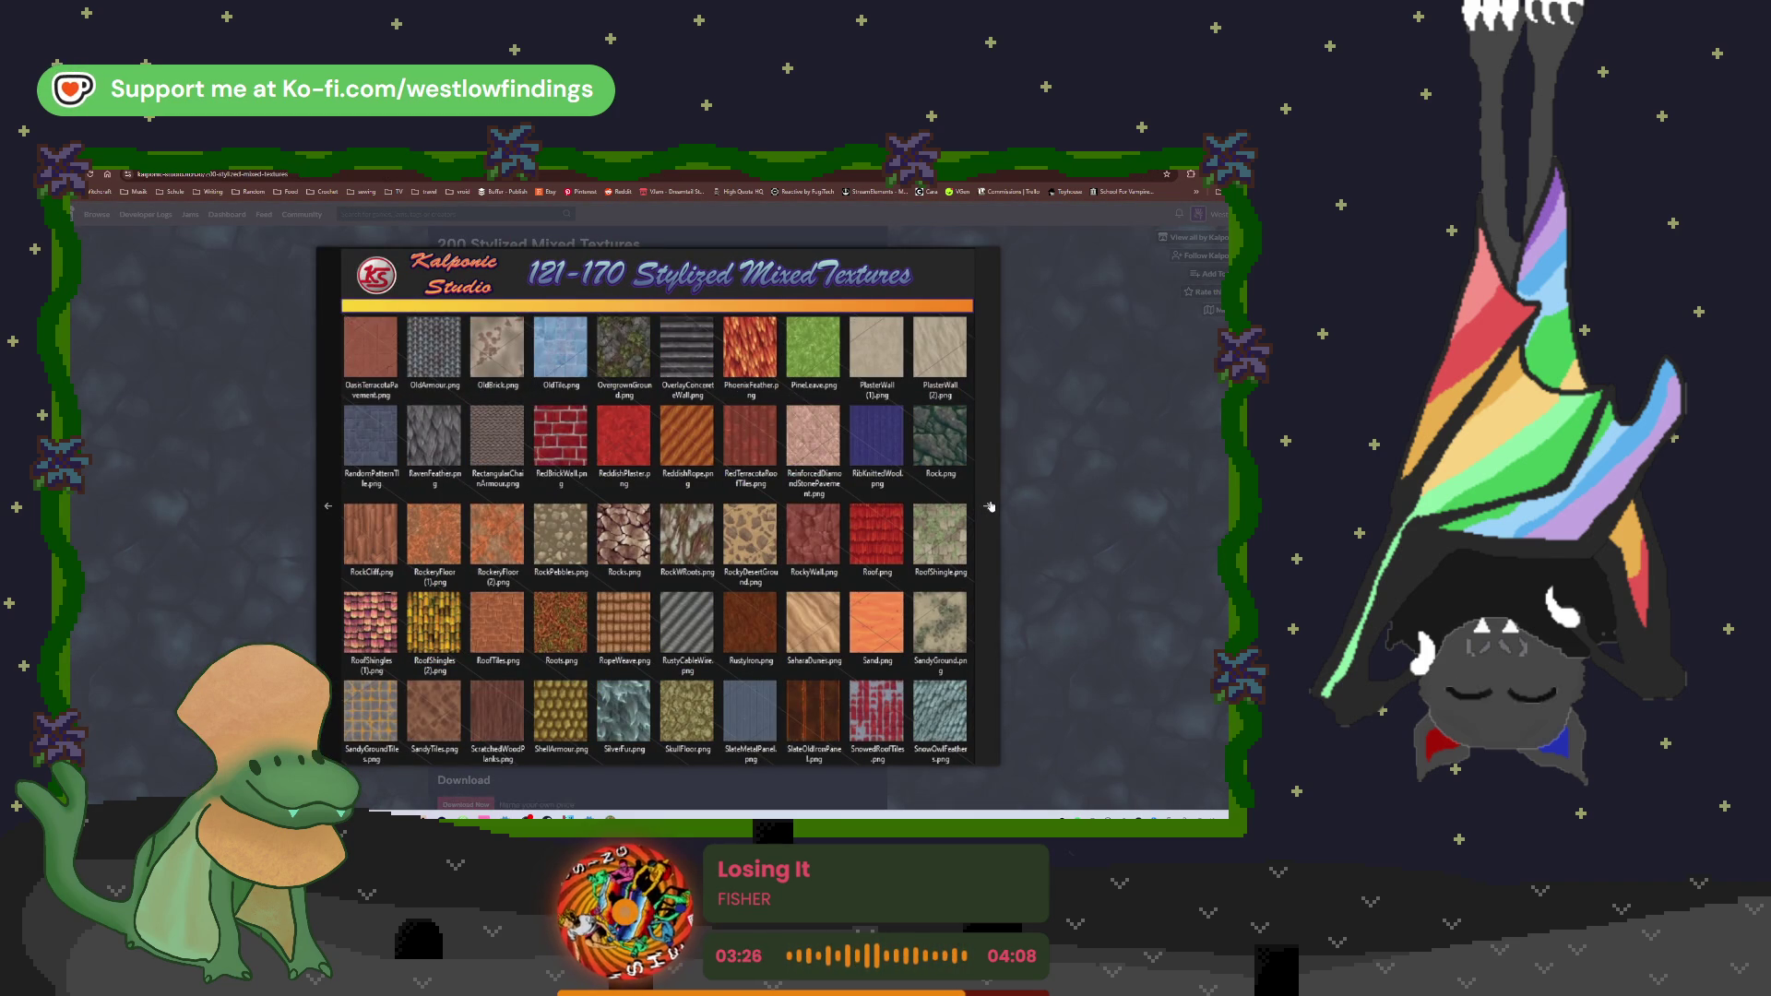
{"action": "left_click", "coordinate": [990, 507]}
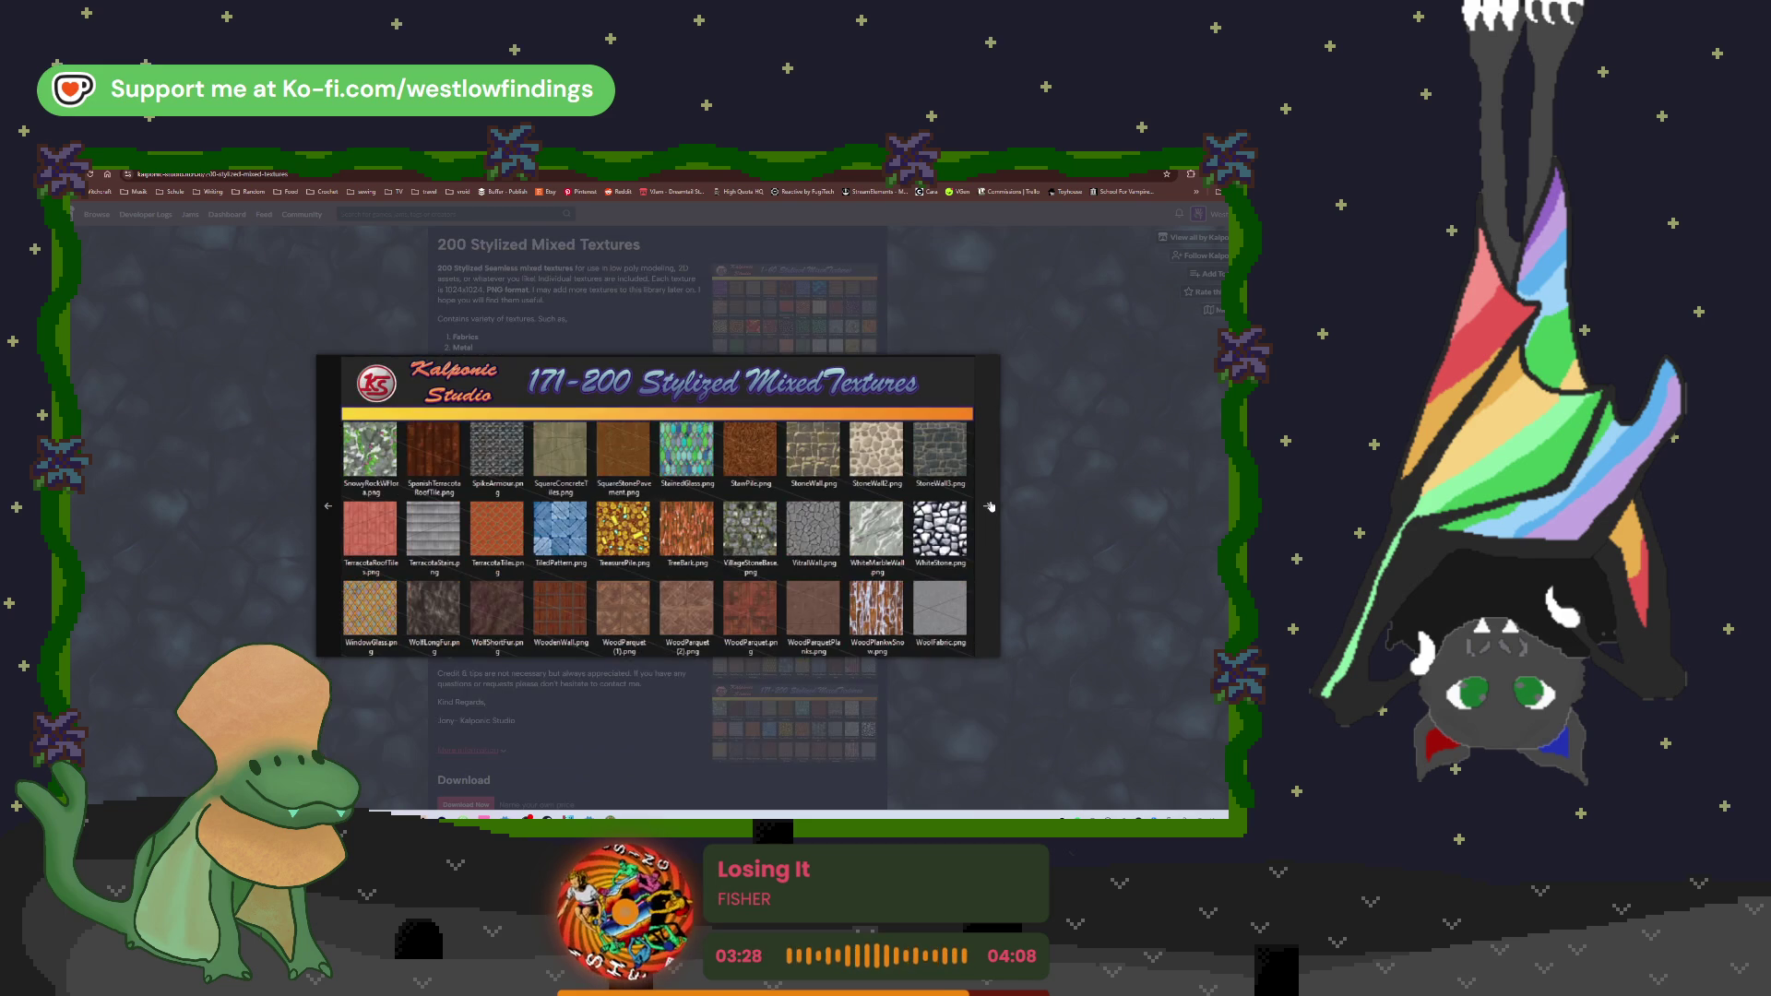
{"action": "left_click", "coordinate": [334, 520]}
{"action": "left_click", "coordinate": [244, 459]}
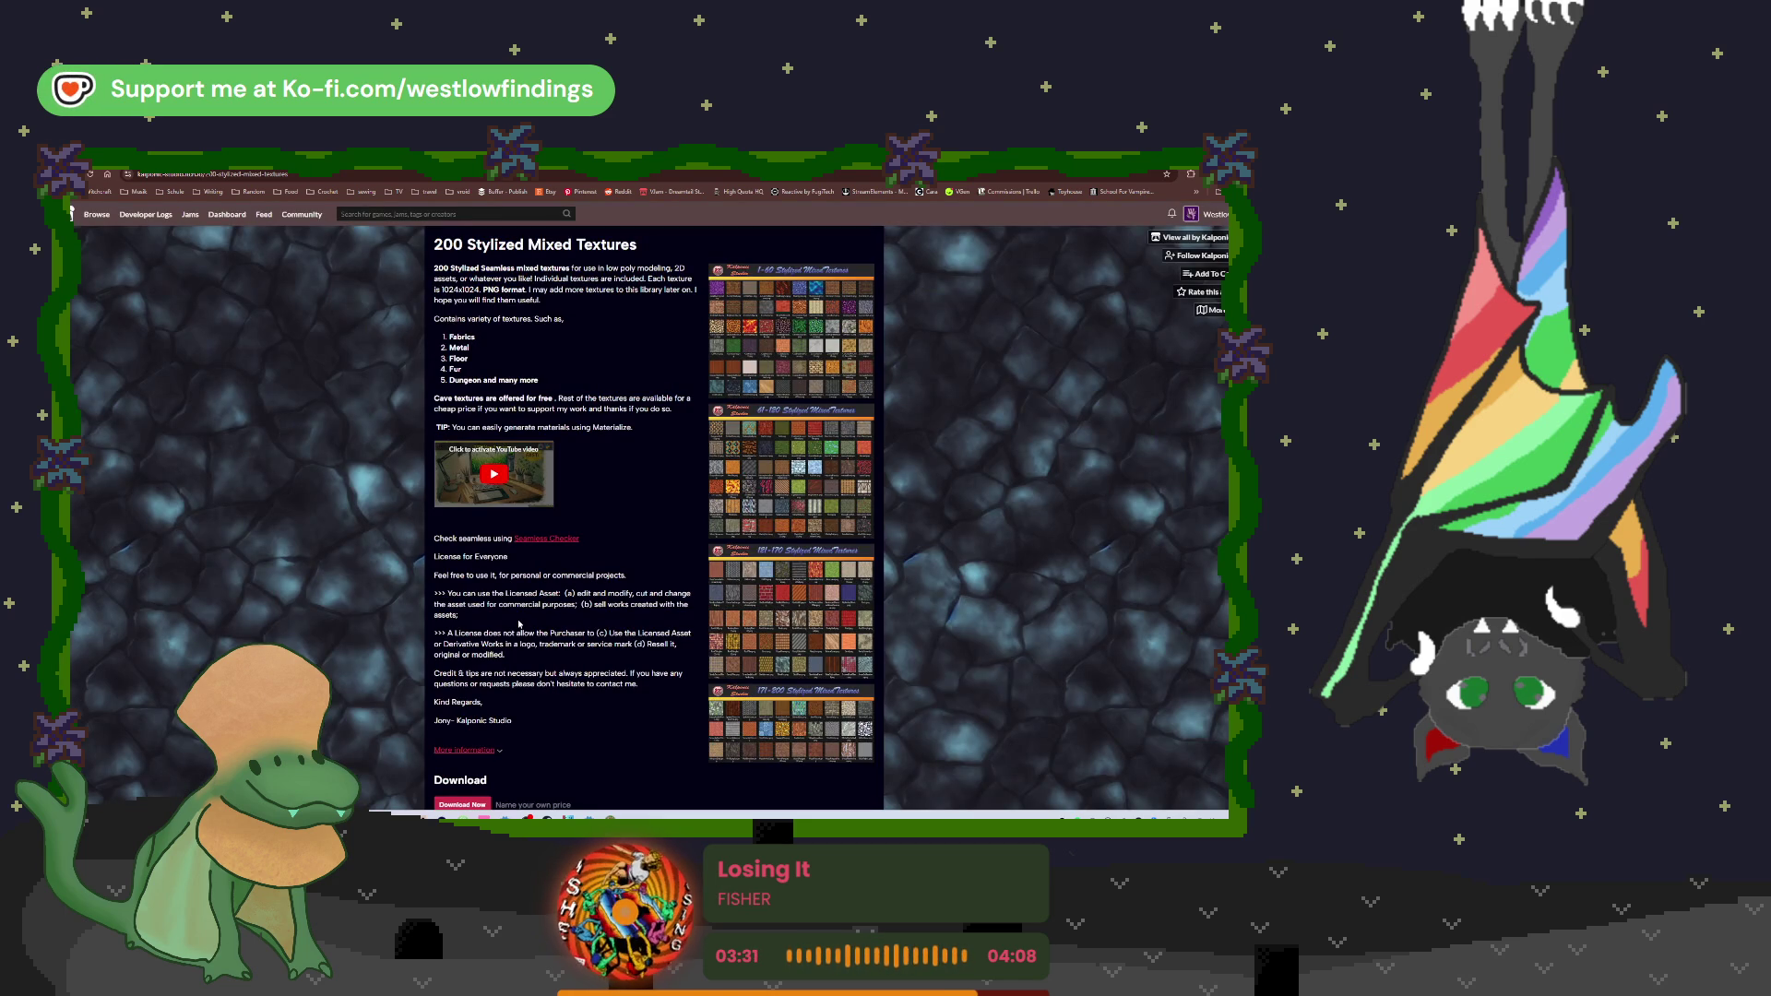
Step: Open the pack's download dialog, dismiss it without downloading, and return to the listing
{"action": "scroll", "coordinate": [519, 624], "scroll_direction": "down", "scroll_amount": 2}
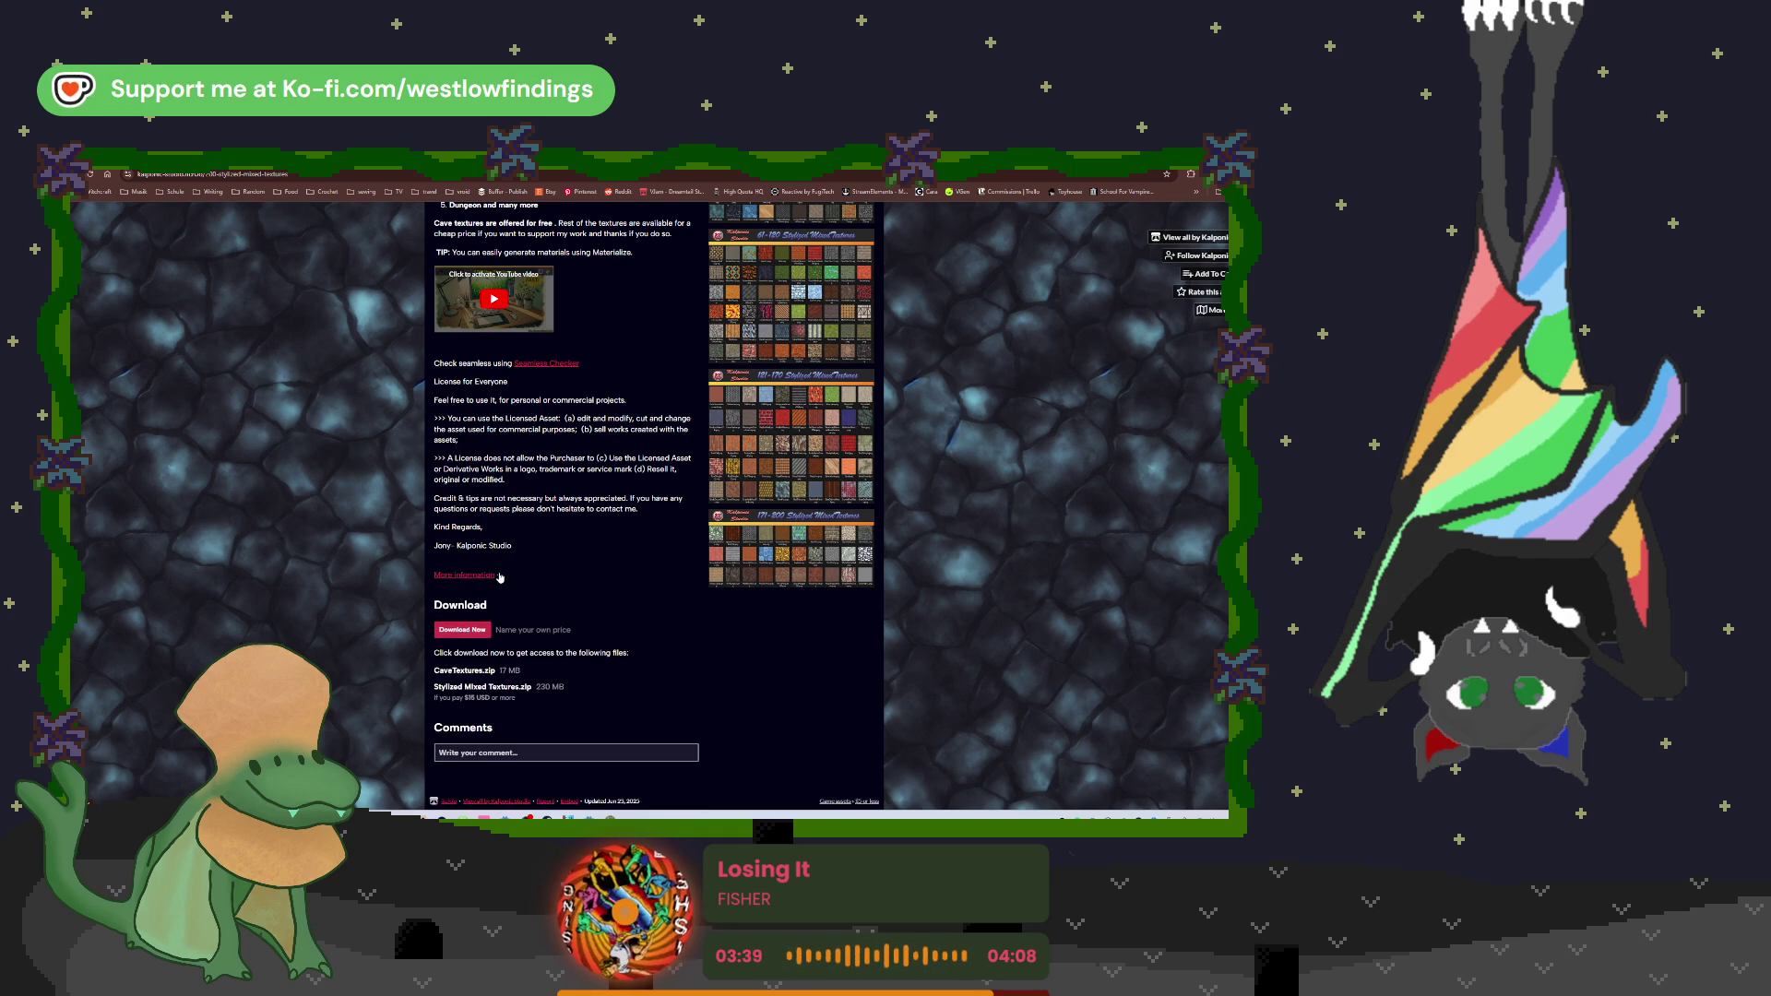
{"action": "scroll", "coordinate": [500, 577], "scroll_direction": "up", "scroll_amount": 2}
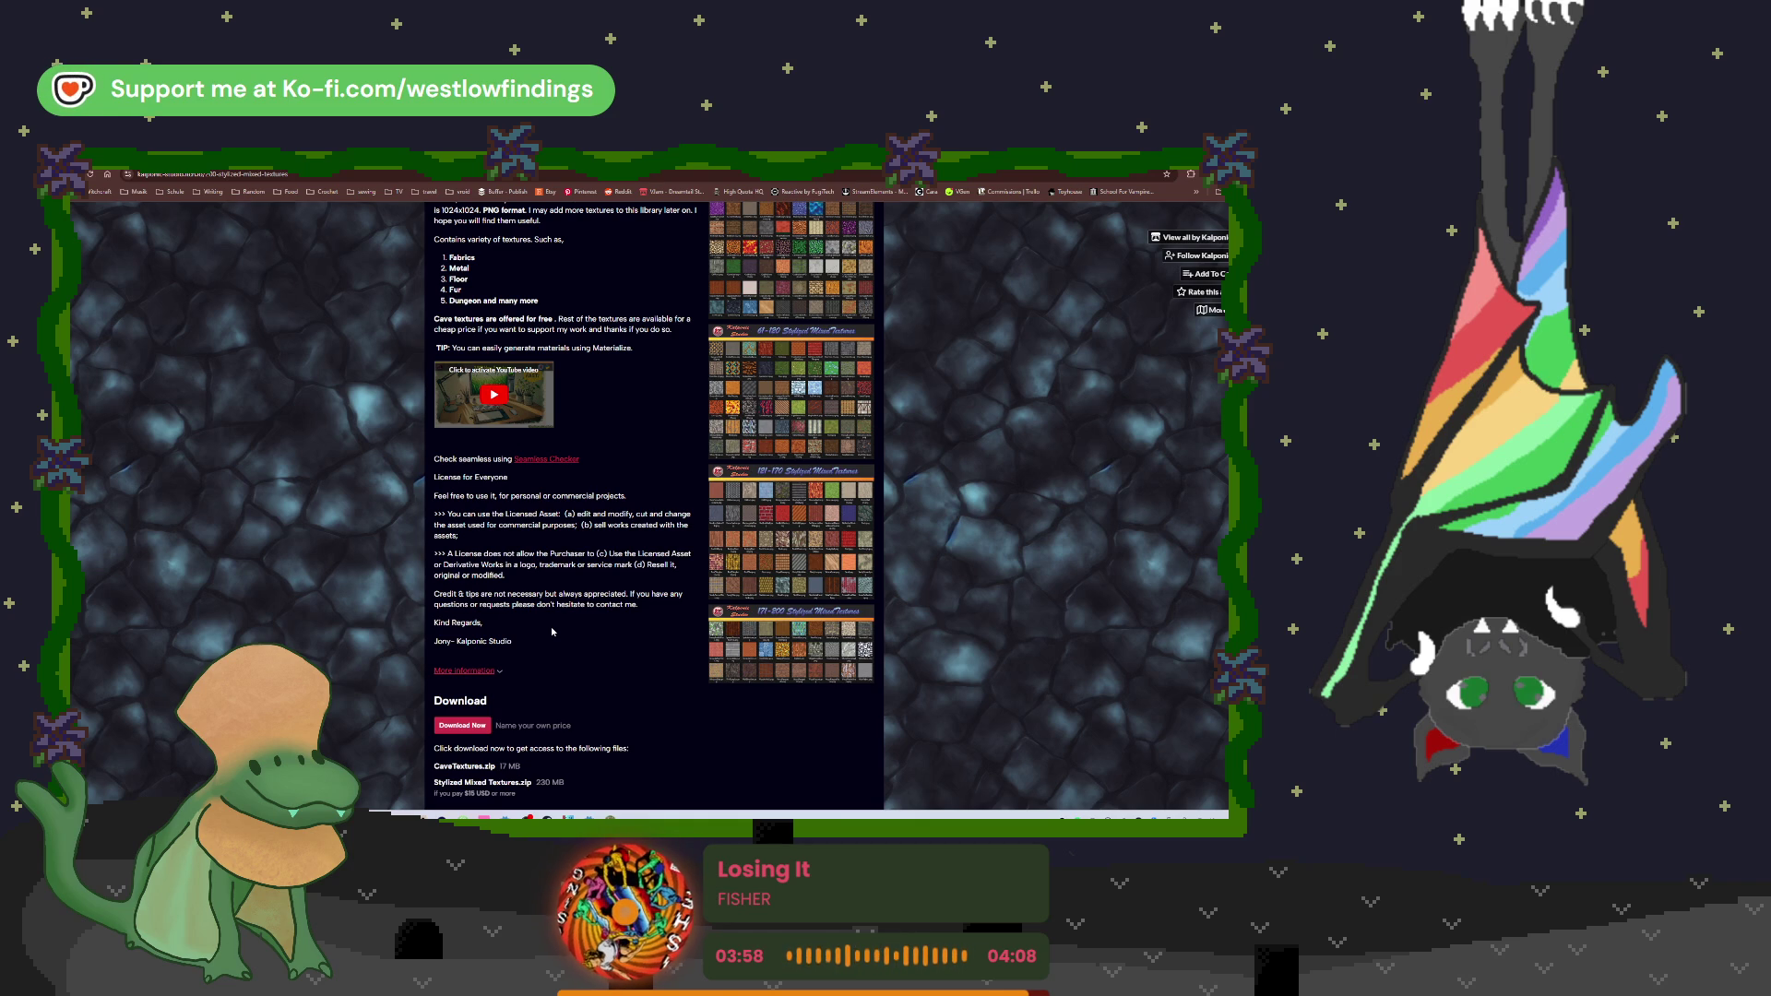
{"action": "scroll", "coordinate": [550, 627], "scroll_direction": "down", "scroll_amount": 2}
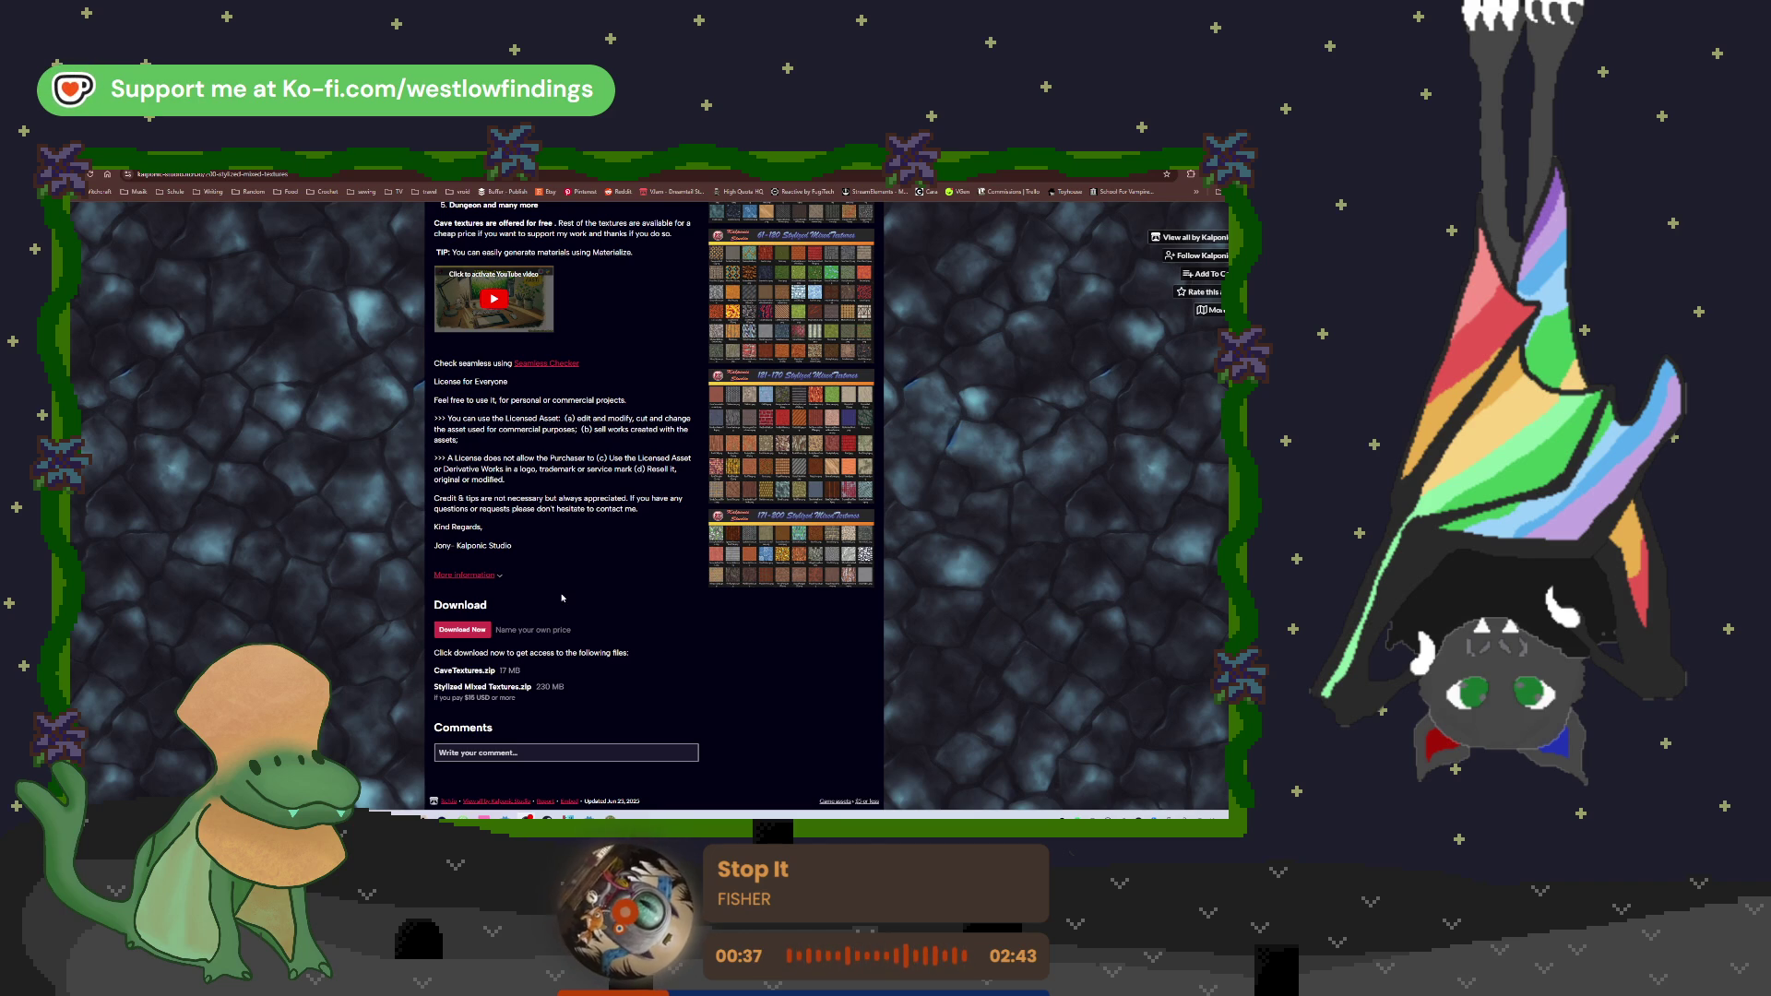
{"action": "left_click", "coordinate": [487, 630]}
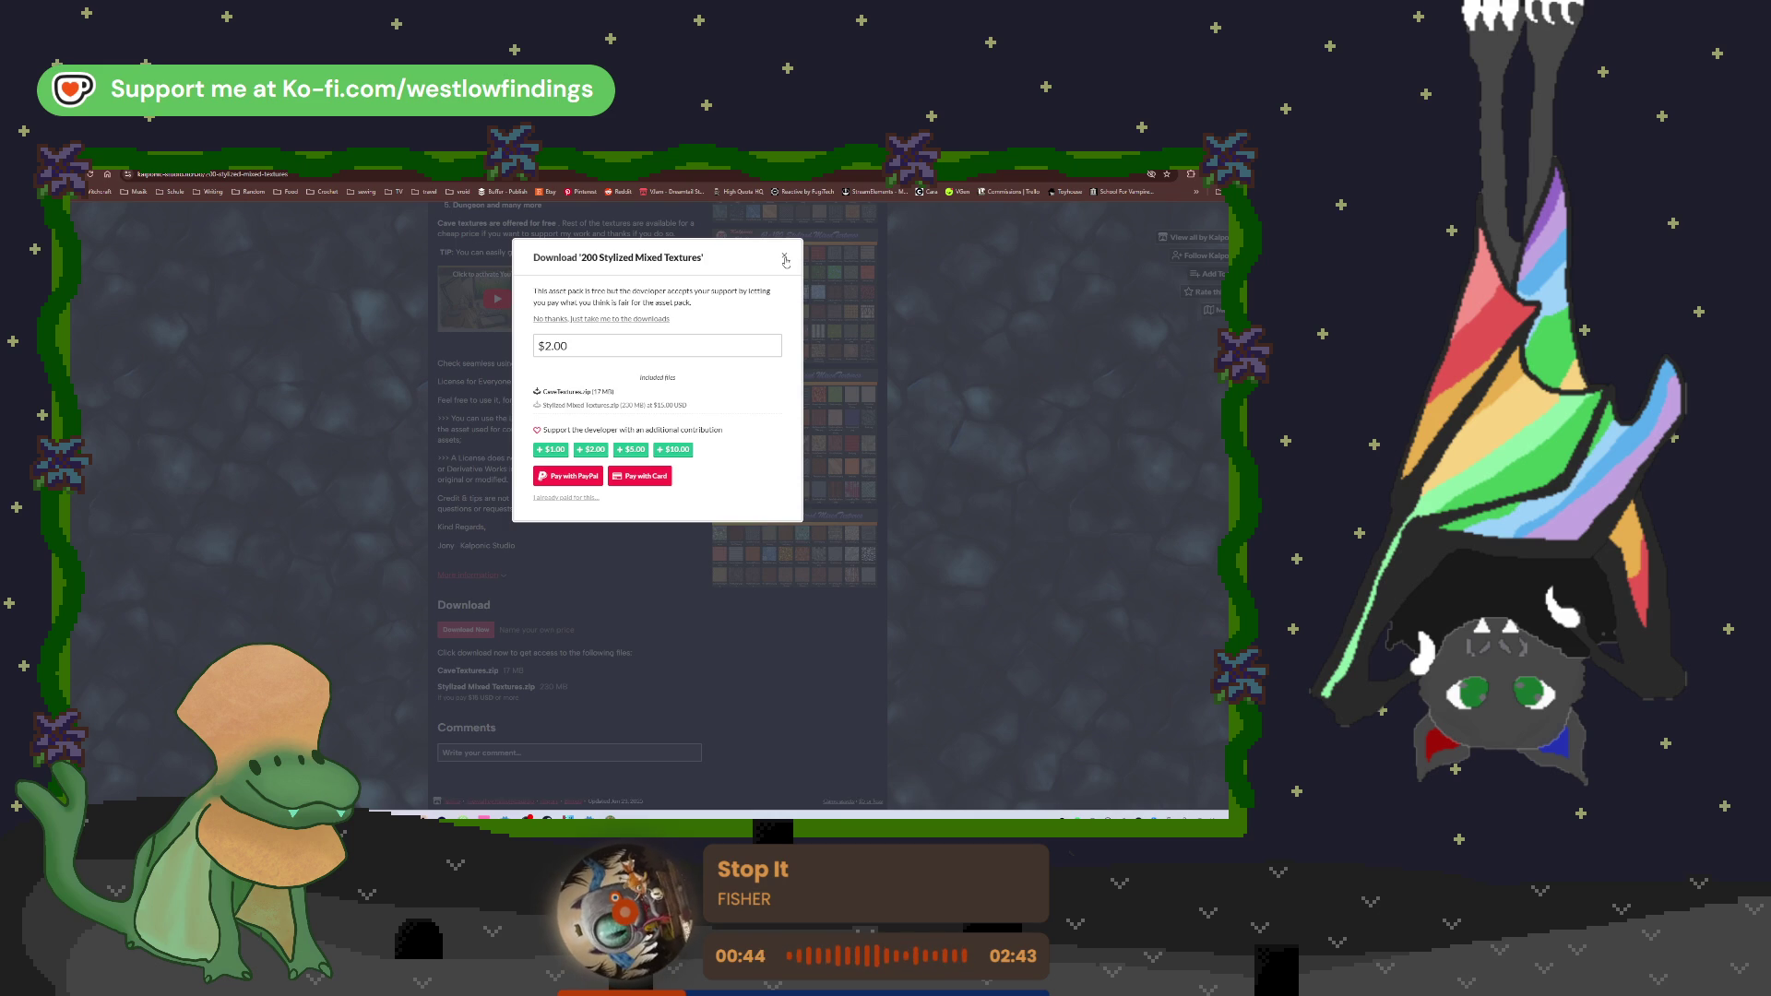
{"action": "left_click", "coordinate": [785, 258]}
{"action": "key", "text": "alt+Left"}
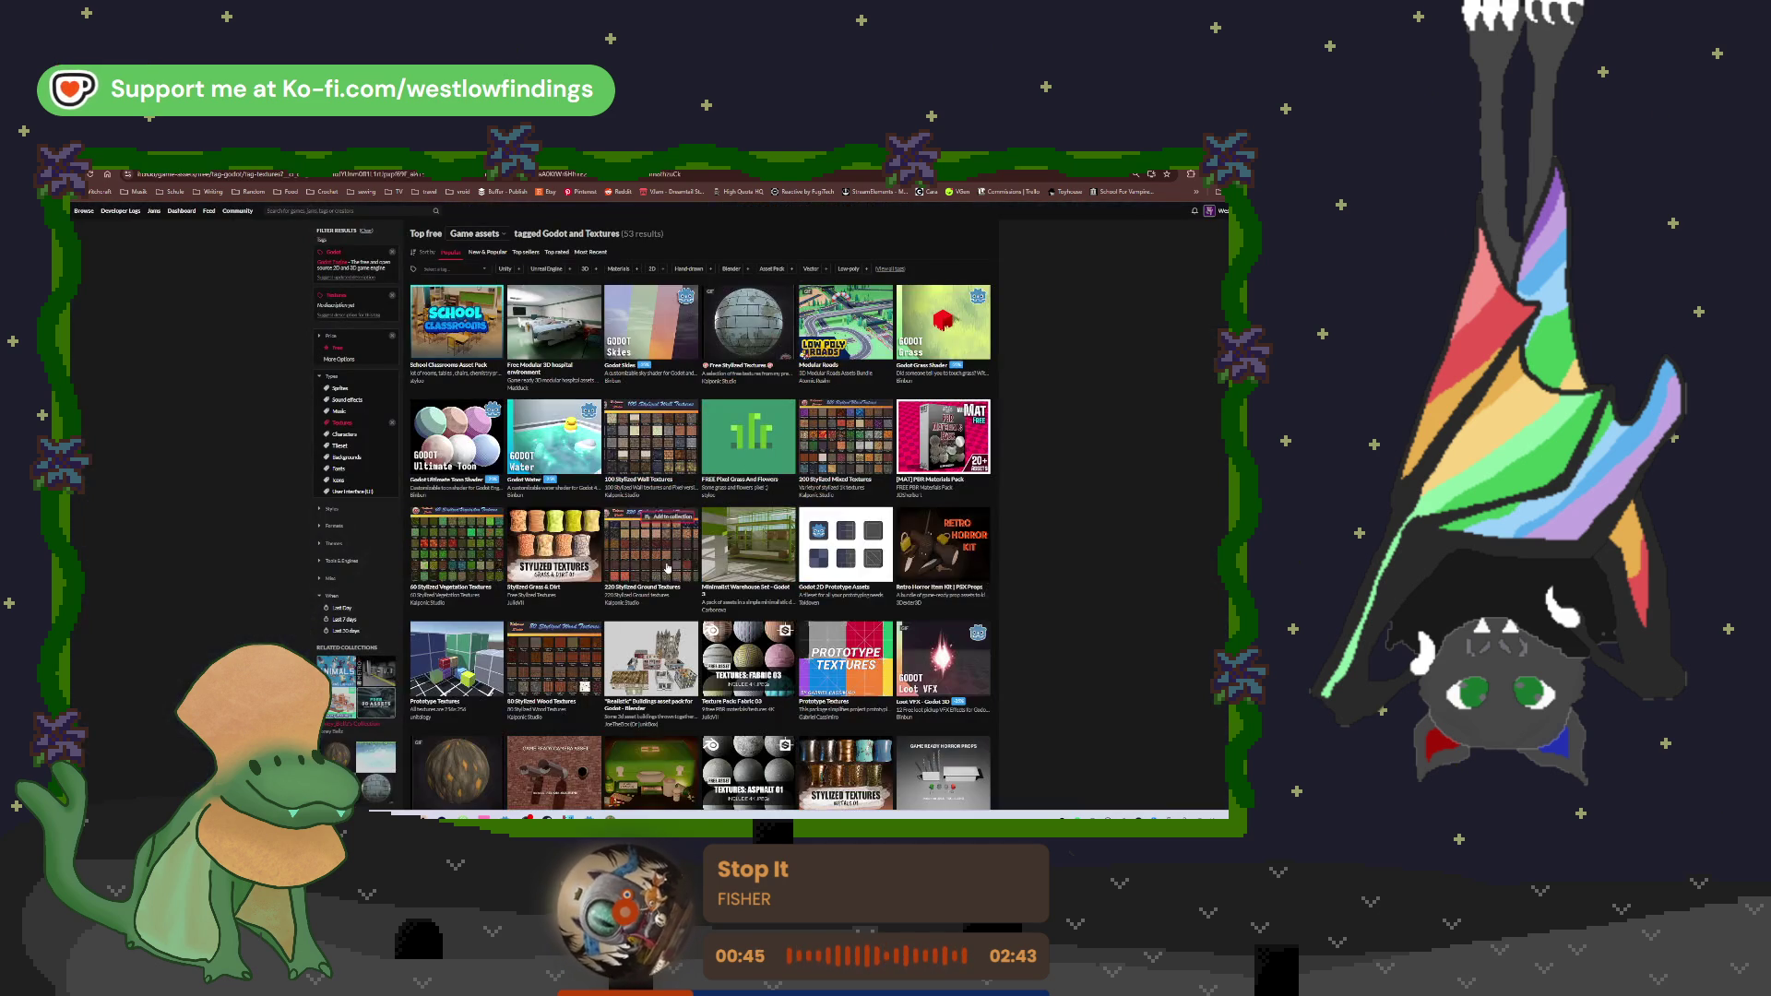
Step: Open the 60 Stylized Vegetation Textures page and view its enlarged preview sheet
{"action": "scroll", "coordinate": [667, 563], "scroll_direction": "down", "scroll_amount": 5}
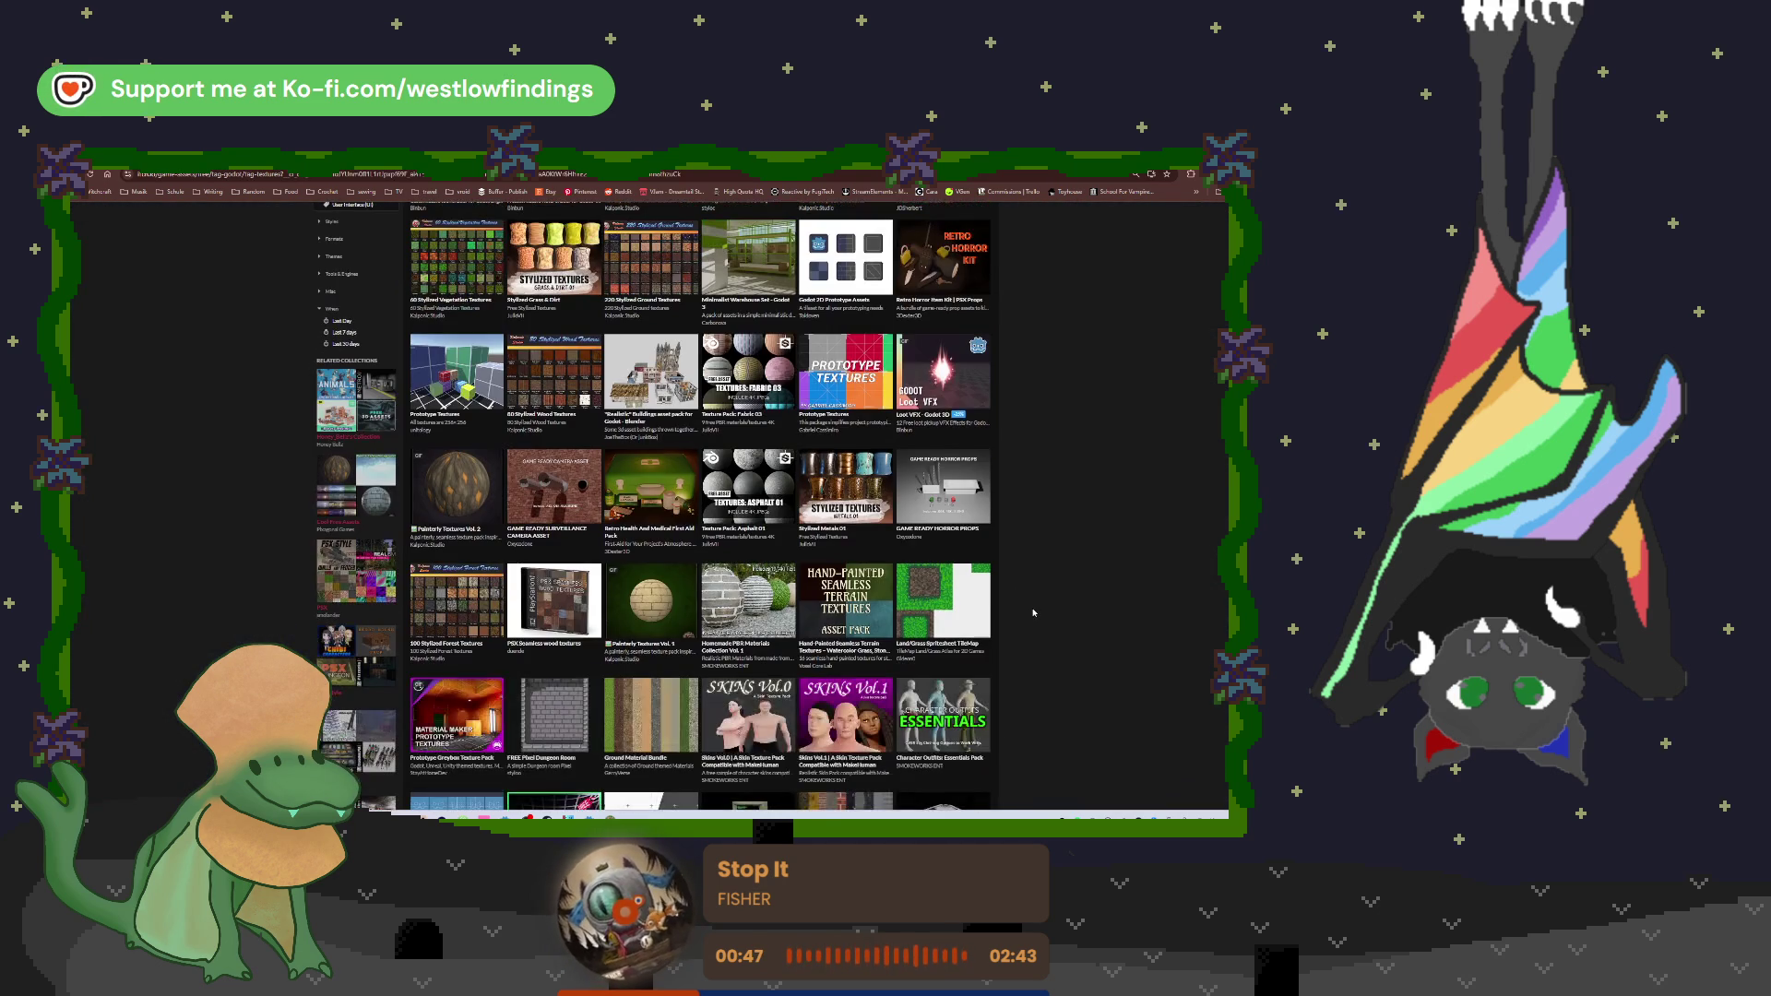
{"action": "scroll", "coordinate": [1033, 611], "scroll_direction": "down", "scroll_amount": 3}
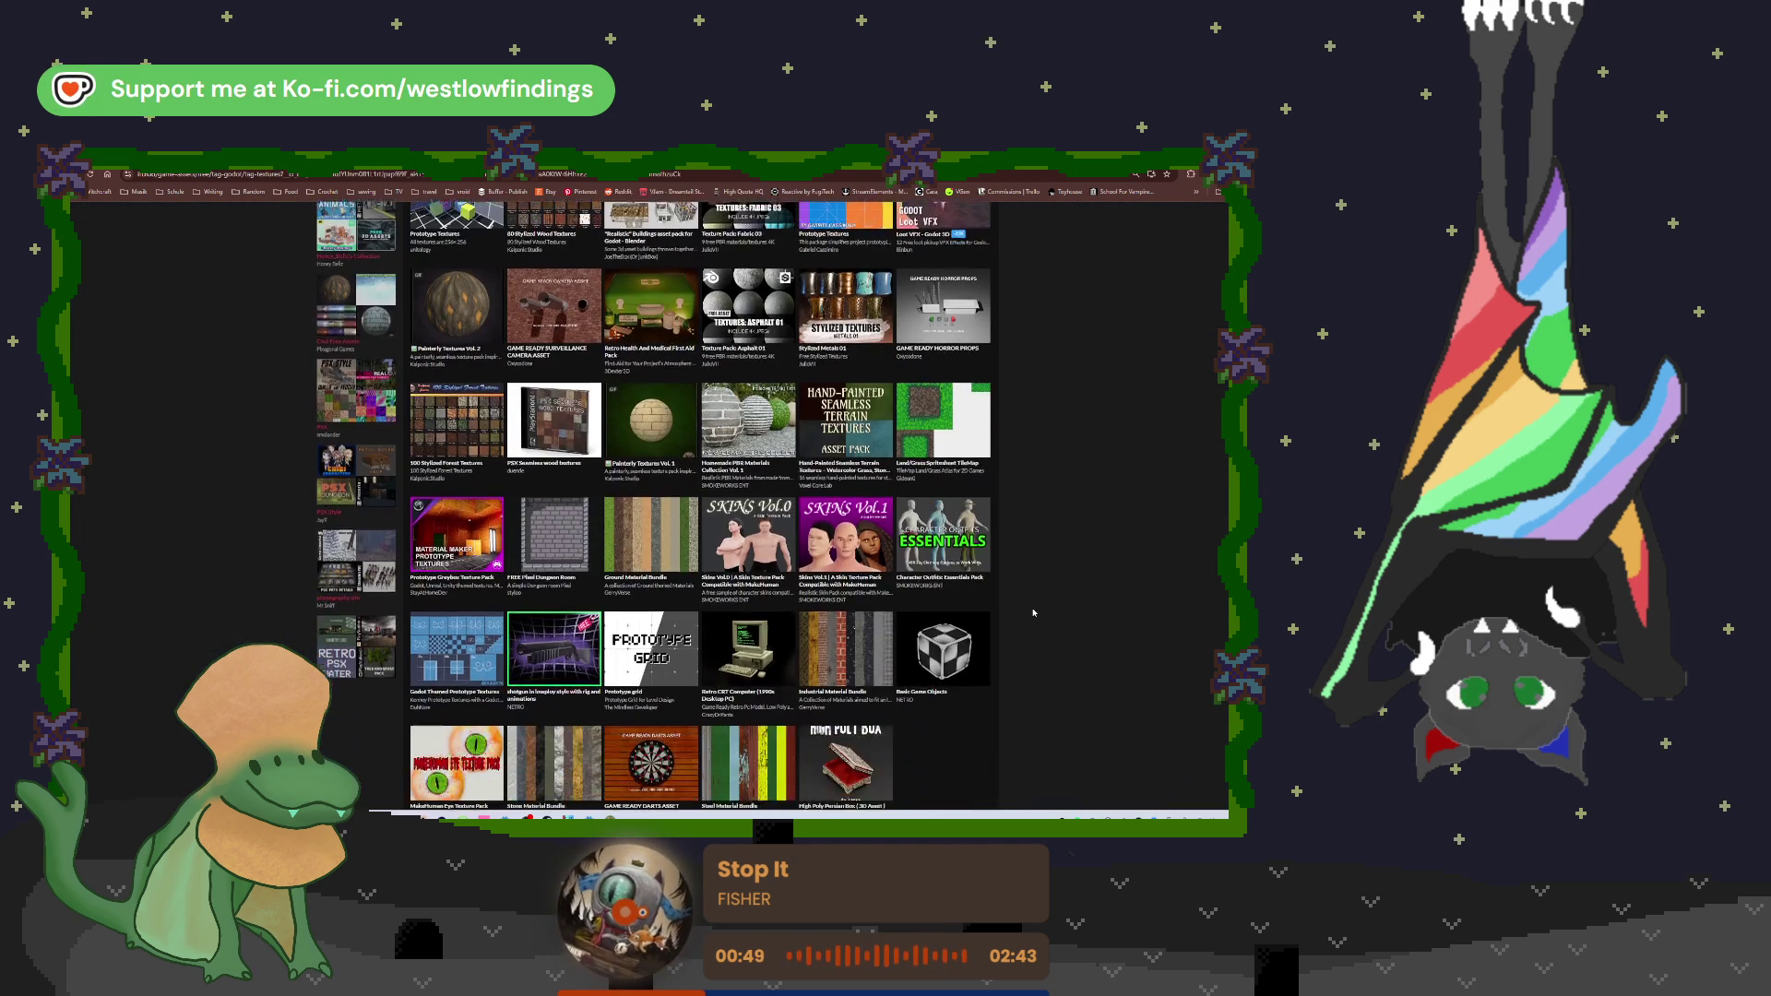
{"action": "scroll", "coordinate": [1033, 612], "scroll_direction": "down", "scroll_amount": 1}
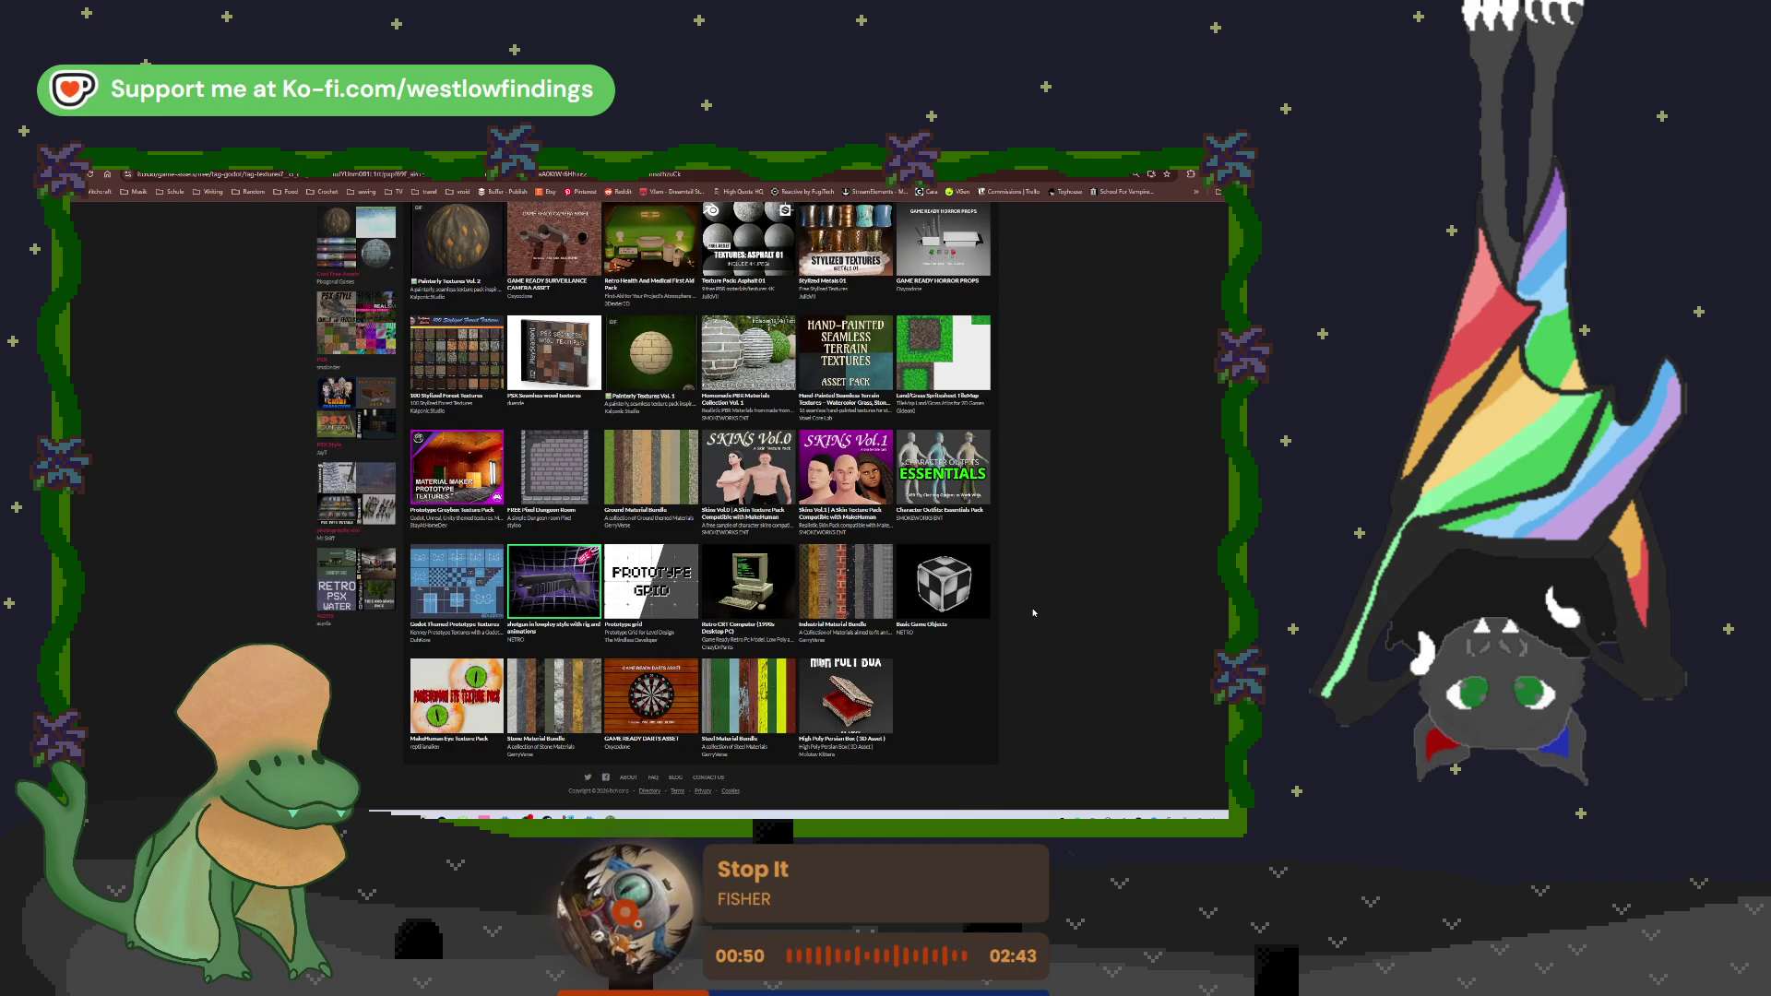
{"action": "scroll", "coordinate": [1033, 611], "scroll_direction": "up", "scroll_amount": 6}
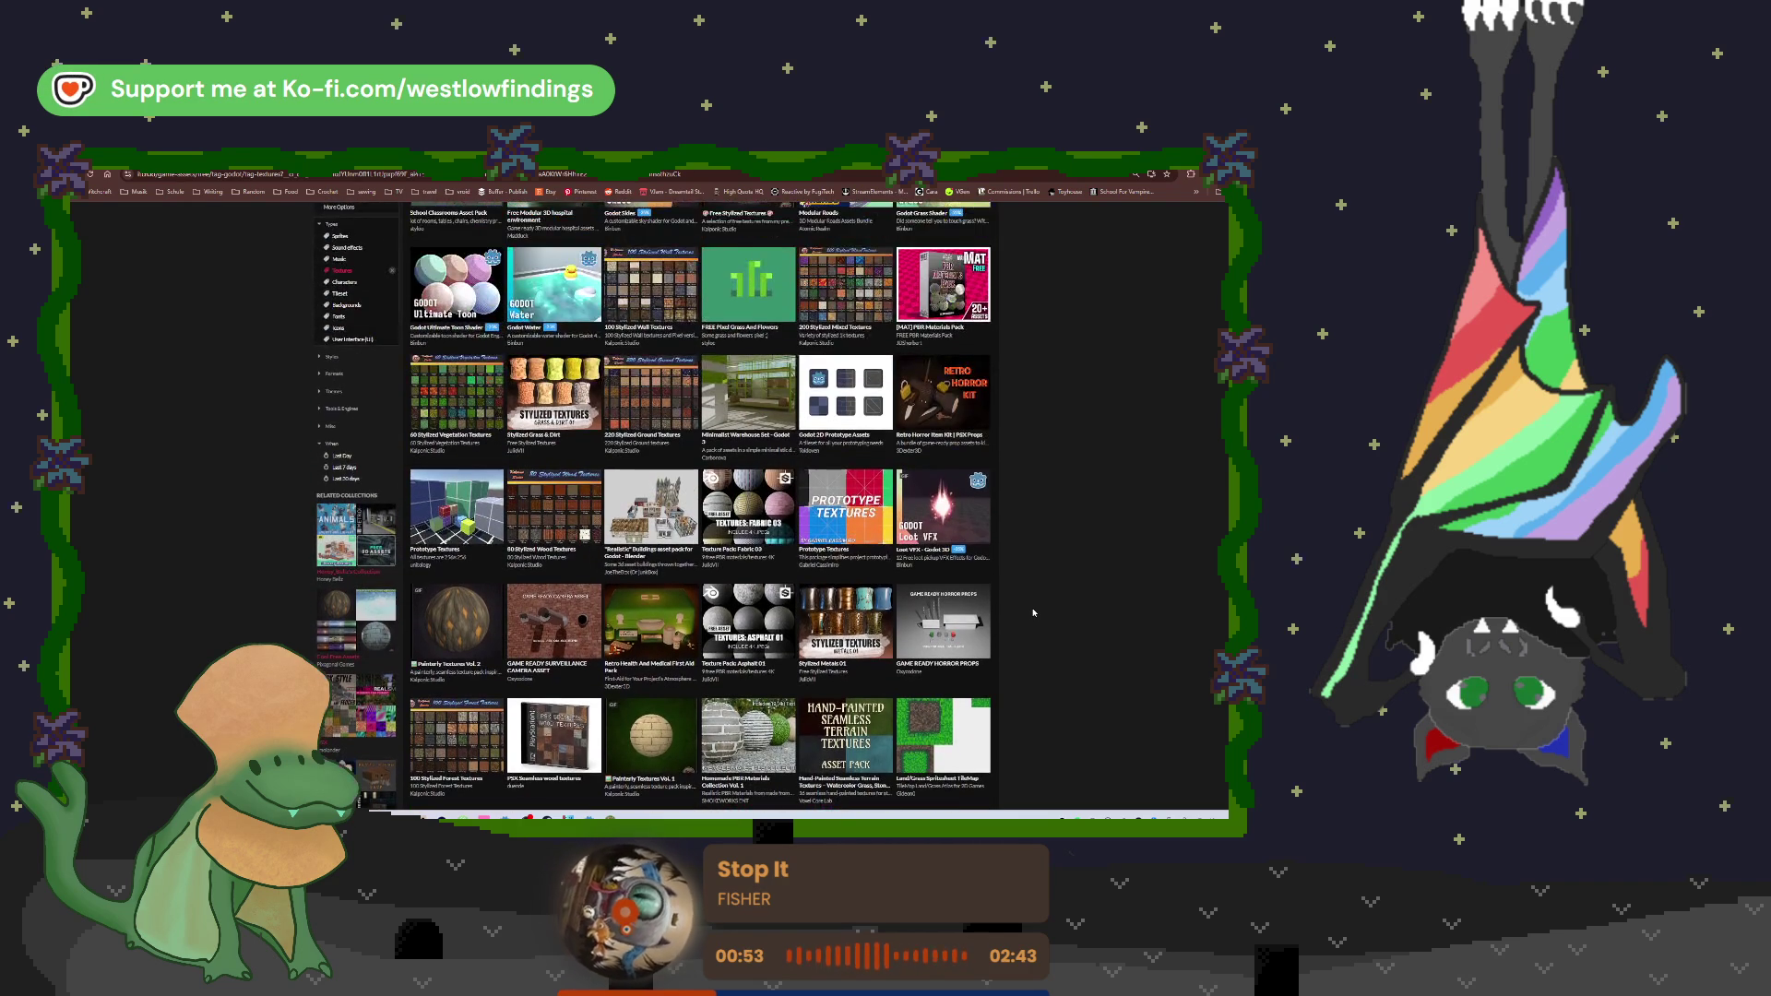
{"action": "scroll", "coordinate": [1033, 611], "scroll_direction": "up", "scroll_amount": 3}
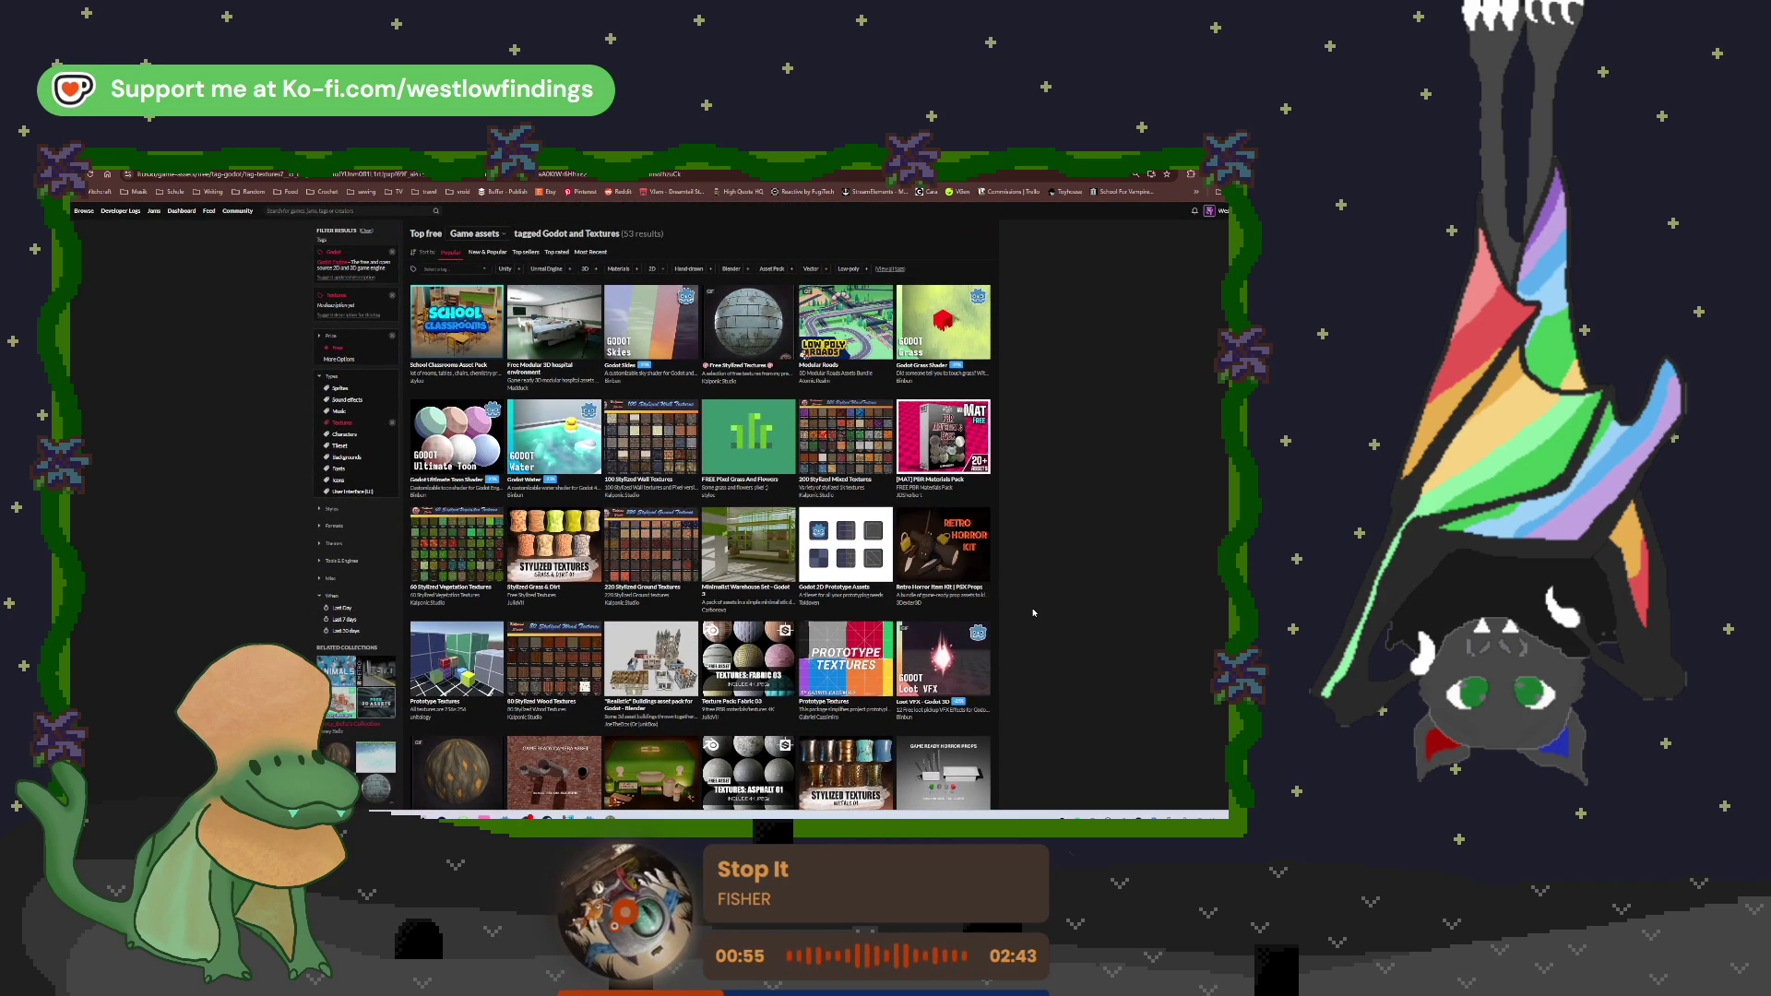
{"action": "left_click", "coordinate": [472, 556]}
{"action": "scroll", "coordinate": [552, 540], "scroll_direction": "down", "scroll_amount": 2}
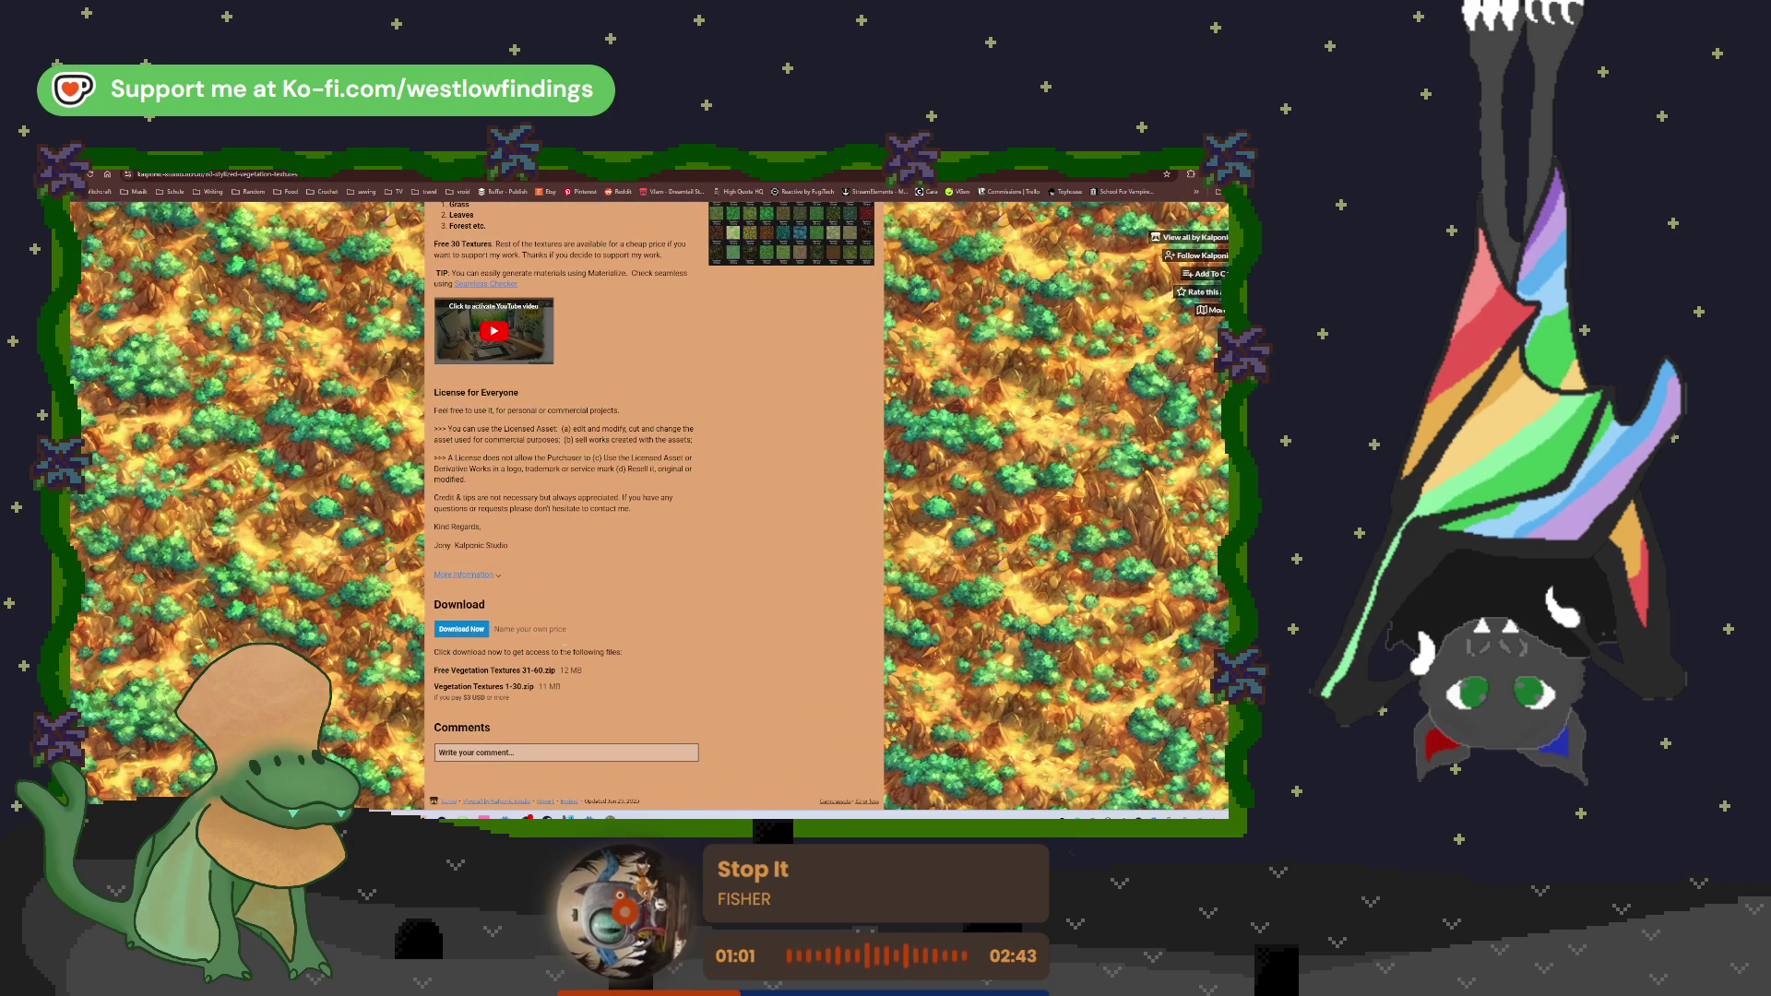
{"action": "scroll", "coordinate": [745, 328], "scroll_direction": "up", "scroll_amount": 2}
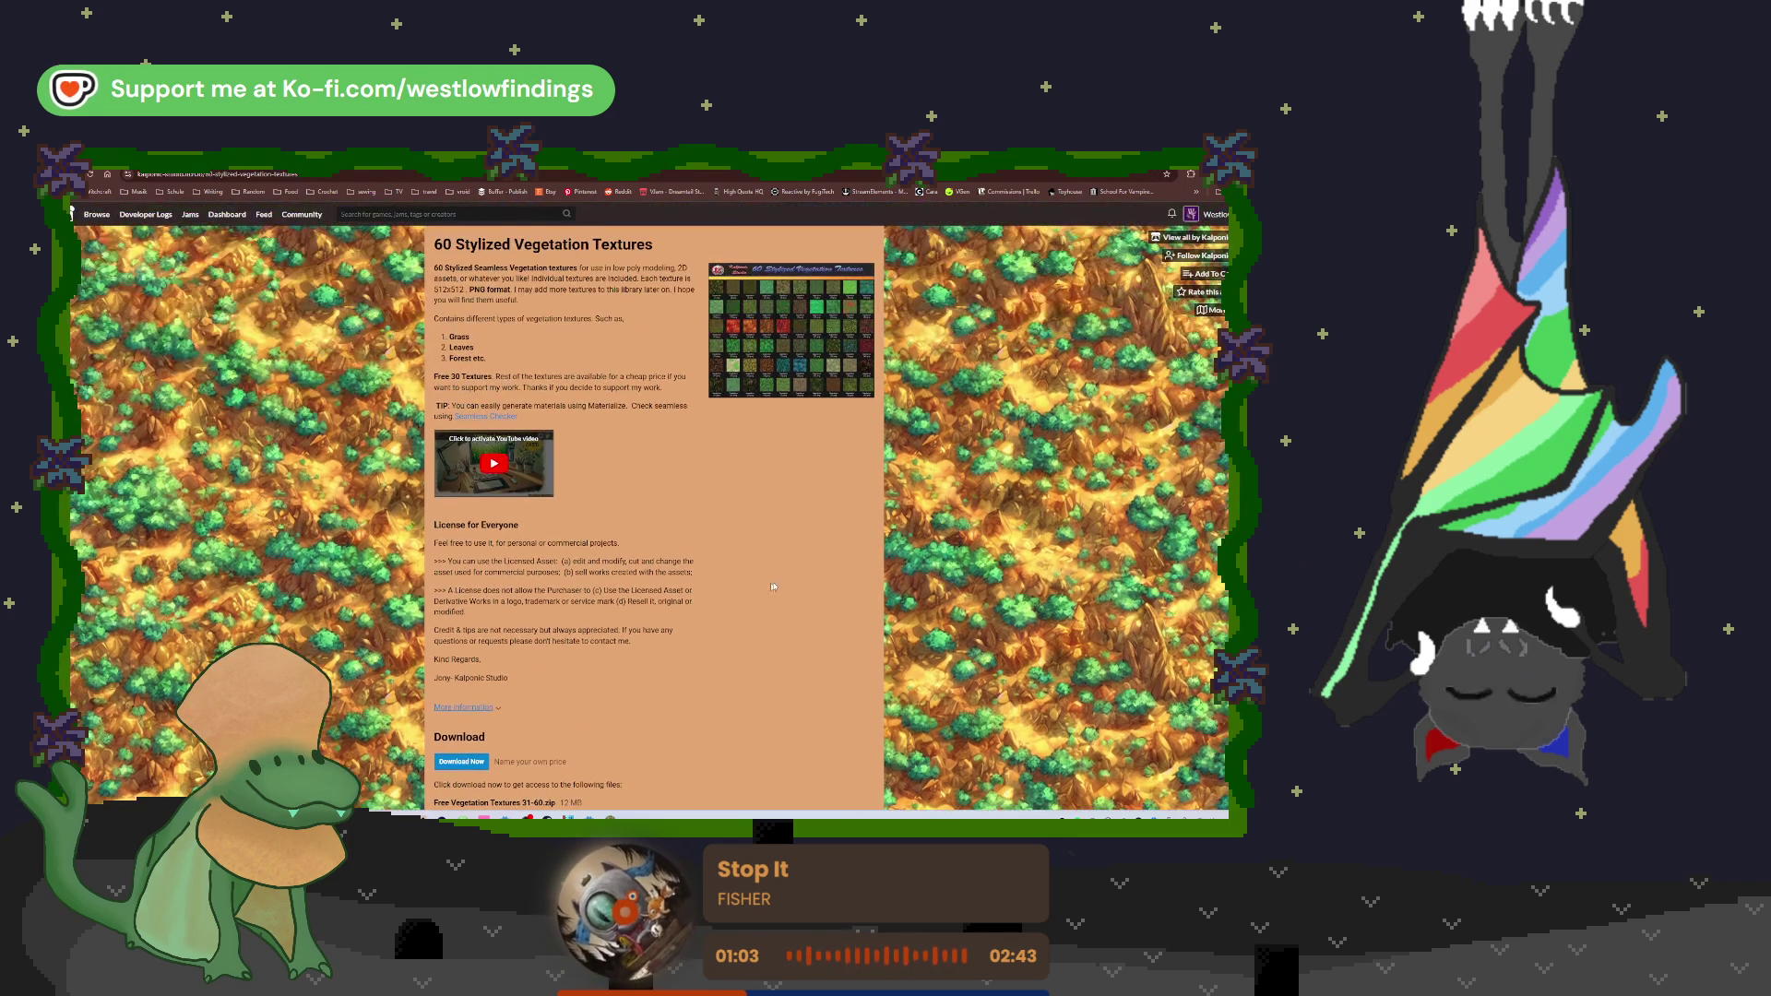
{"action": "left_click", "coordinate": [745, 327]}
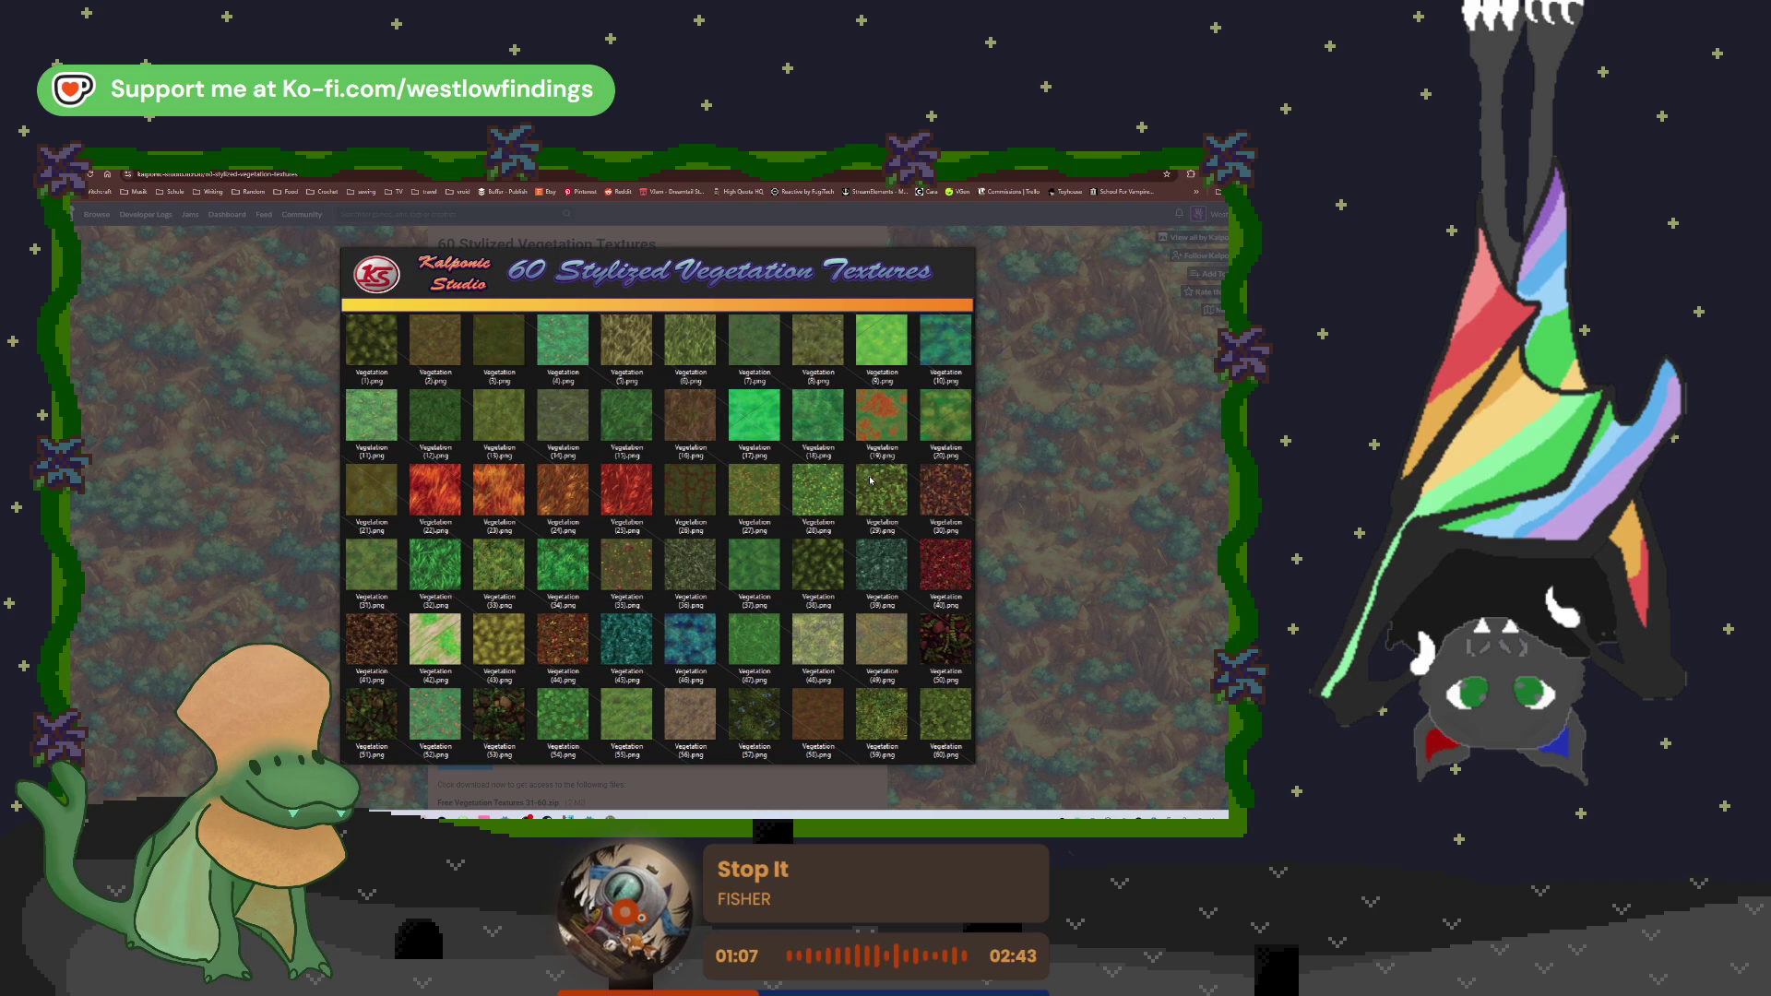
{"action": "key", "text": "Escape"}
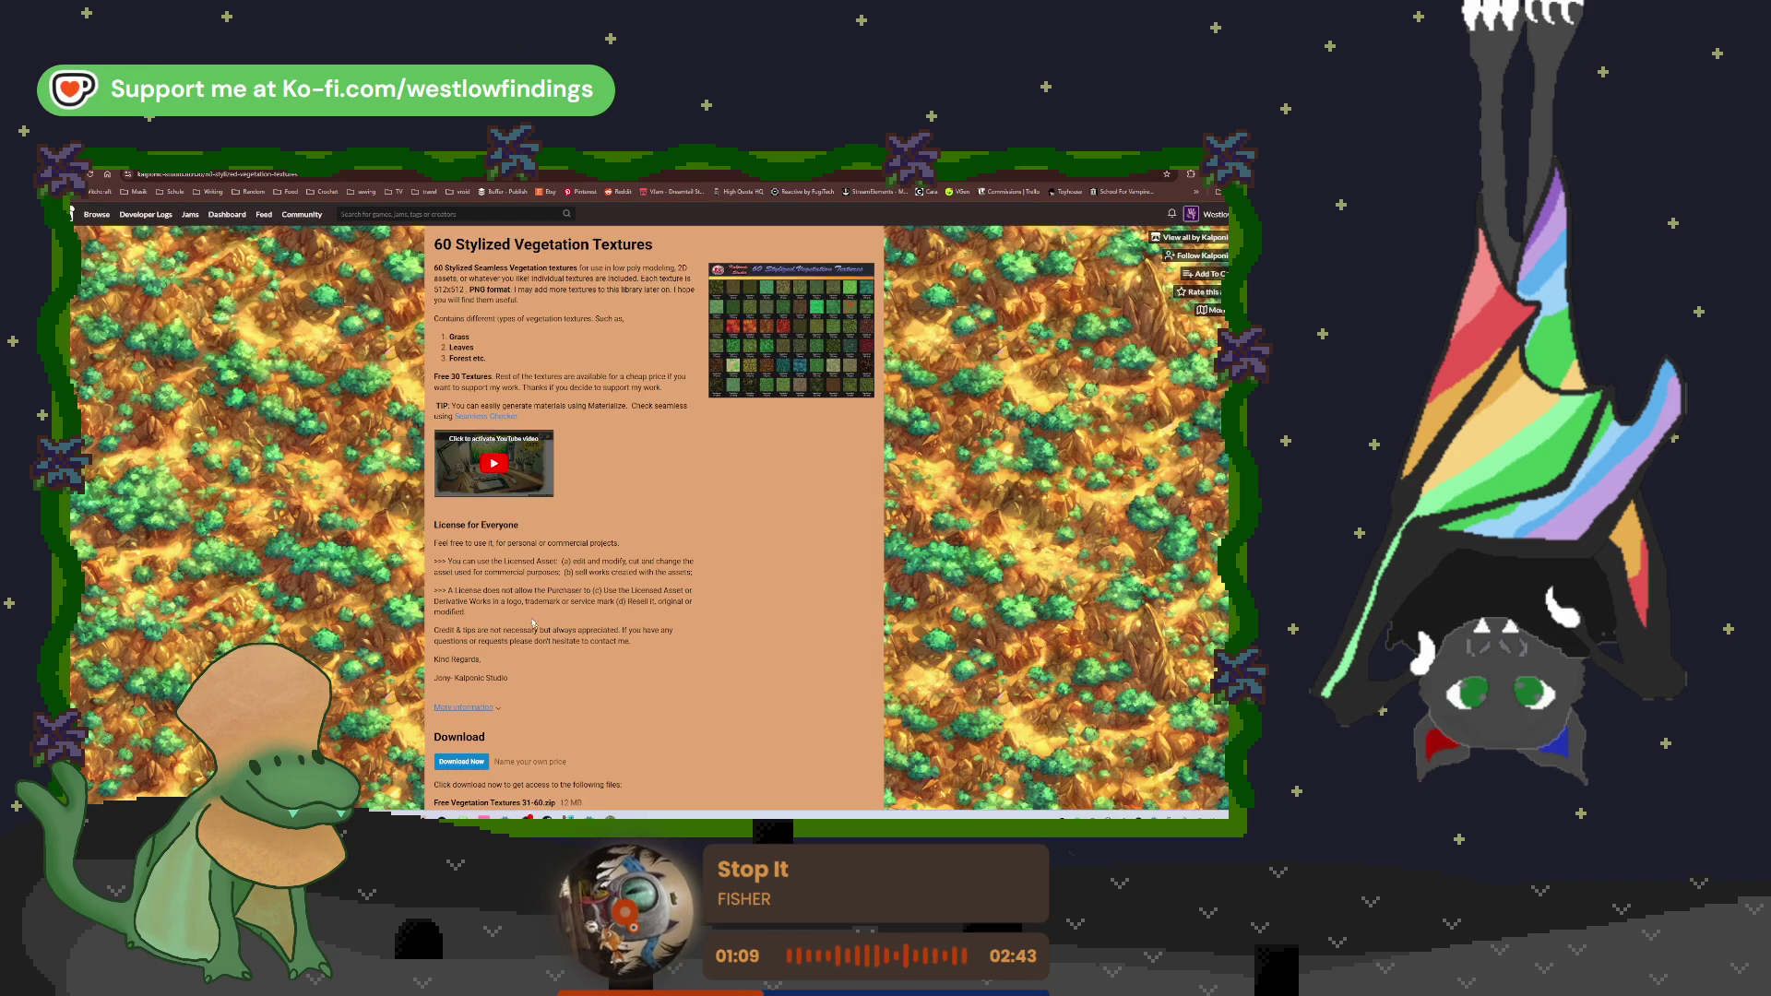
Step: Download Free Vegetation Textures 31-60.zip via 'No thanks, just take me to the downloads'
{"action": "scroll", "coordinate": [532, 611], "scroll_direction": "down", "scroll_amount": 5}
{"action": "left_click", "coordinate": [462, 629]}
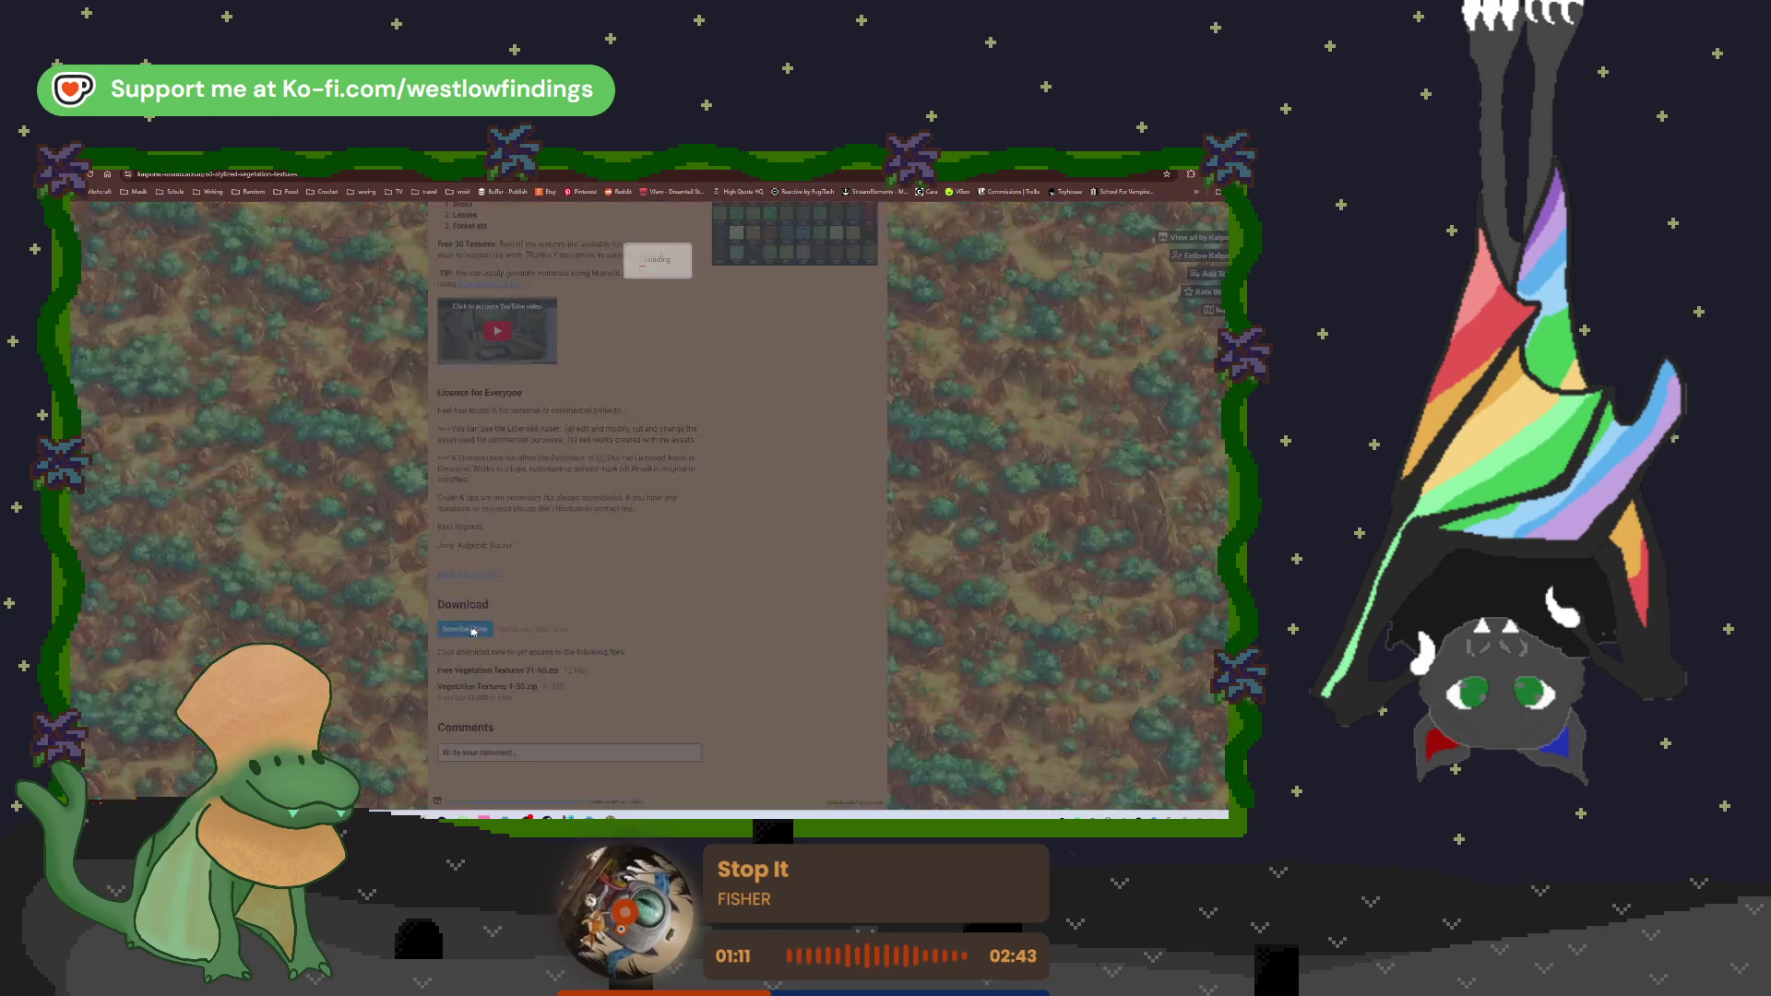
{"action": "left_click", "coordinate": [612, 320]}
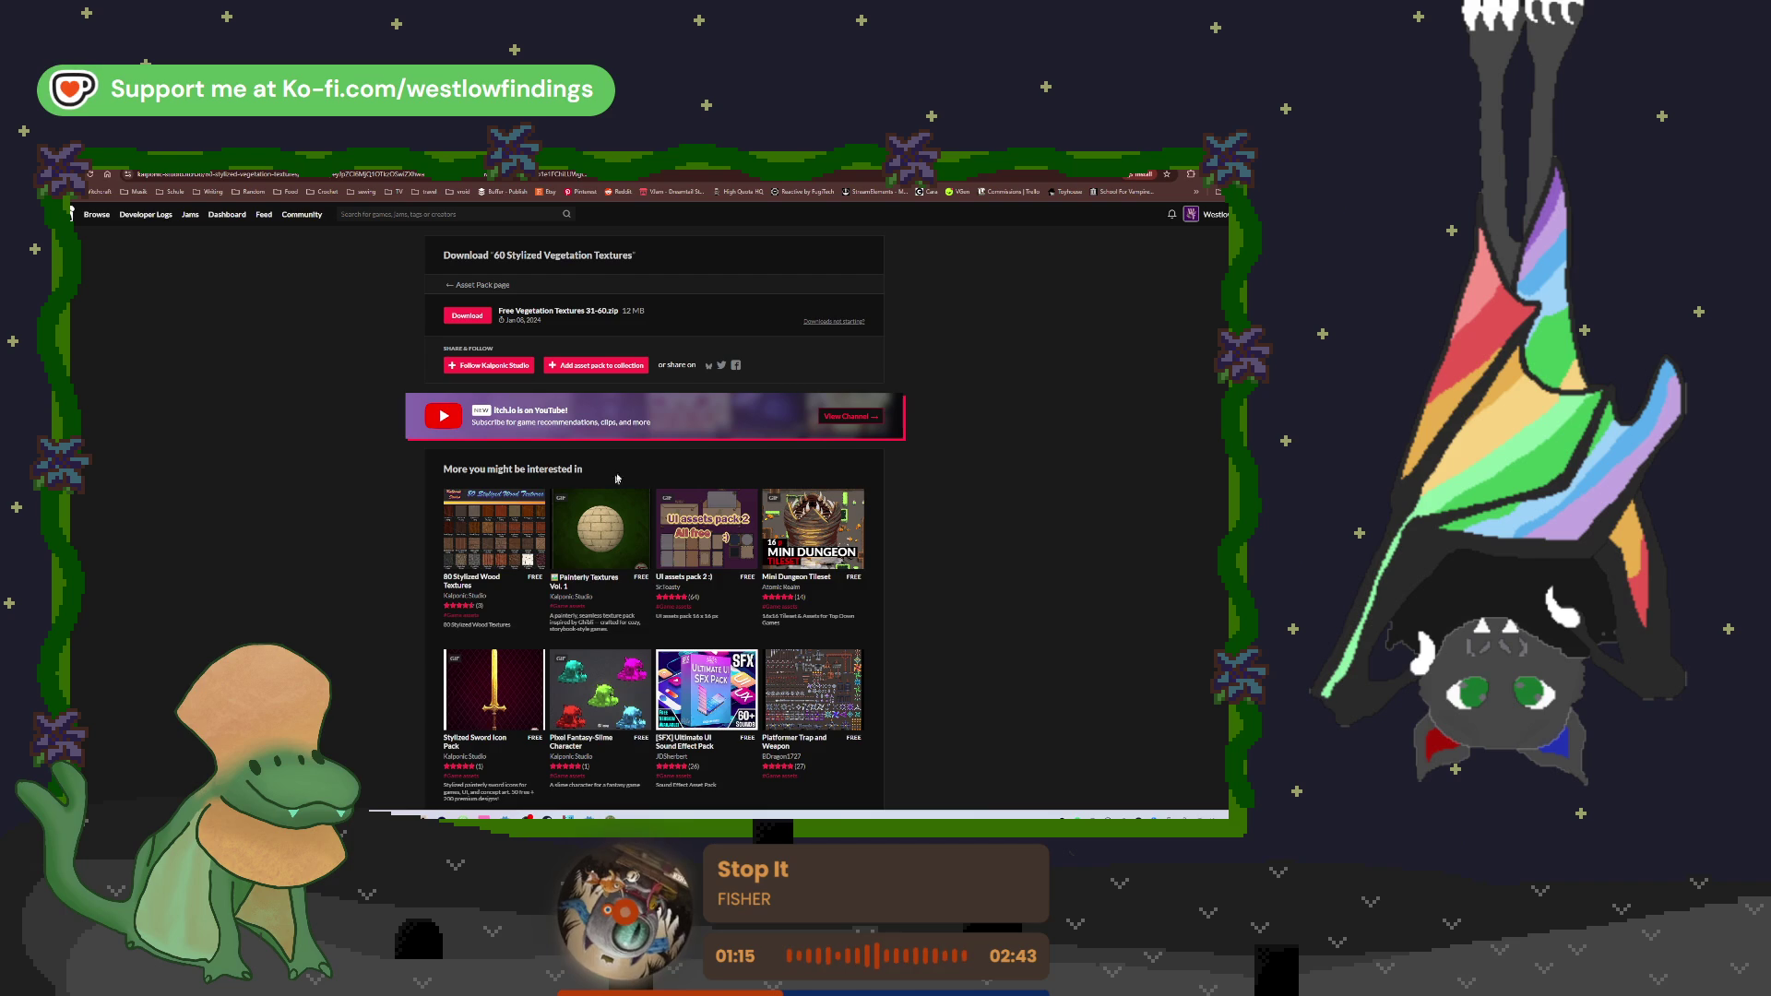
{"action": "left_click", "coordinate": [457, 316]}
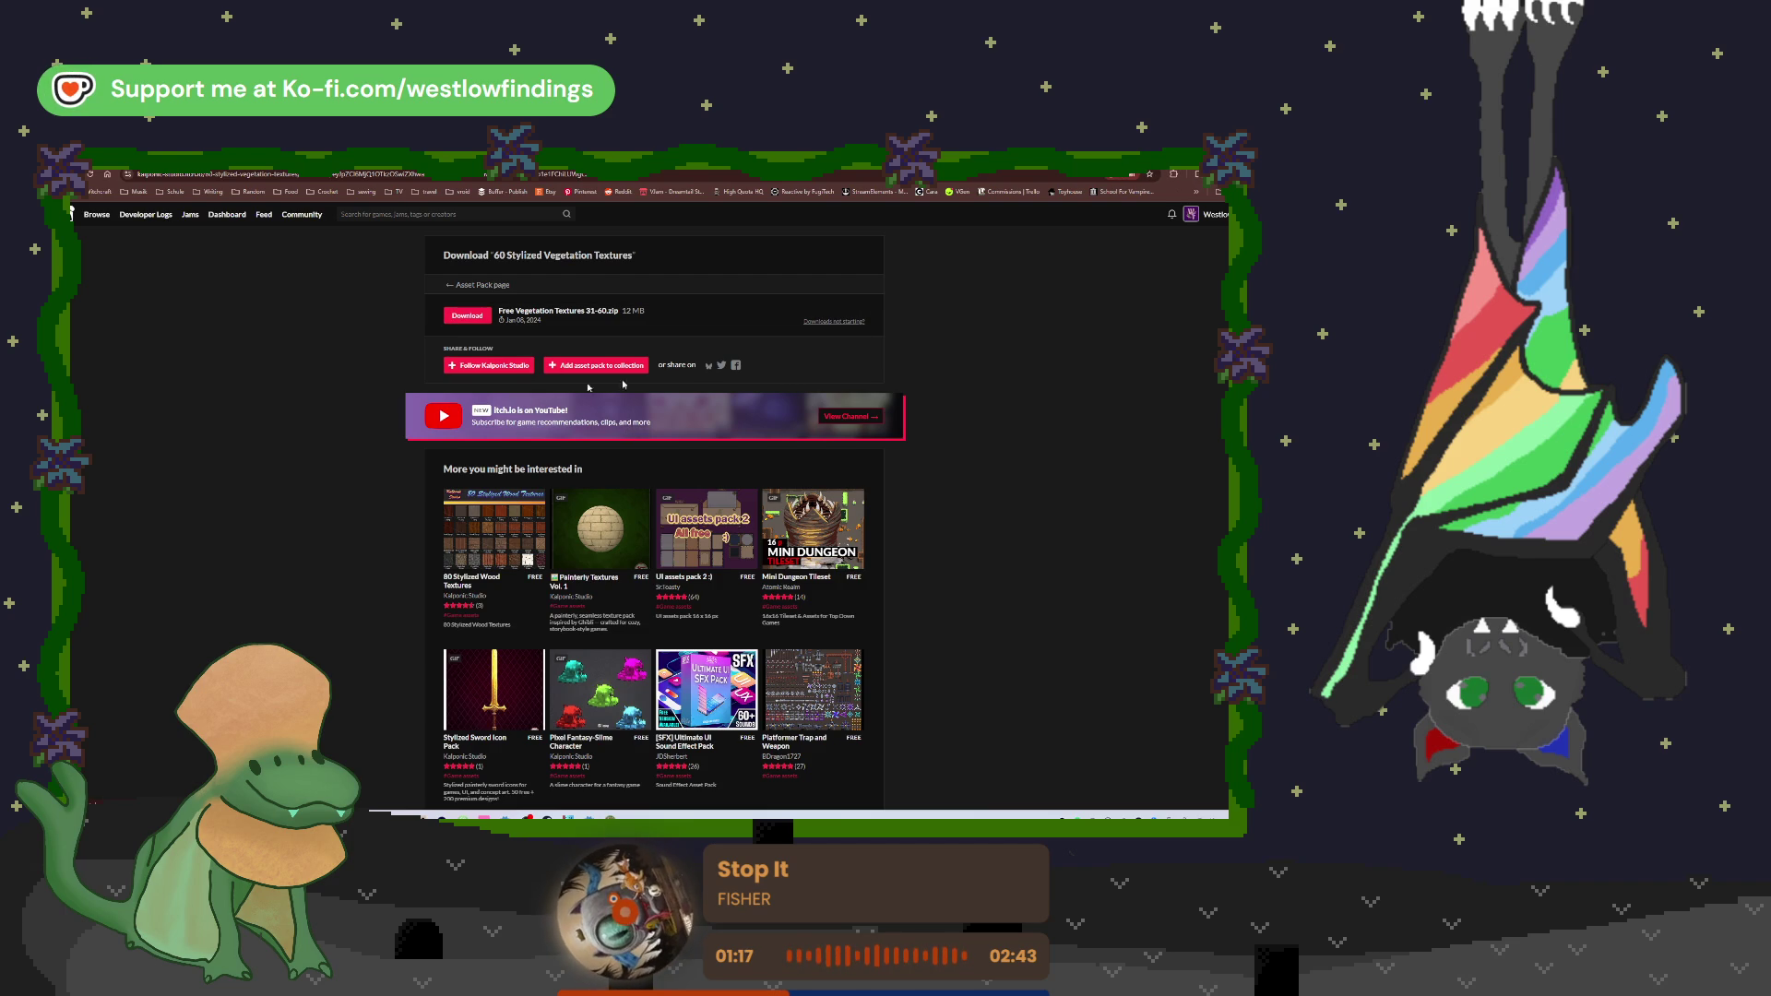
{"action": "key", "text": "alt+Tab"}
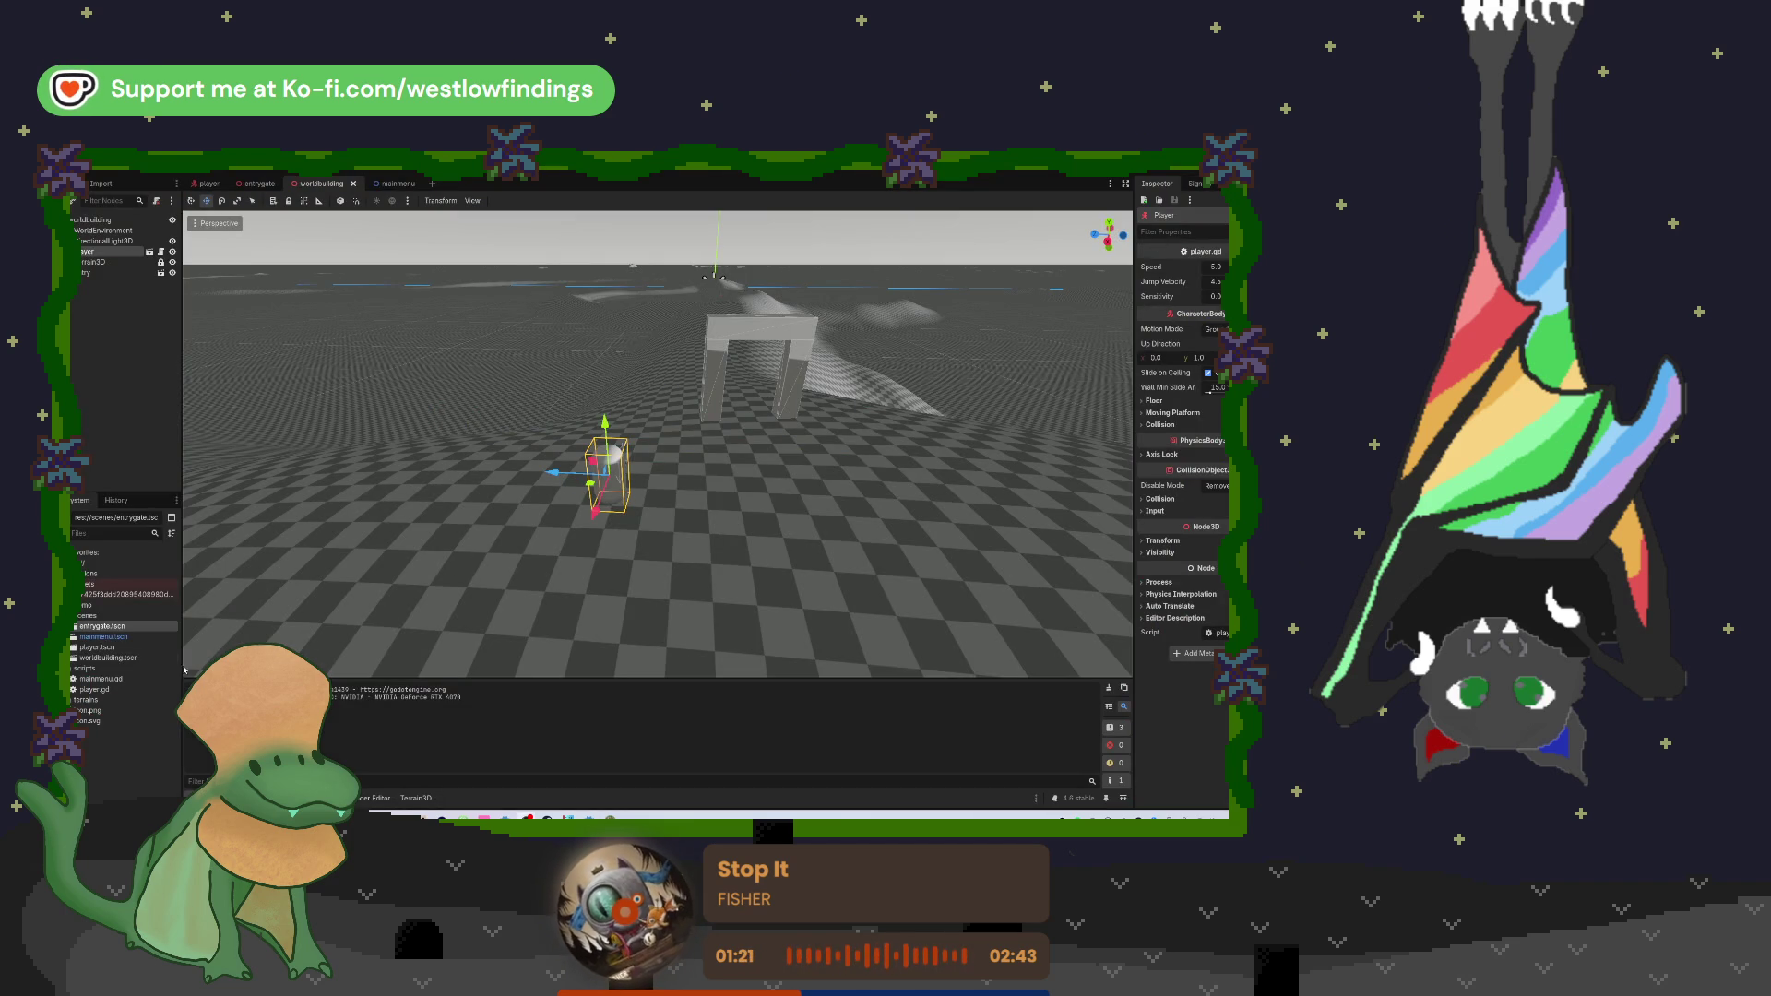
Step: Open the Debugger panel below the 3D view of the worldbuilding scene
{"action": "key", "text": "alt+d"}
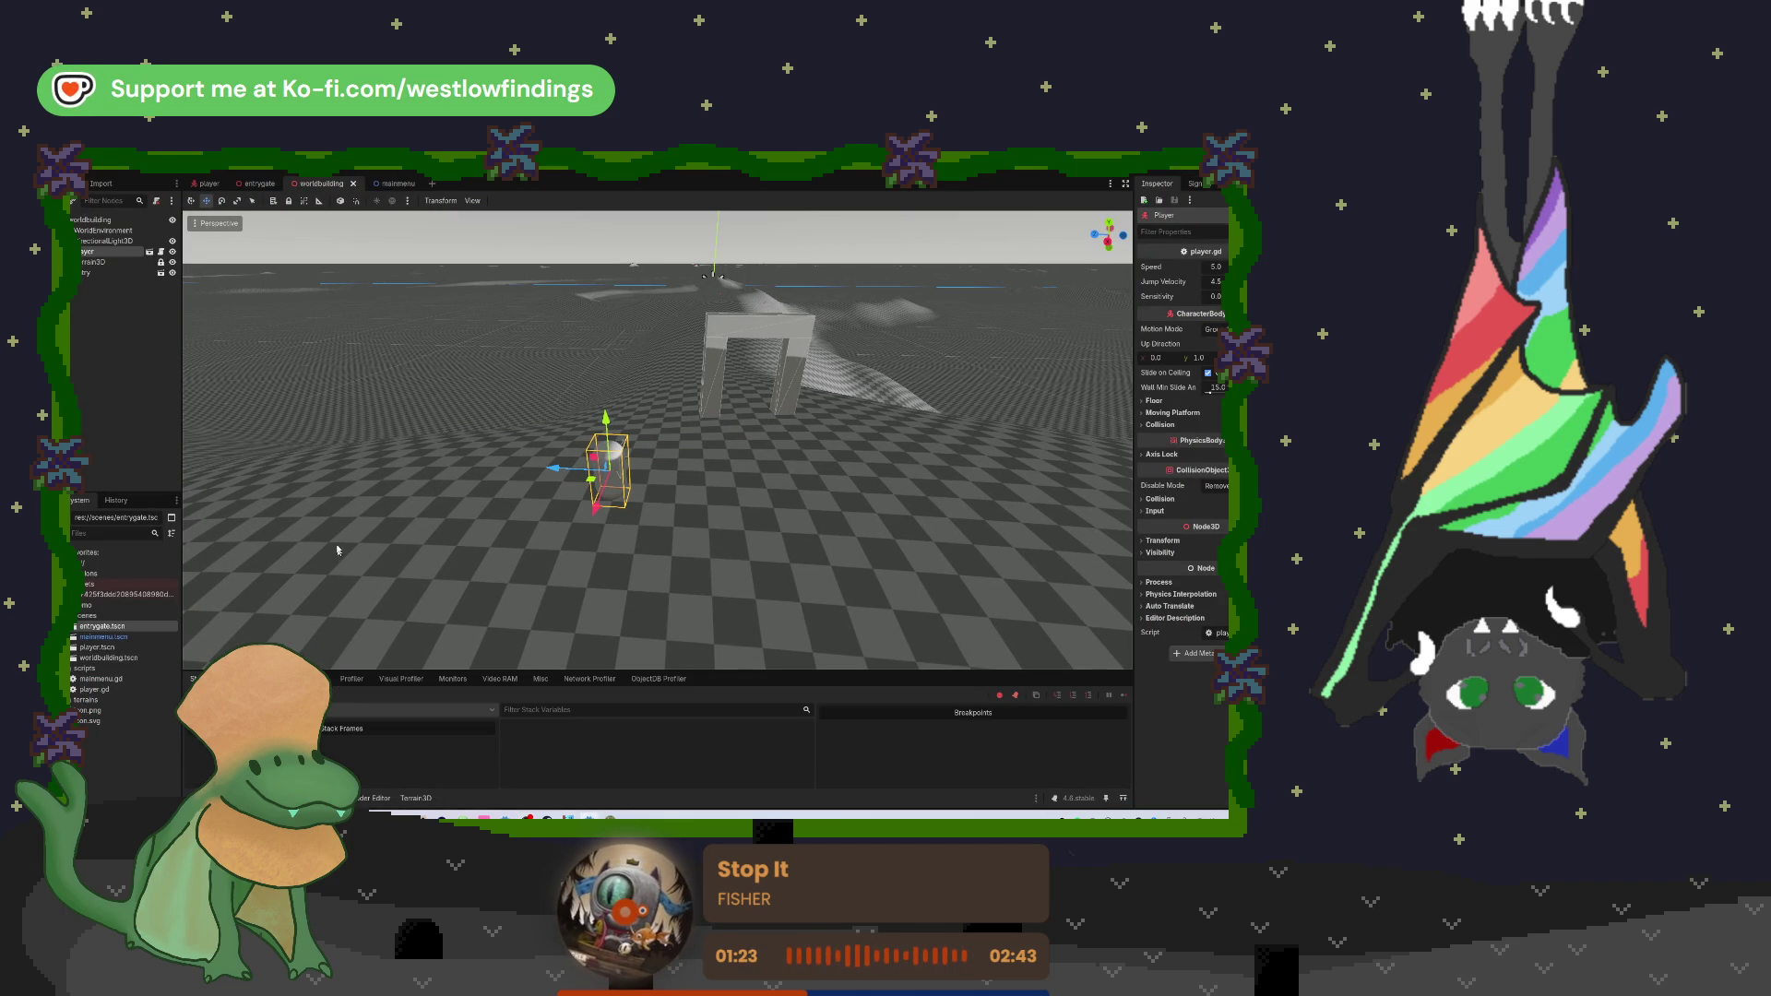